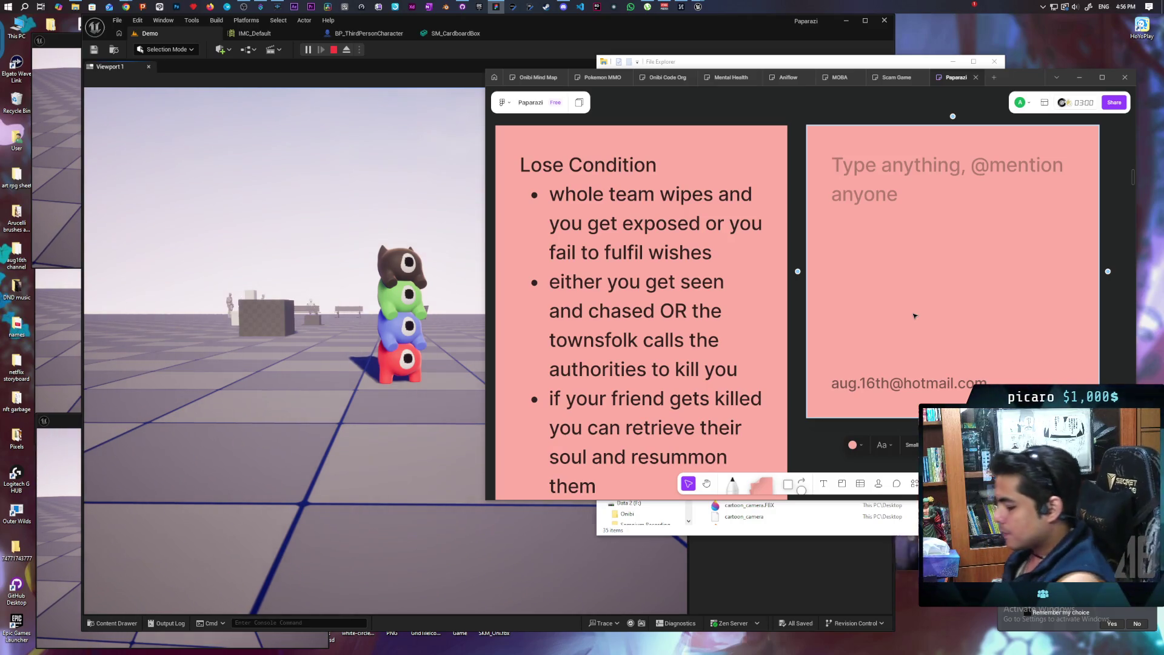
Bullet 'randomize requests' and 'different solutions to request unlock different requests' in the pink sticky note.
type("random")
key("BackSpace")
key("BackSpace")
key("BackSpace")
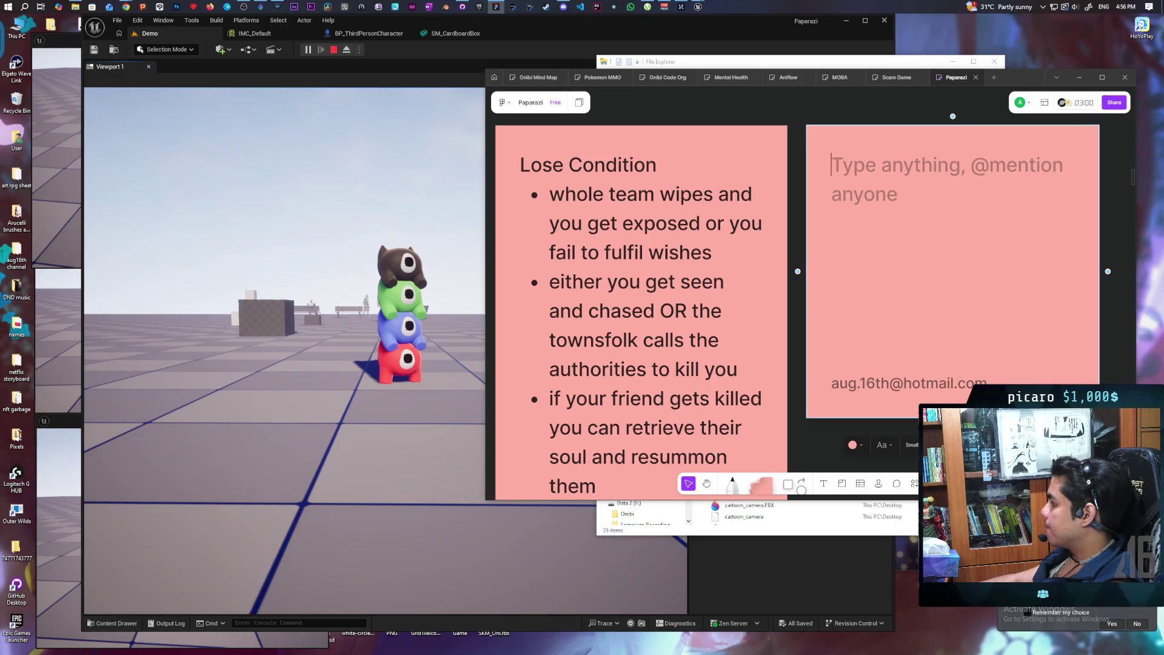
type("- ")
type("random")
type("ize")
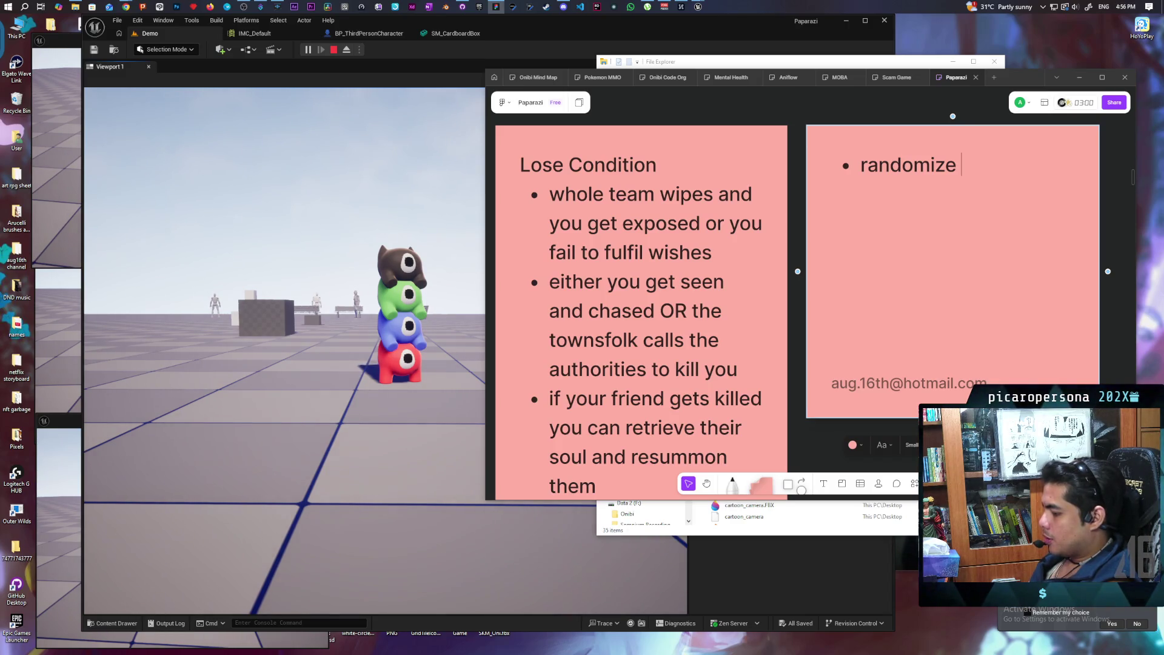
type("equests")
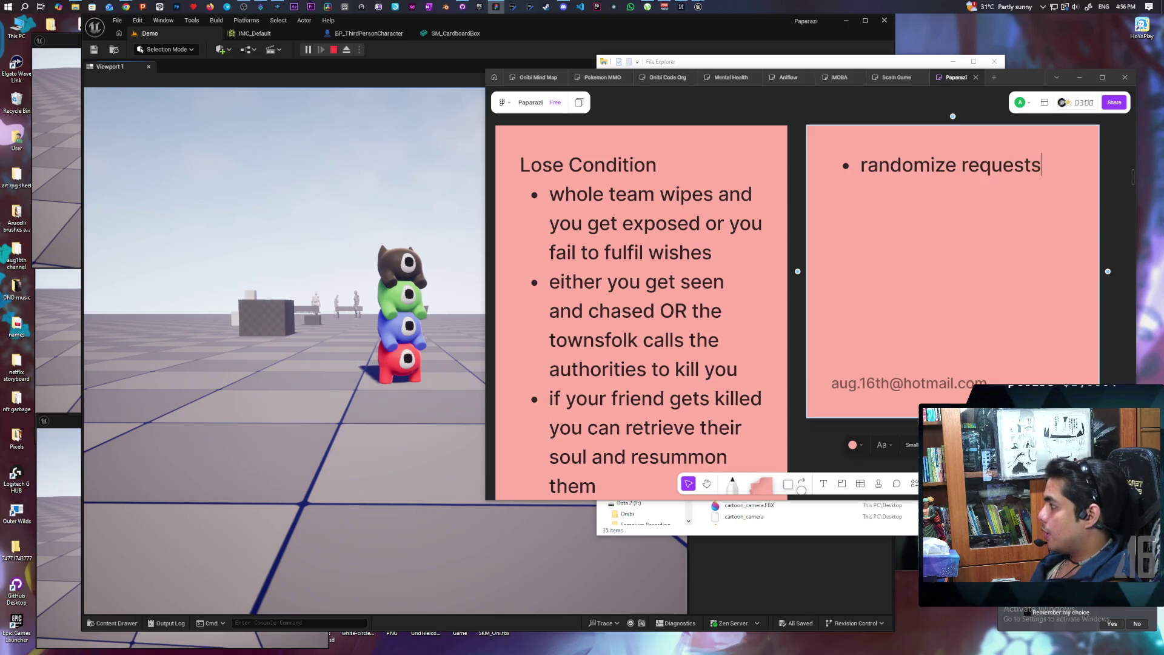
key("Return")
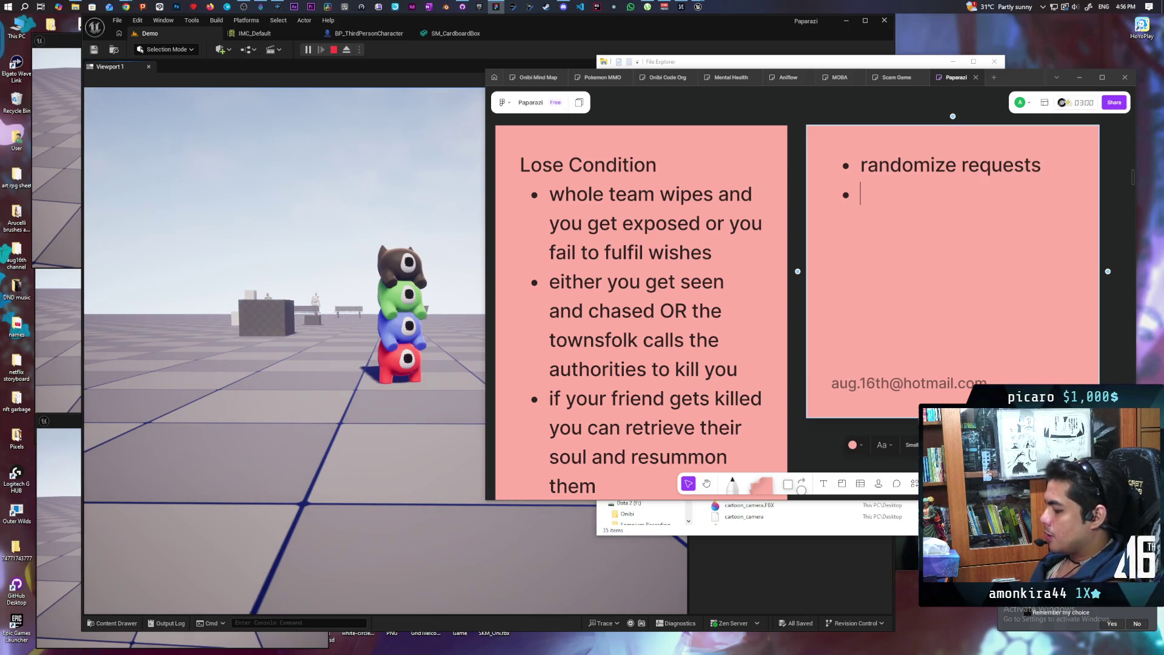
type("diferent solutio")
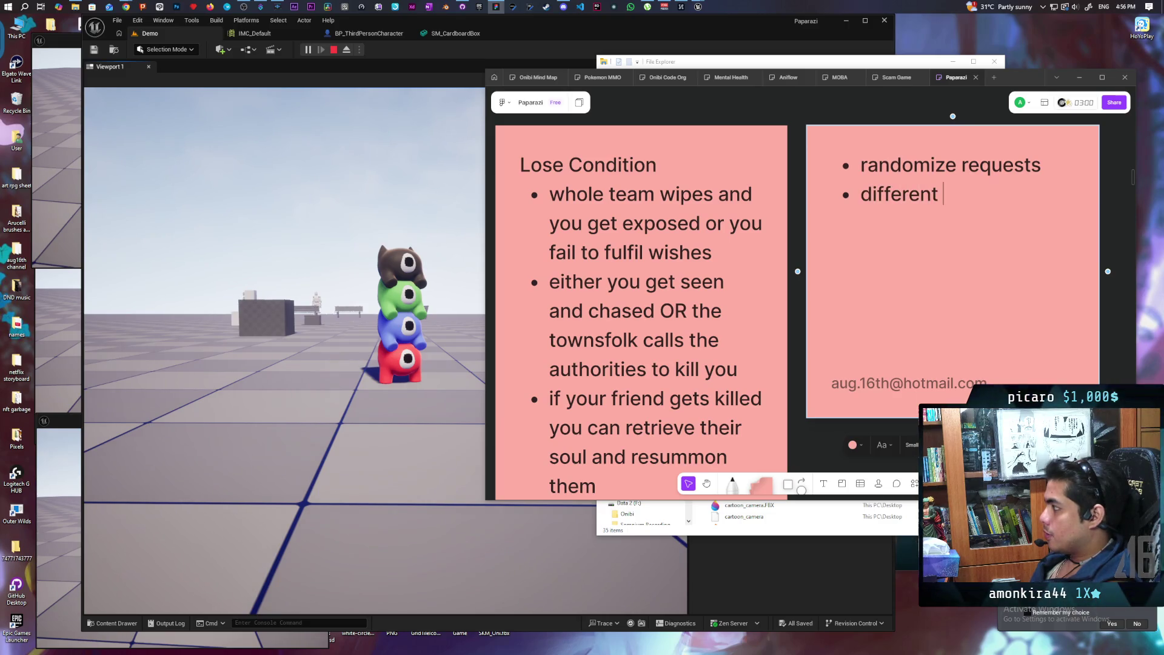
type("ns to ")
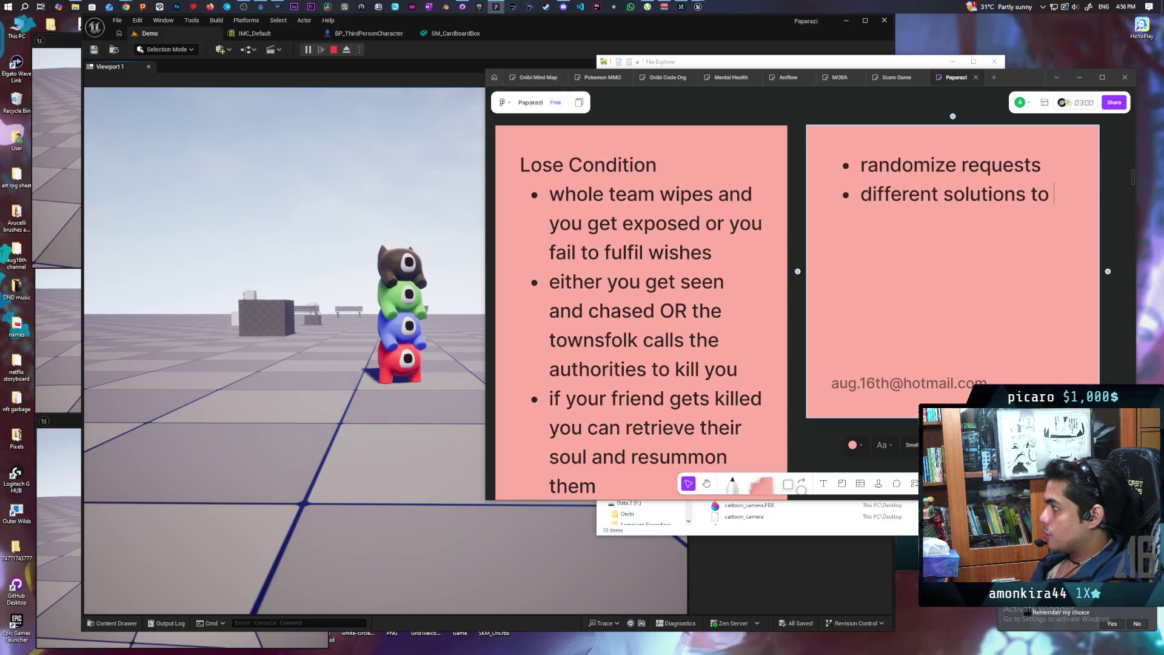
type("request")
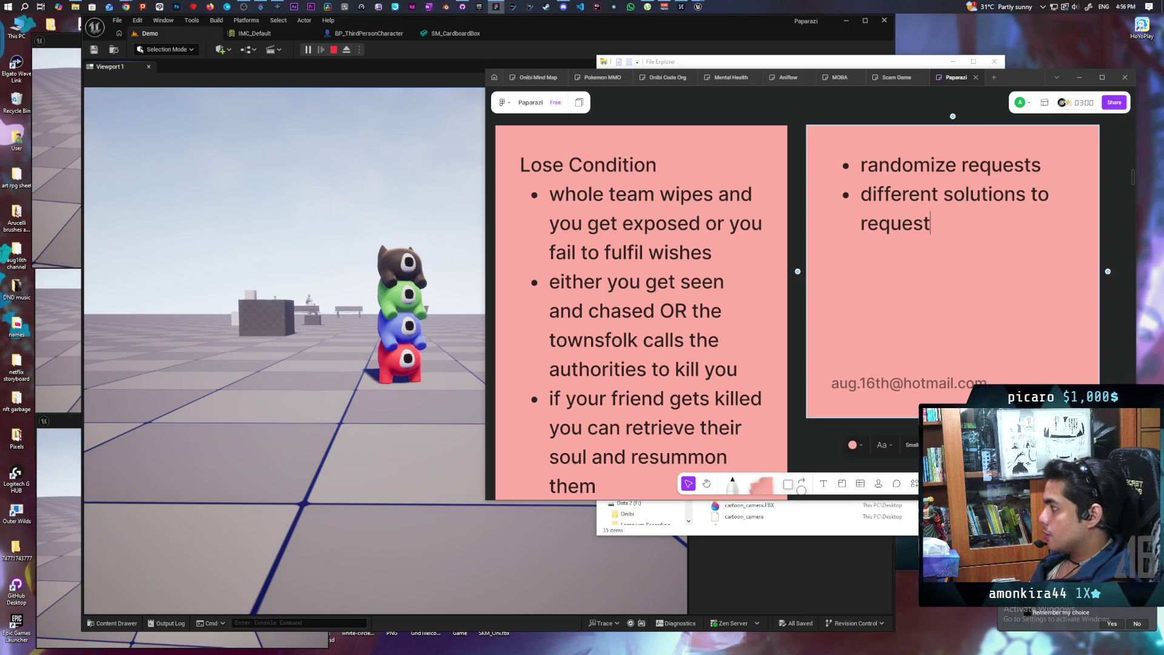
type(" unlock ")
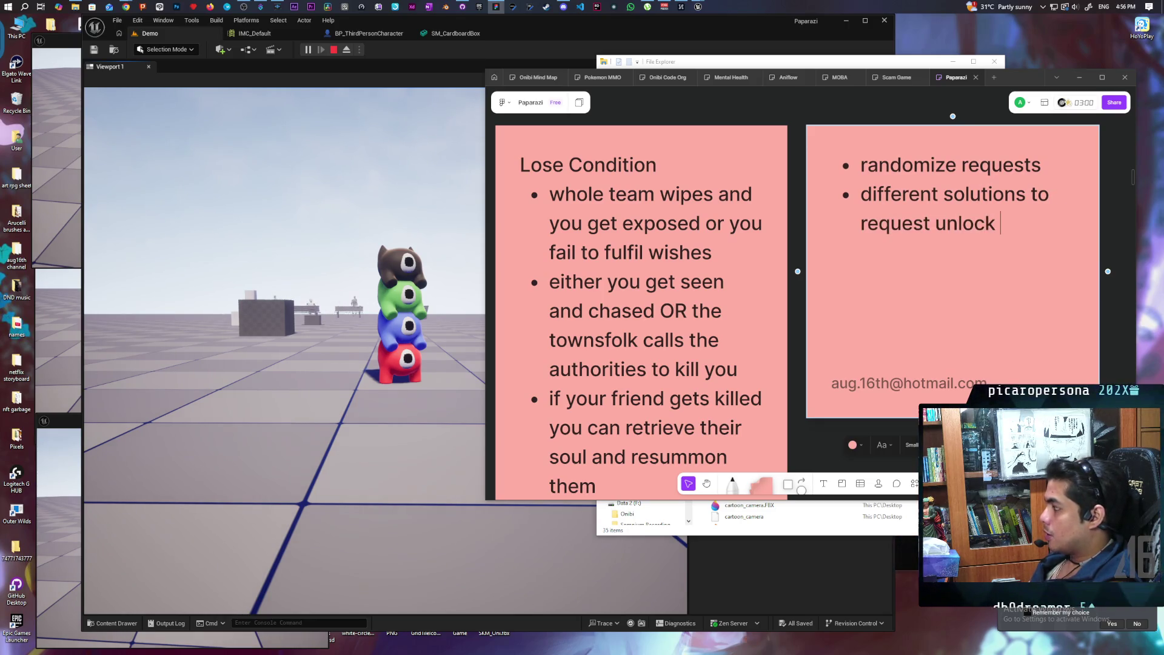
type("different re")
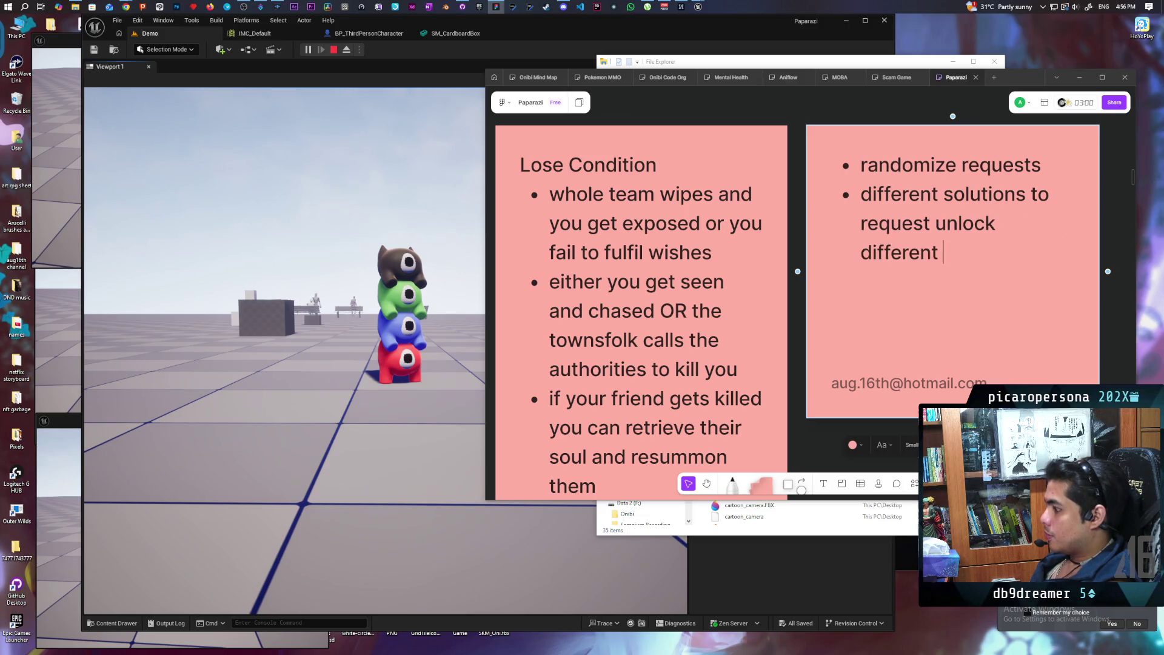
type("quests")
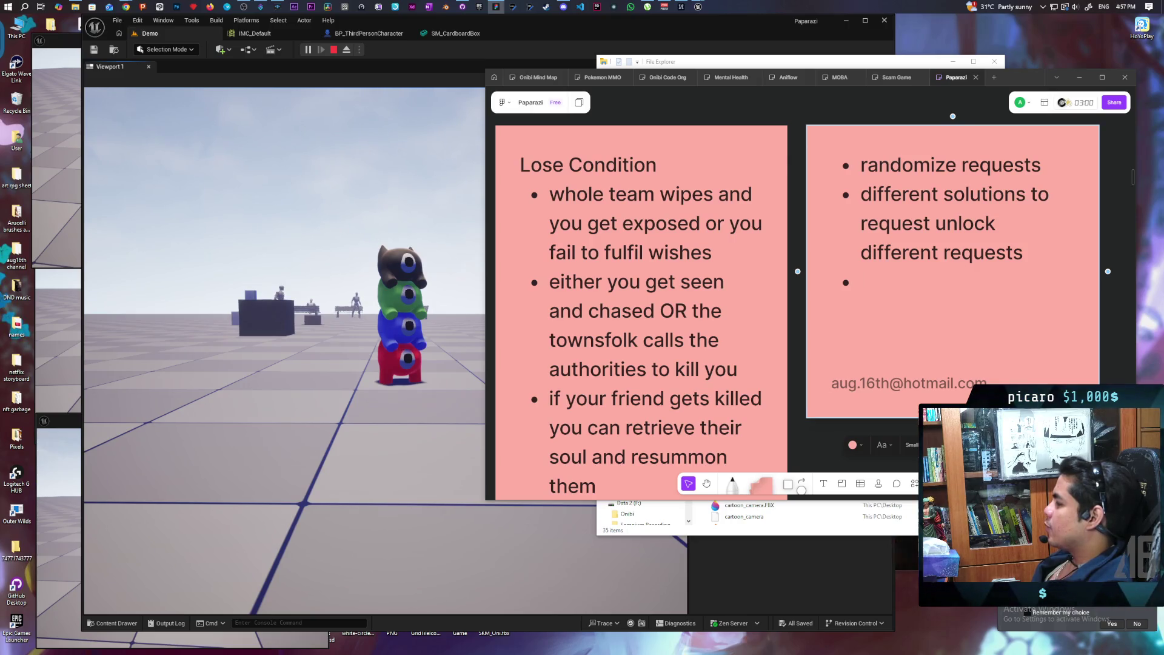
Add the bullet 'randomize available items to yoink' to the right sticky note.
type("rai")
key("BackSpace")
type("d")
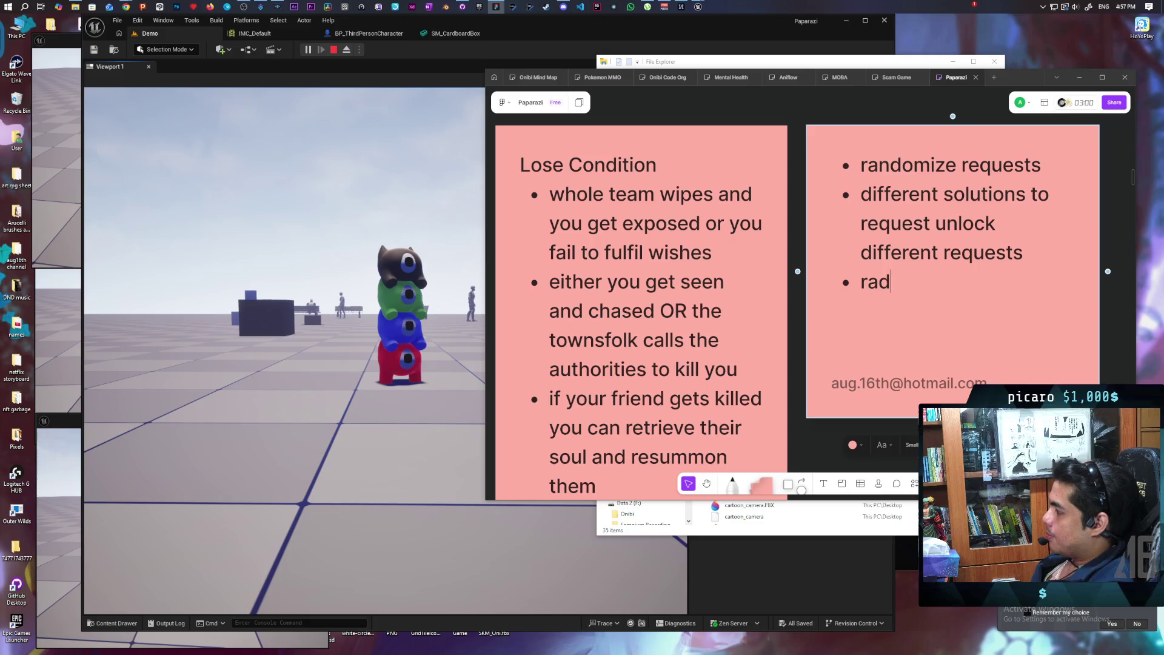
key("BackSpace")
type("ndom")
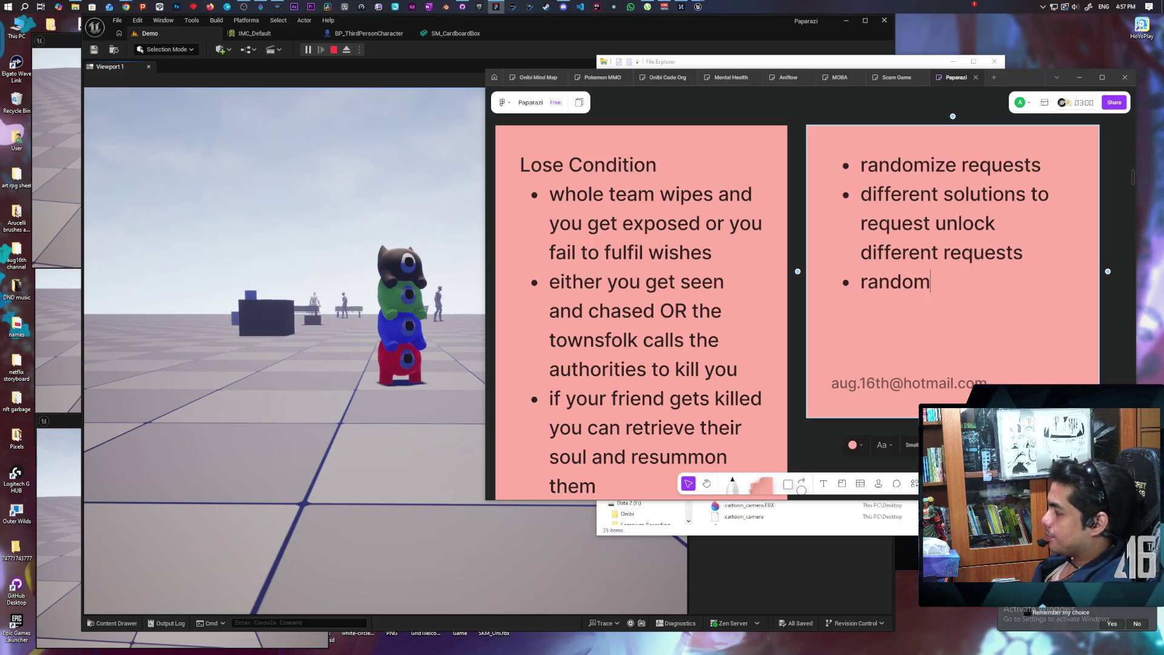
type("ize availab")
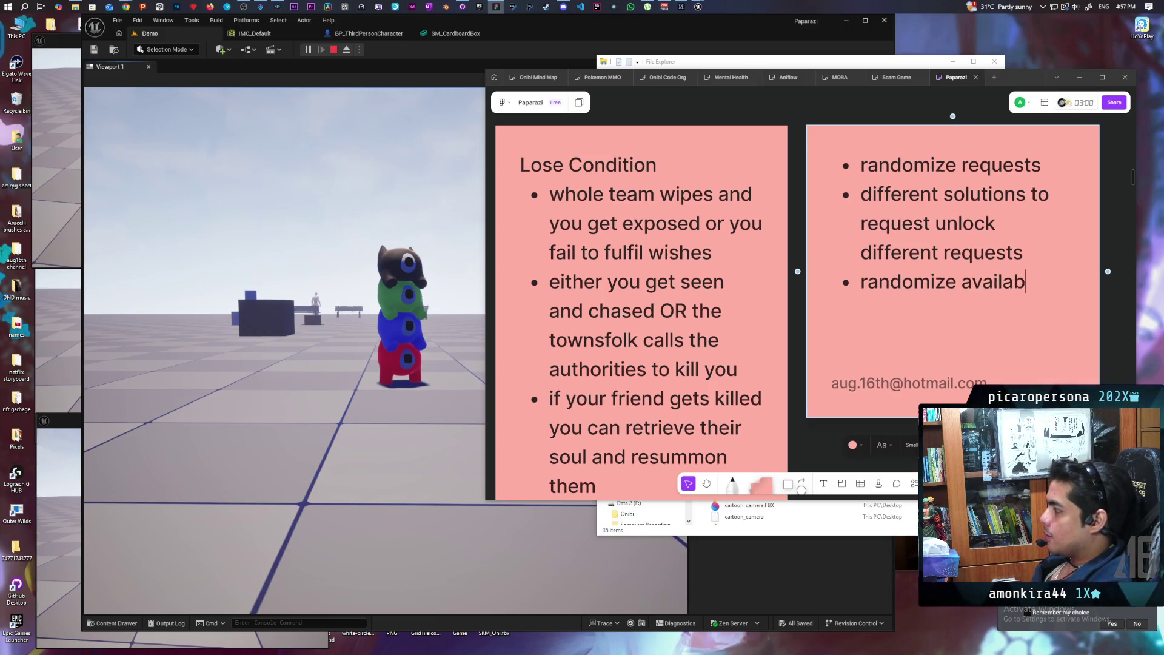
type("le items")
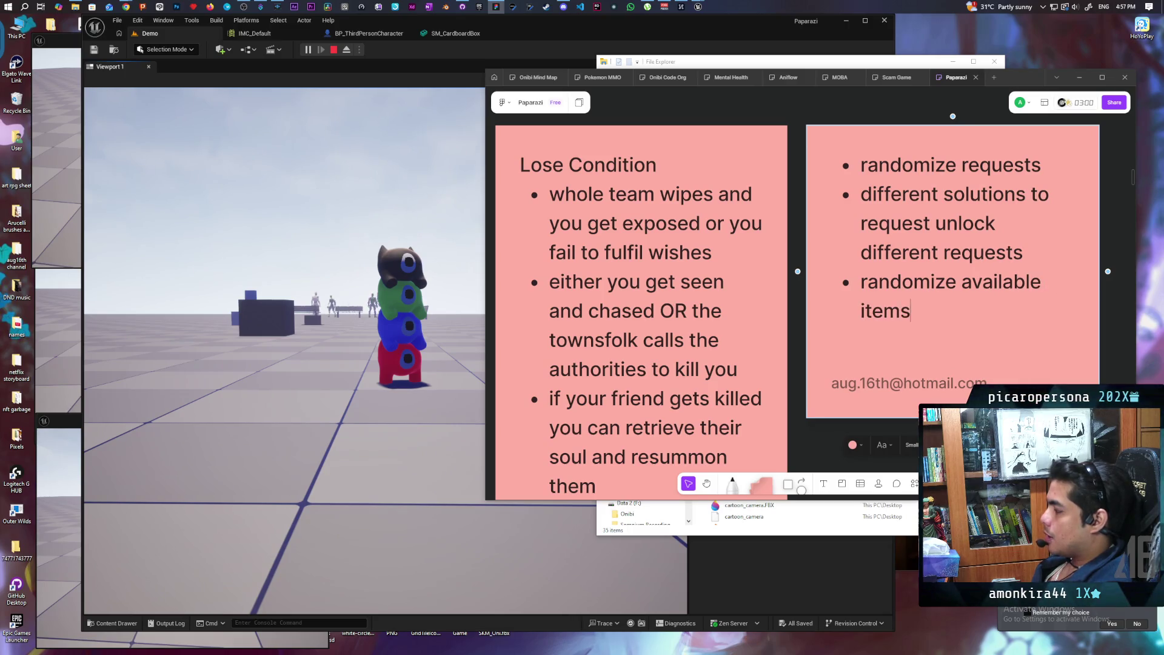
type(" to ")
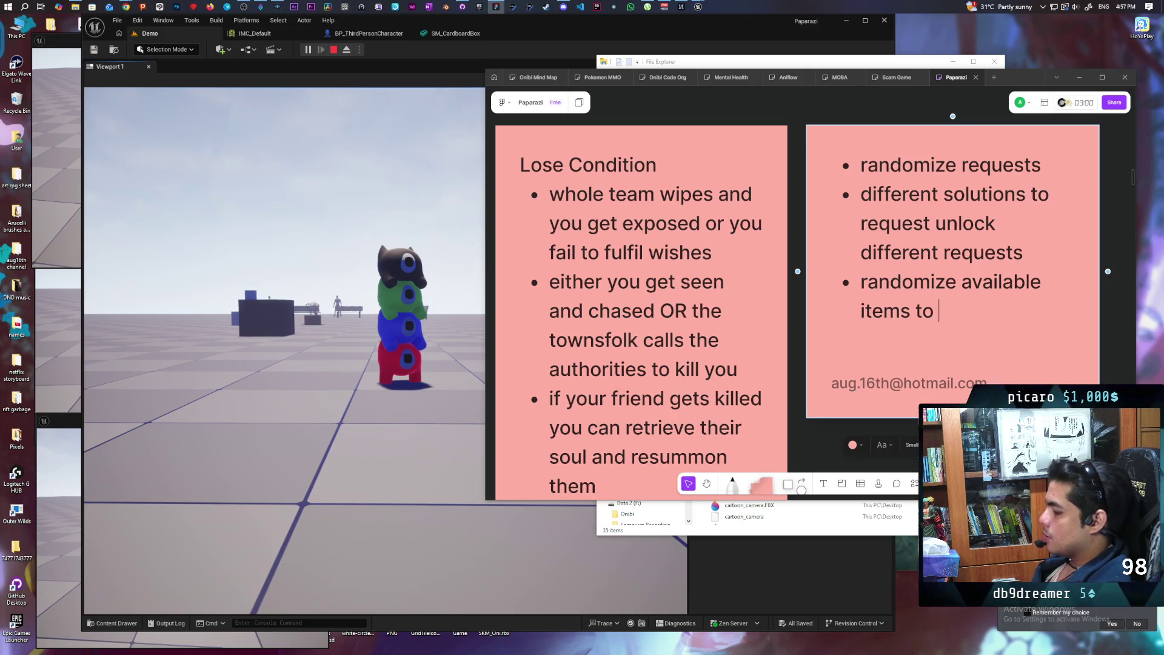
type("yoink")
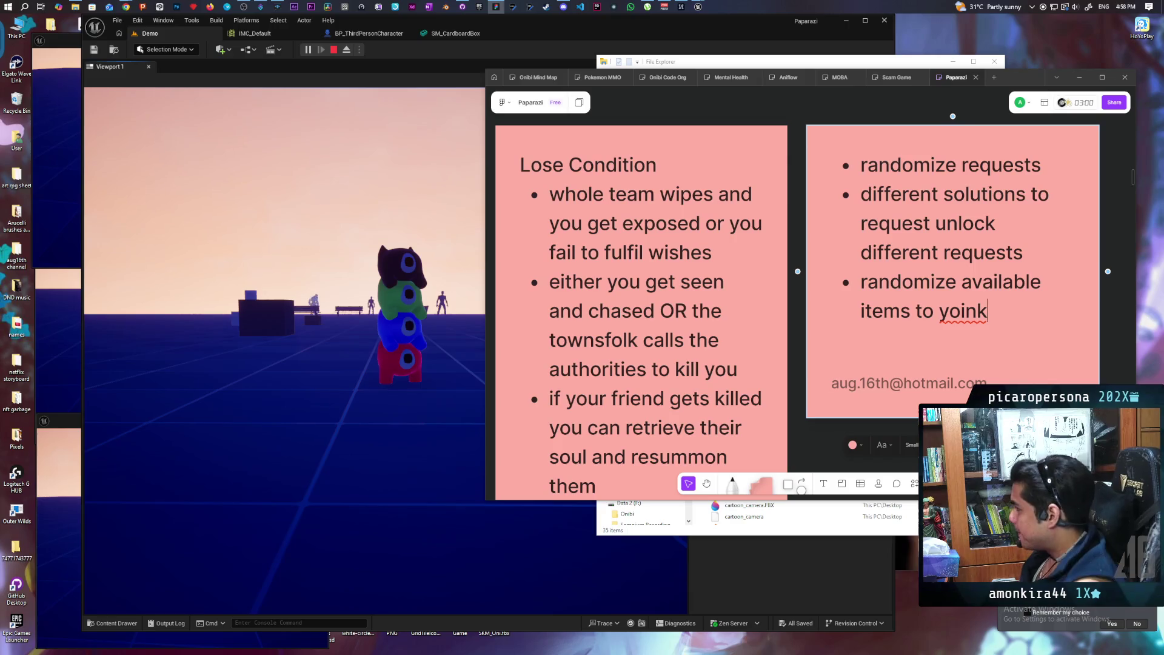
Add a bullet 'randomize which doors/ windows are open/ unlocked' with a '(maybe …)' caveat.
key("Return")
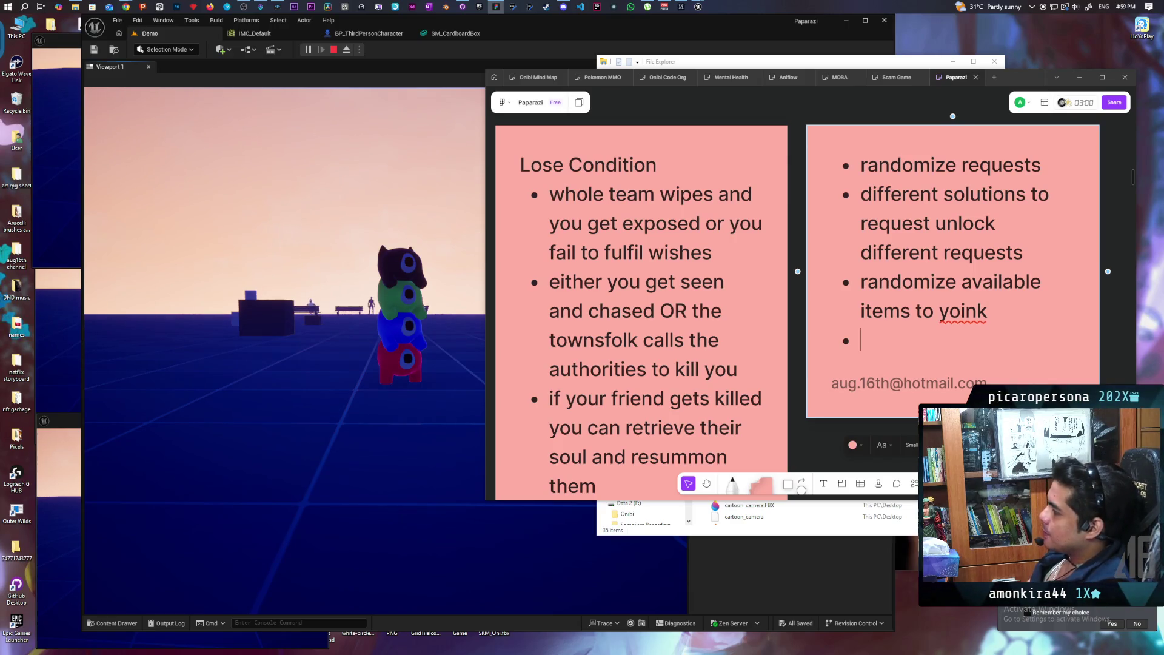
type("randomize ")
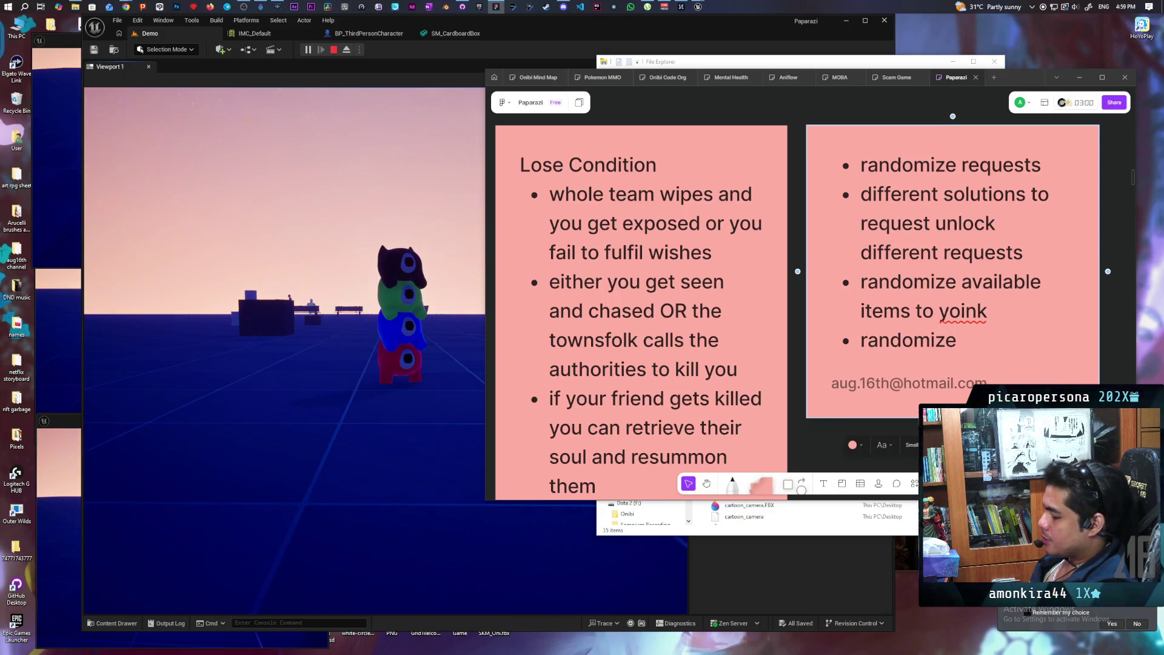
type("whic")
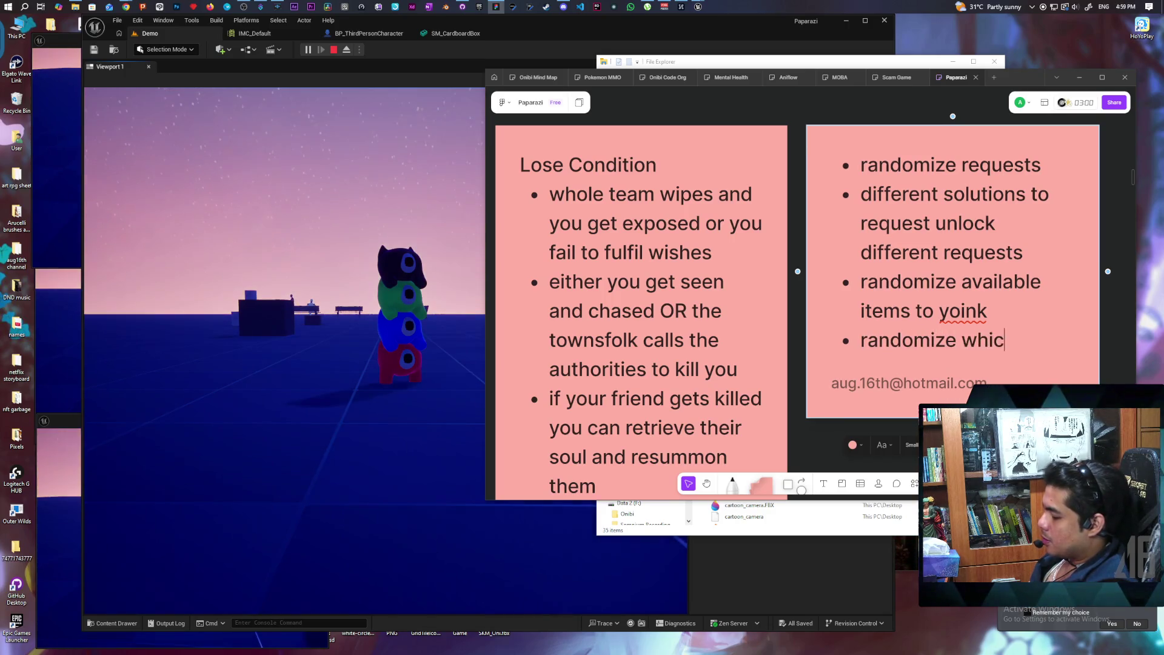
type("h doors")
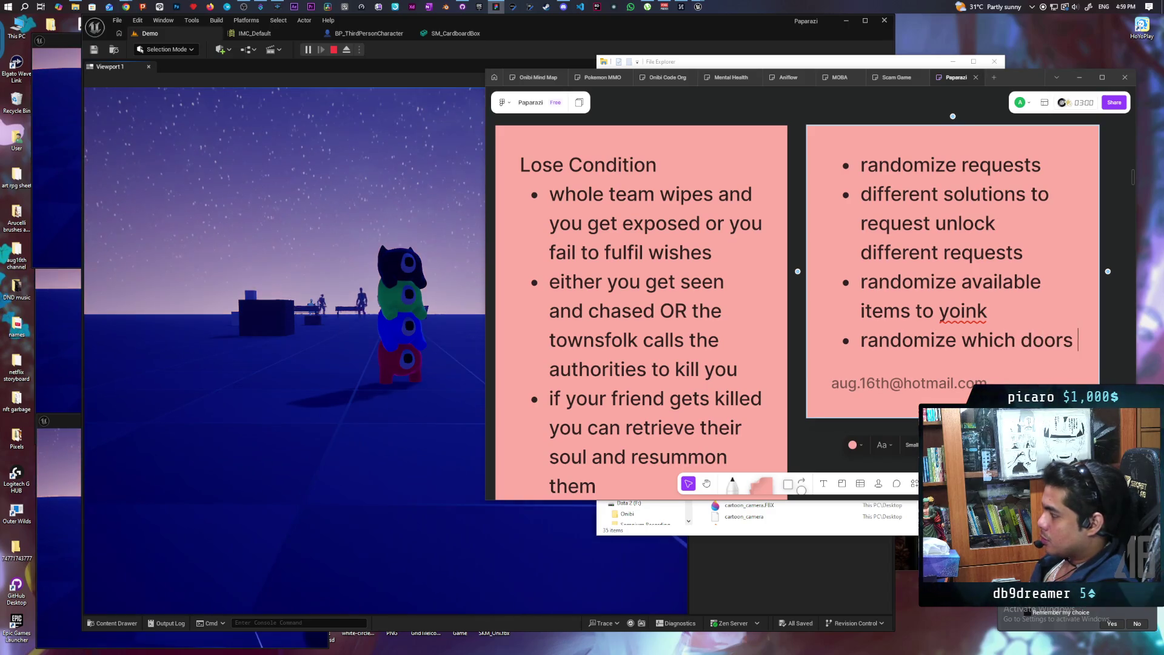
type("/ win")
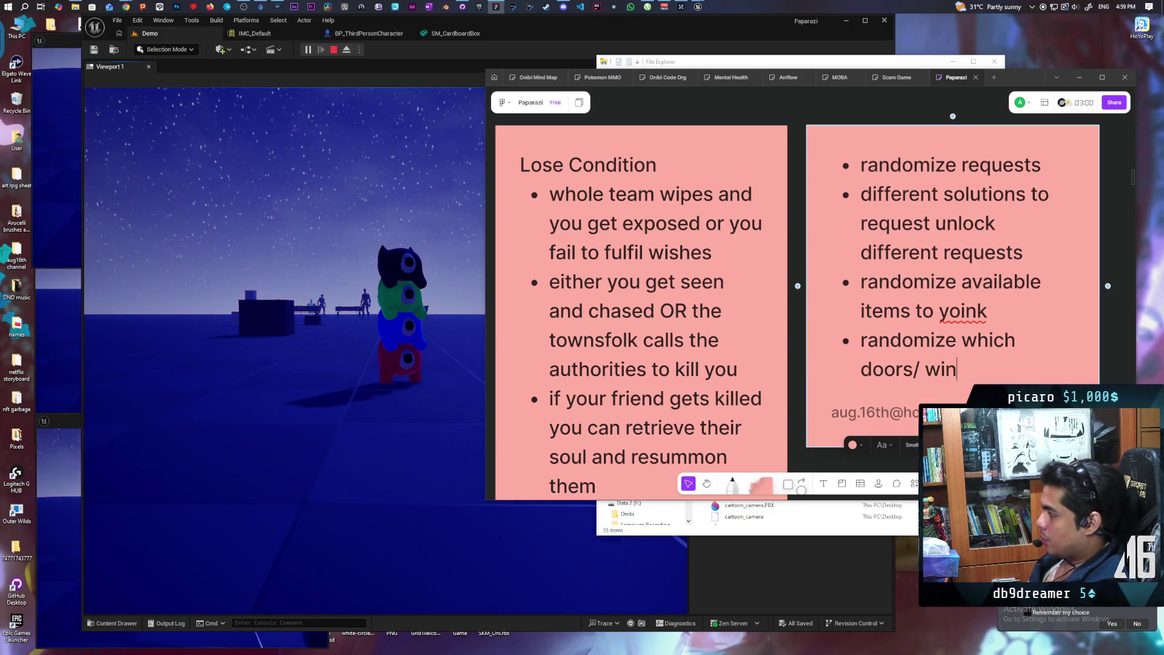
type("dows are open")
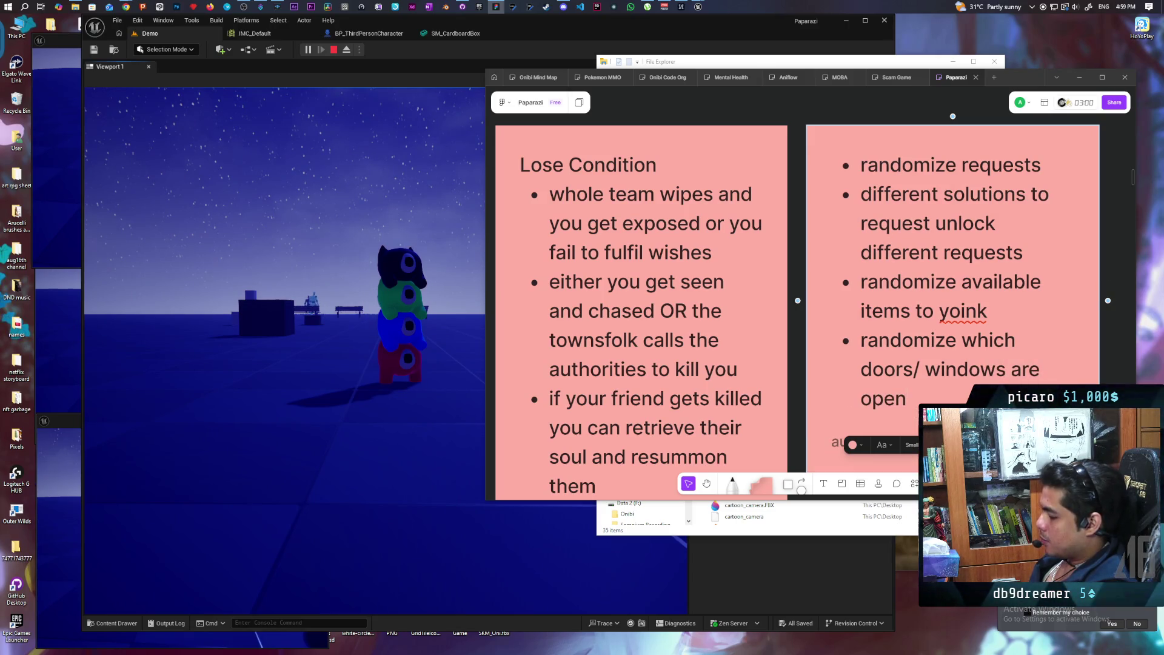
type("/ unloc")
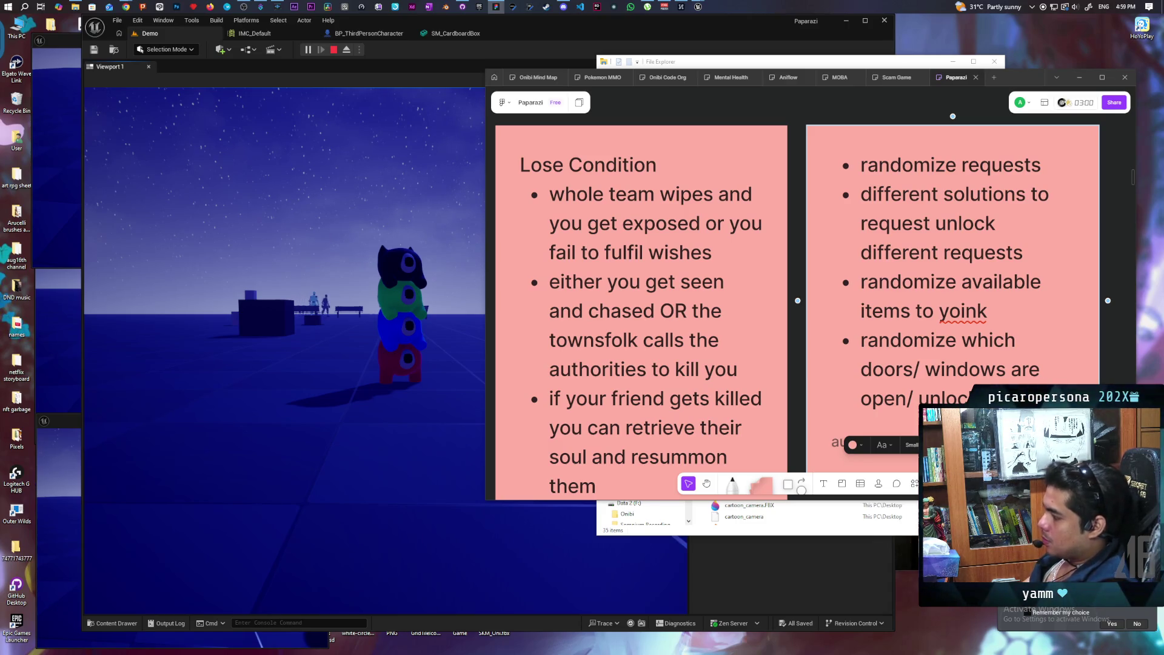
type("unloc (mayb ")
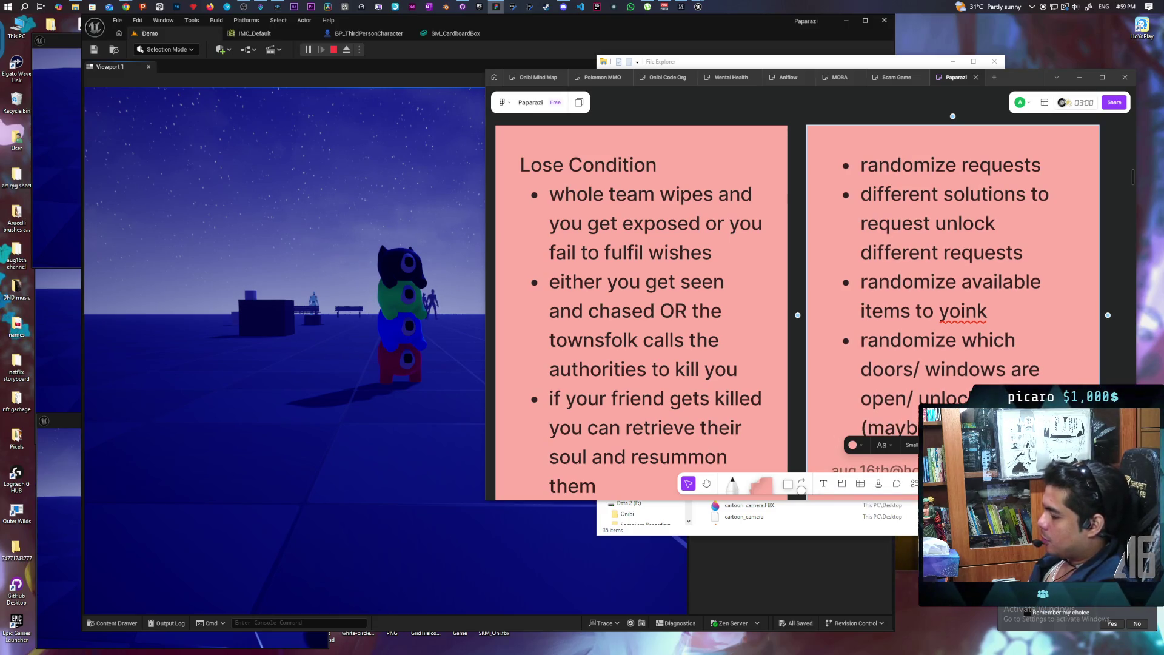
type("as)")
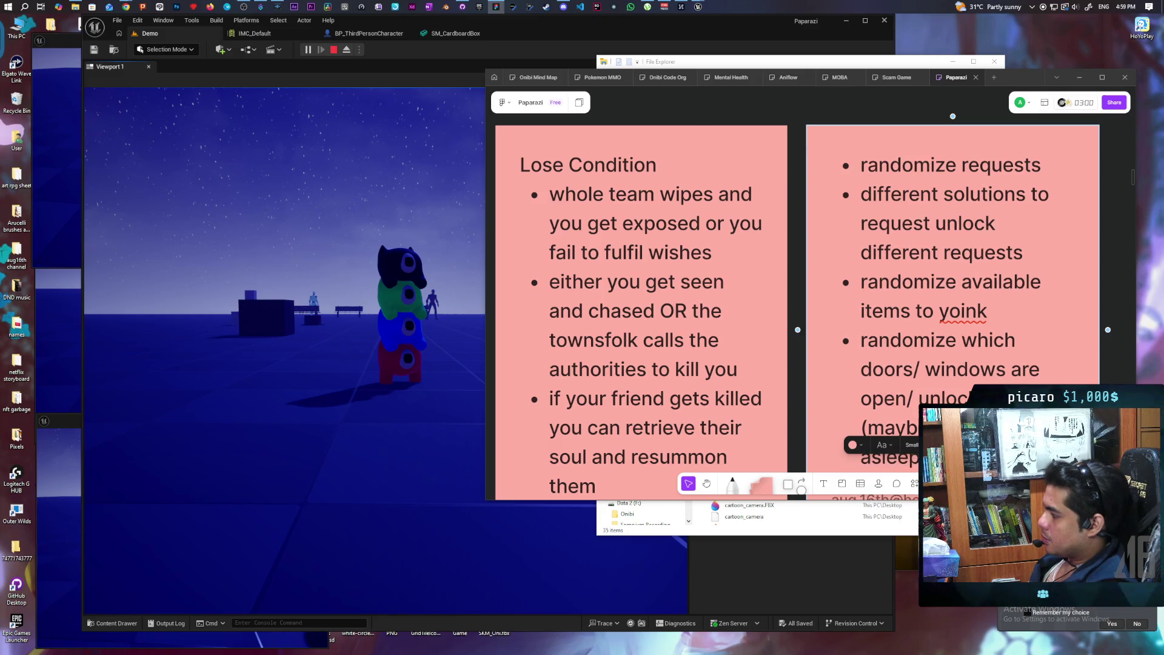
scroll(798, 291, "down", 2)
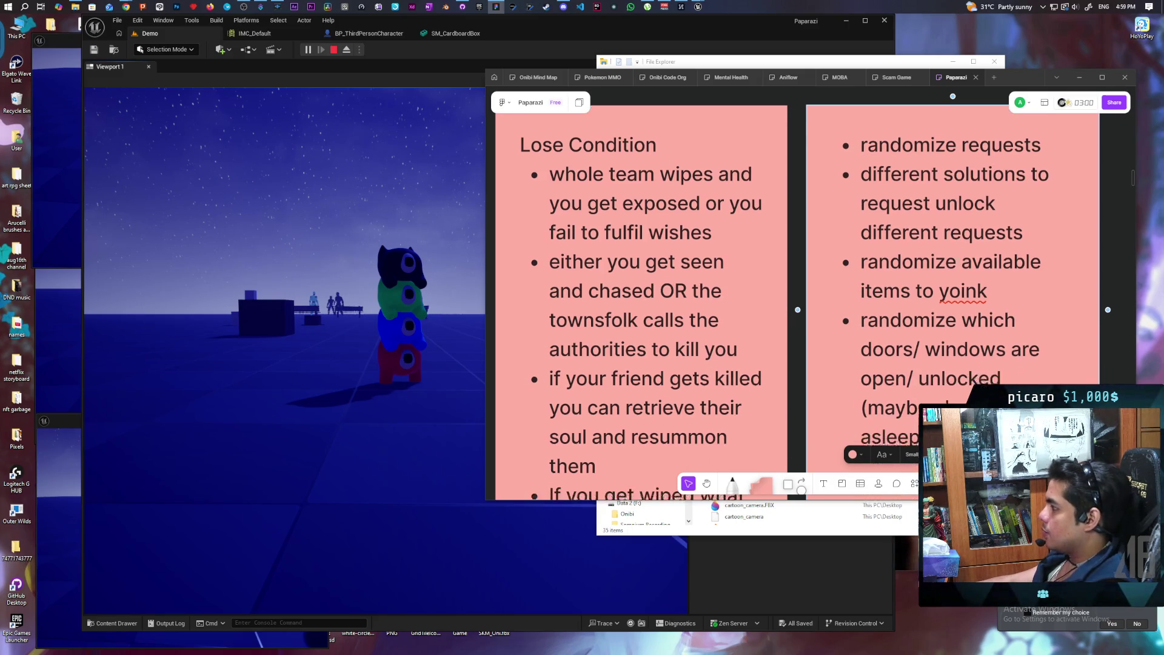
scroll(797, 291, "up", 1)
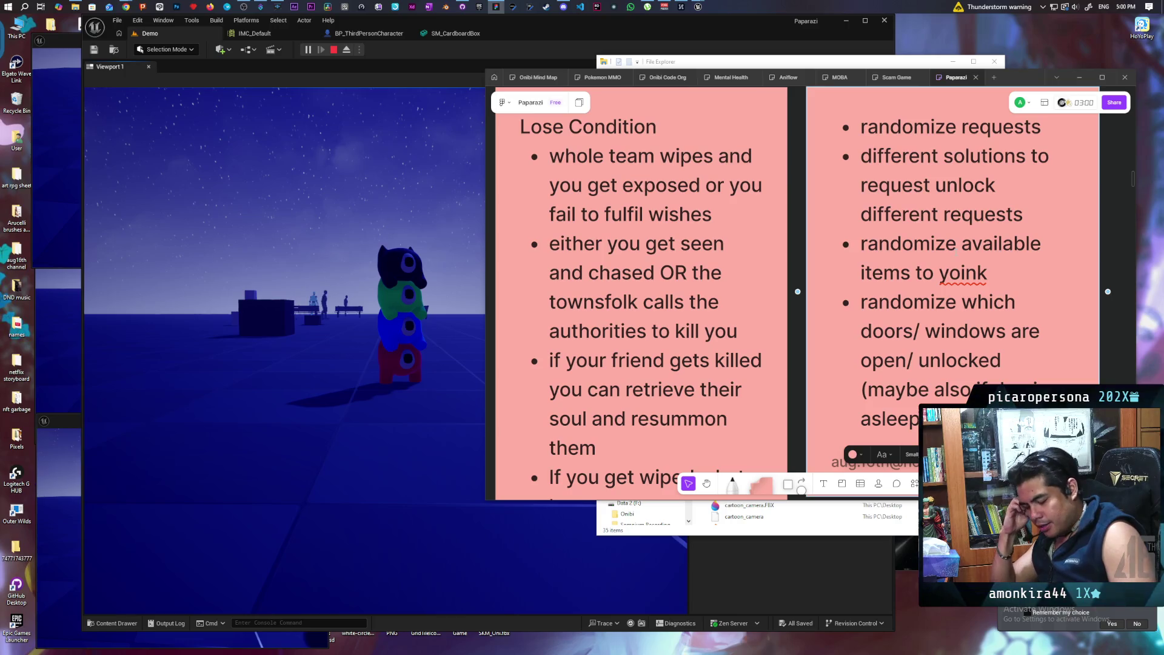
scroll(818, 224, "down", 3)
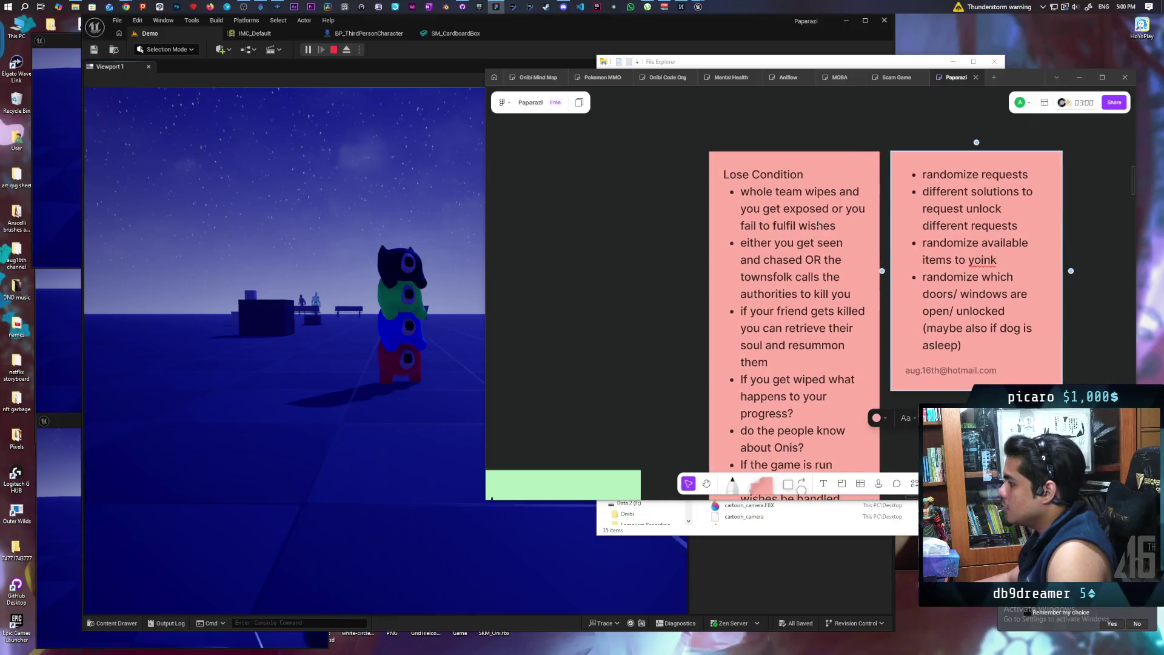
Add a green sticky titled 'Completion Condition' left of Lose Condition, with an empty bullet.
mouse_move(758, 482)
left_mouse_down()
mouse_move(576, 145)
mouse_move(524, 93)
mouse_move(540, 110)
left_mouse_up()
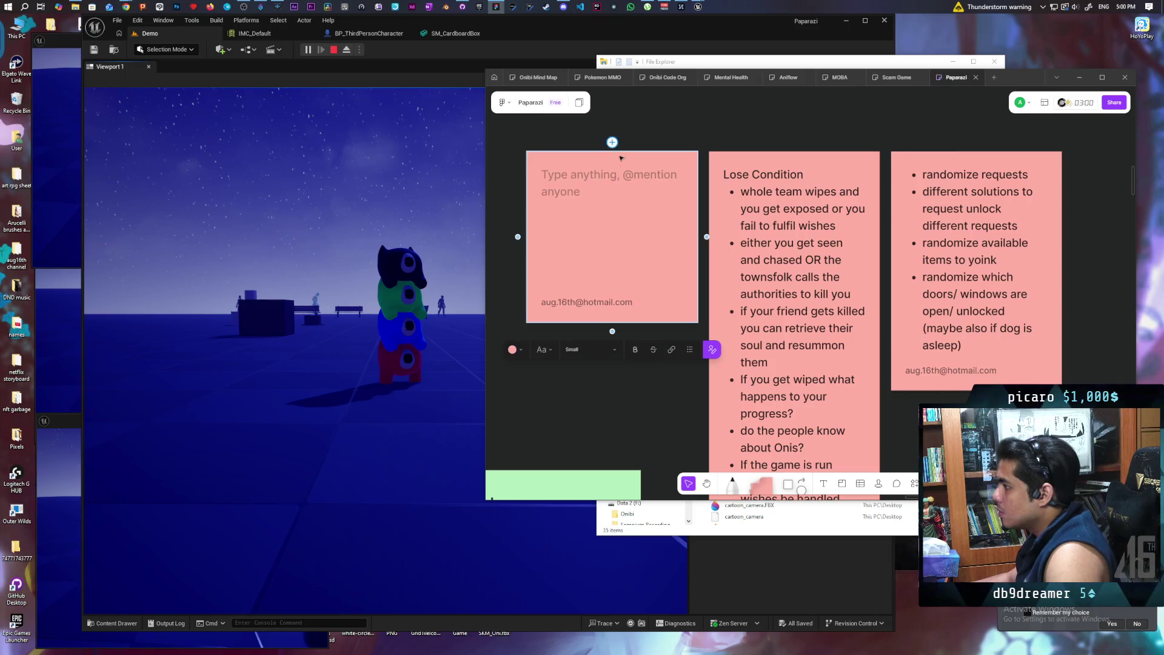
left_click(525, 351)
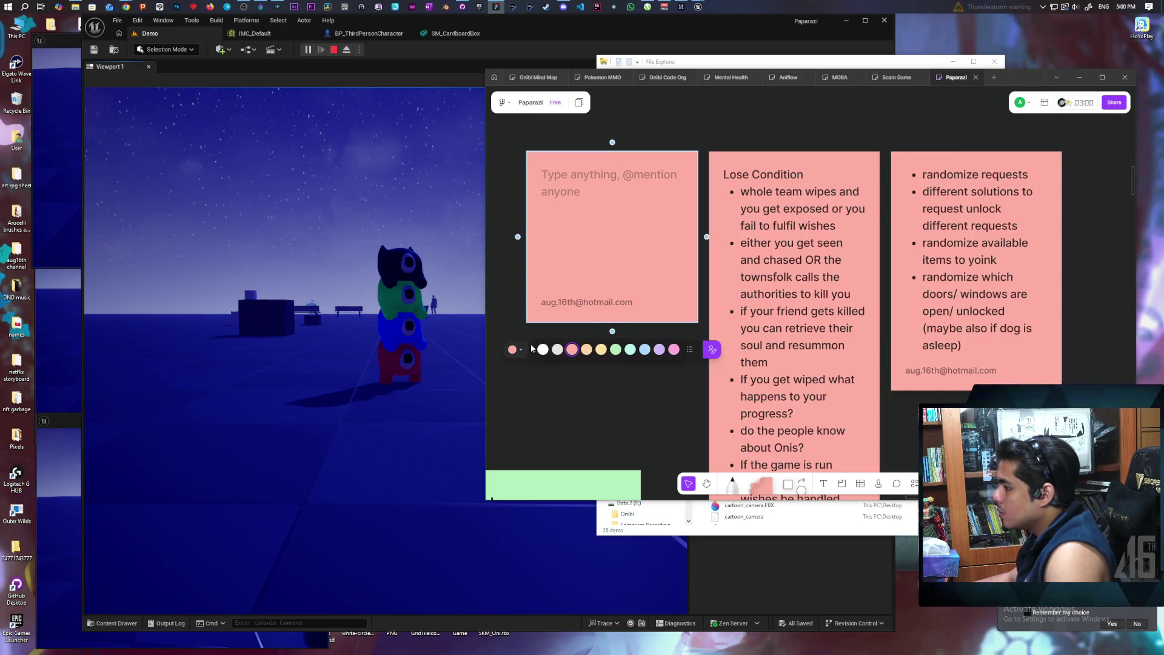
left_click(626, 351)
type("Ciopletion")
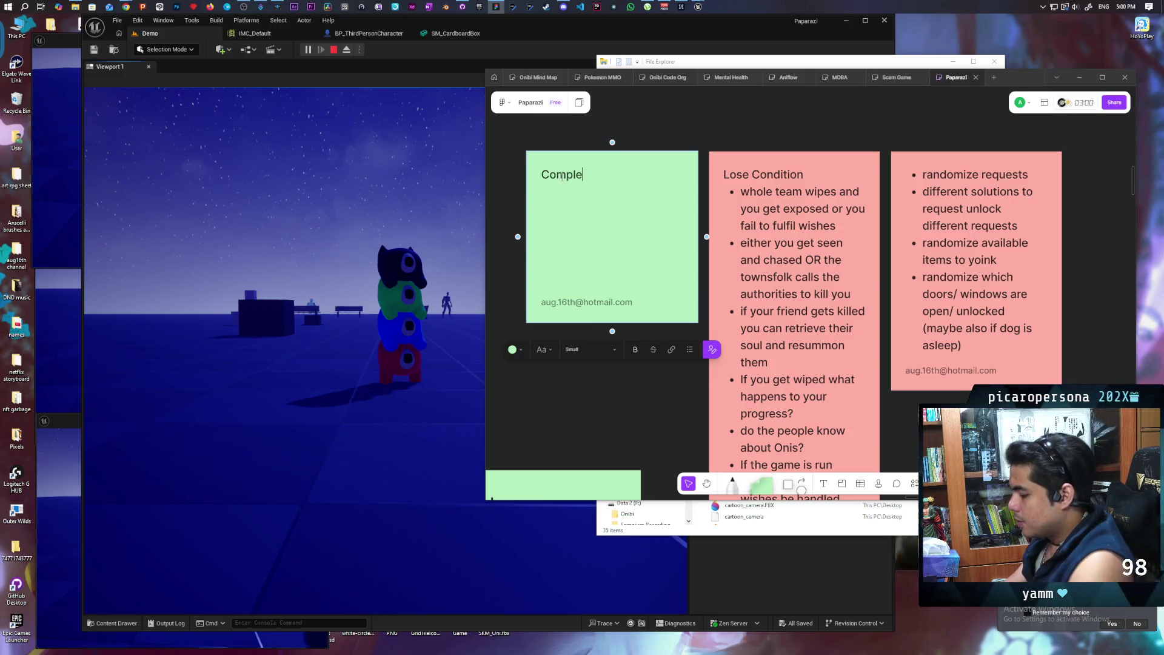
type("Ondi")
type("ndition")
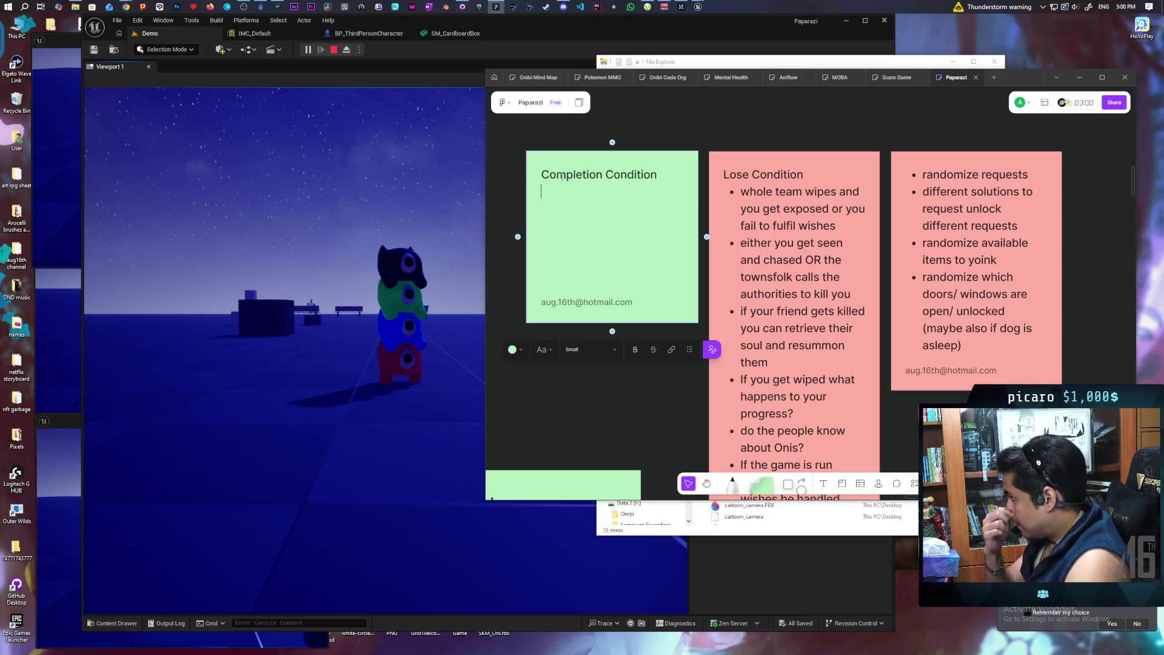
left_click(691, 349)
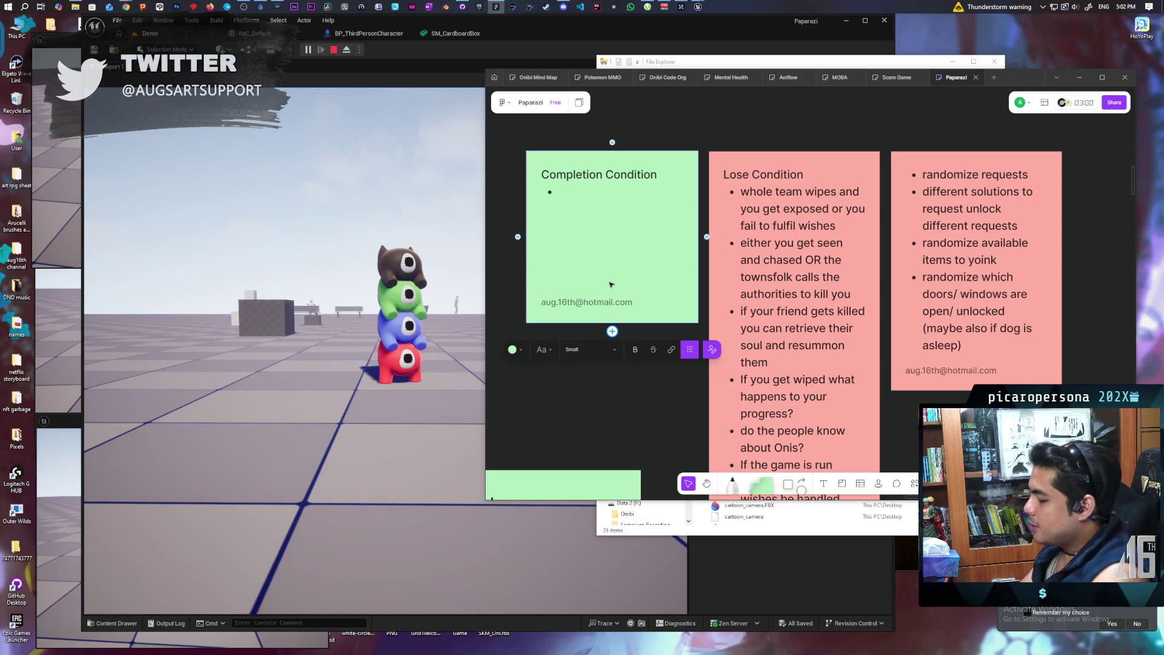
Write 'complete all questlines?' as the Completion Condition note's only bullet.
type("com")
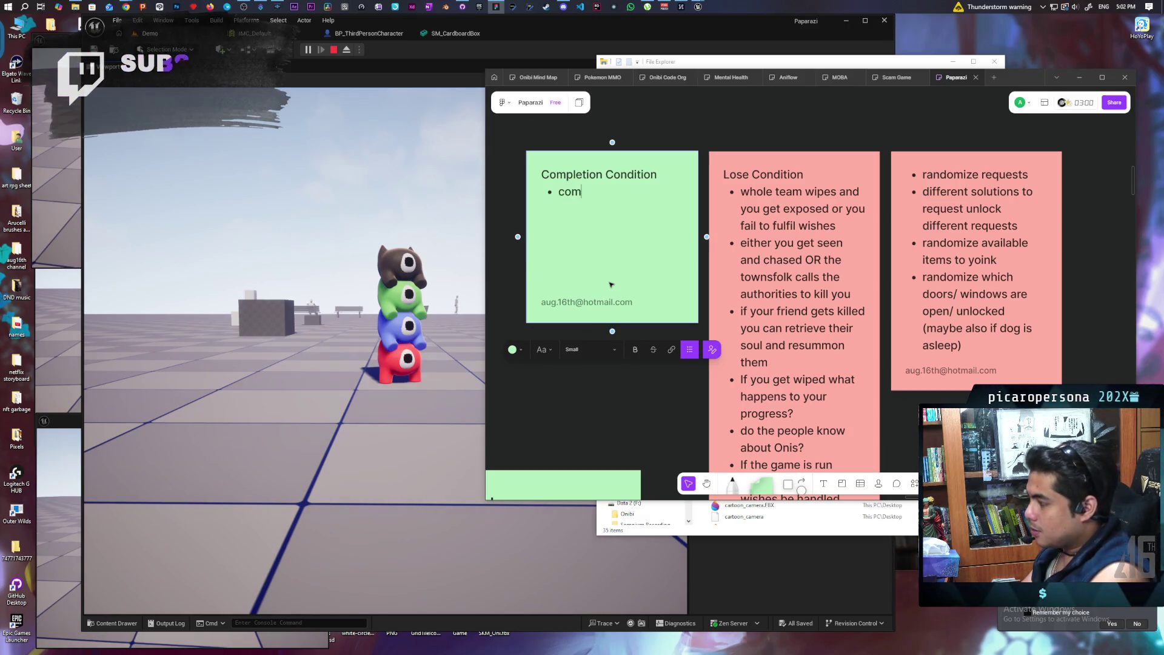
type("plete all")
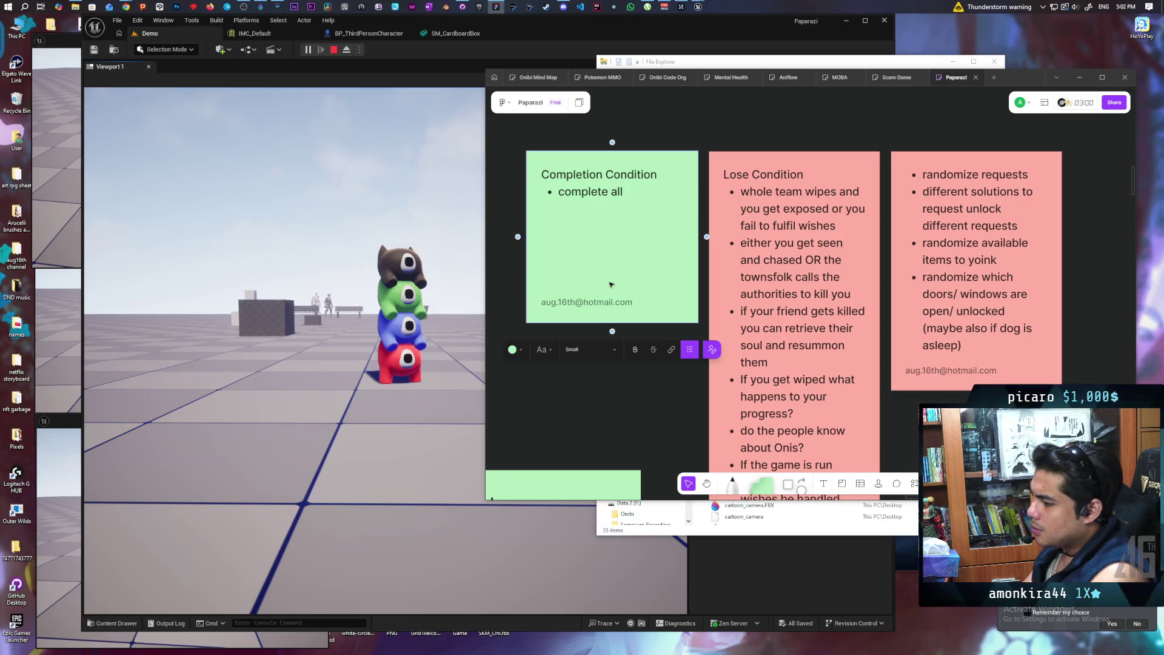
type(" quest")
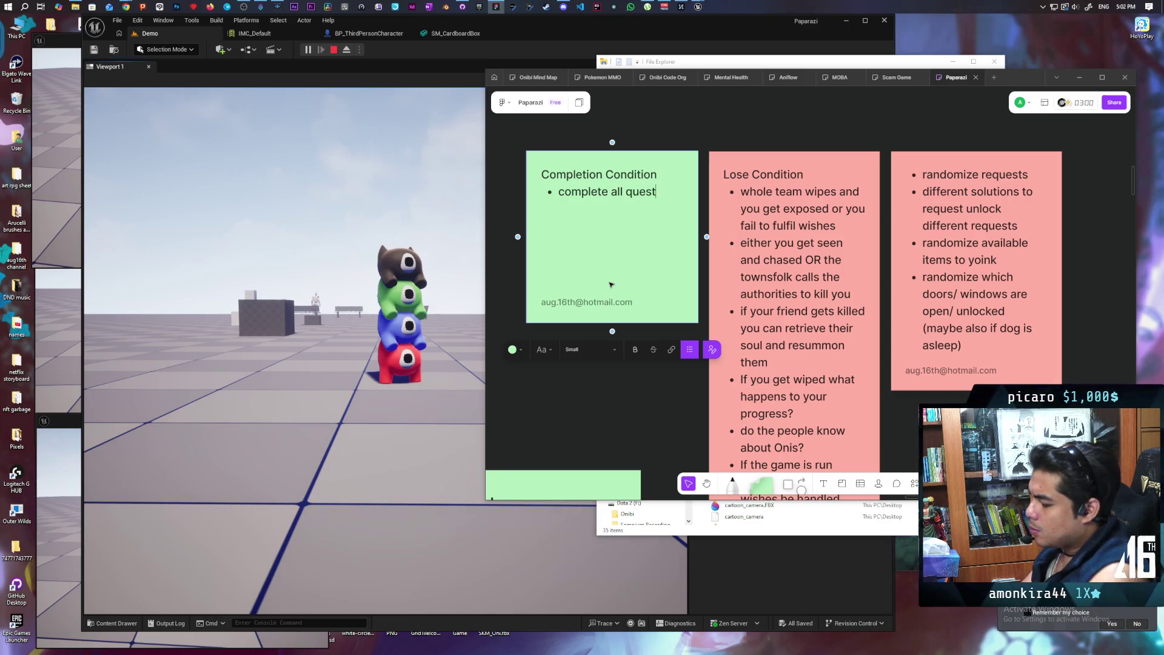
type("lines?")
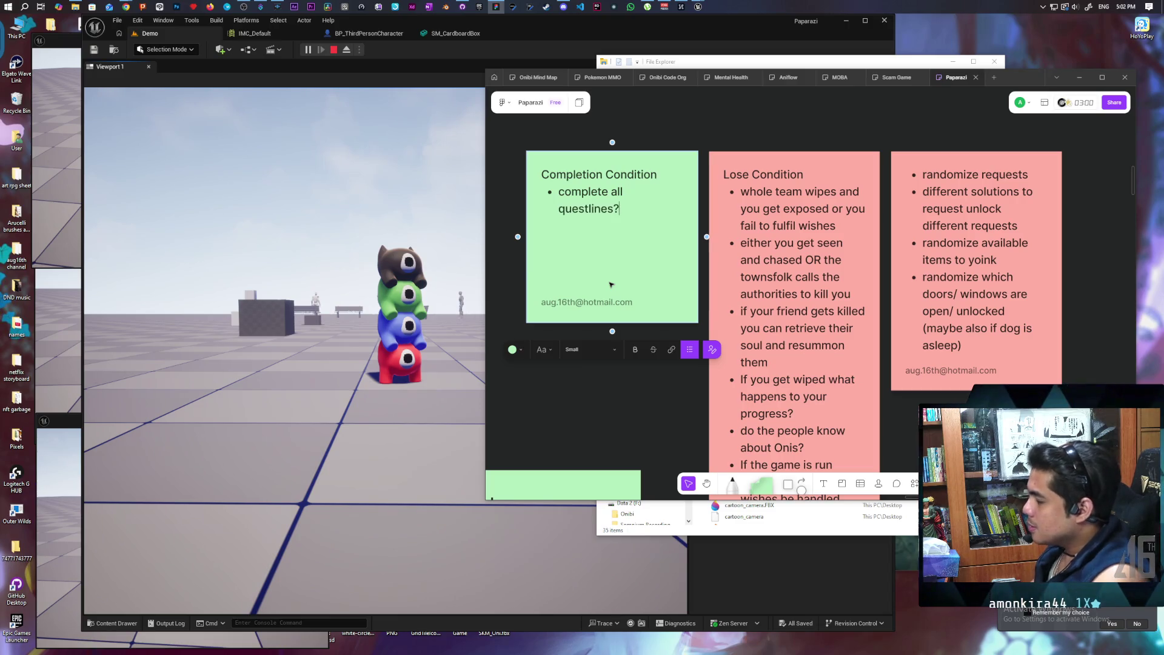
key("BackSpace")
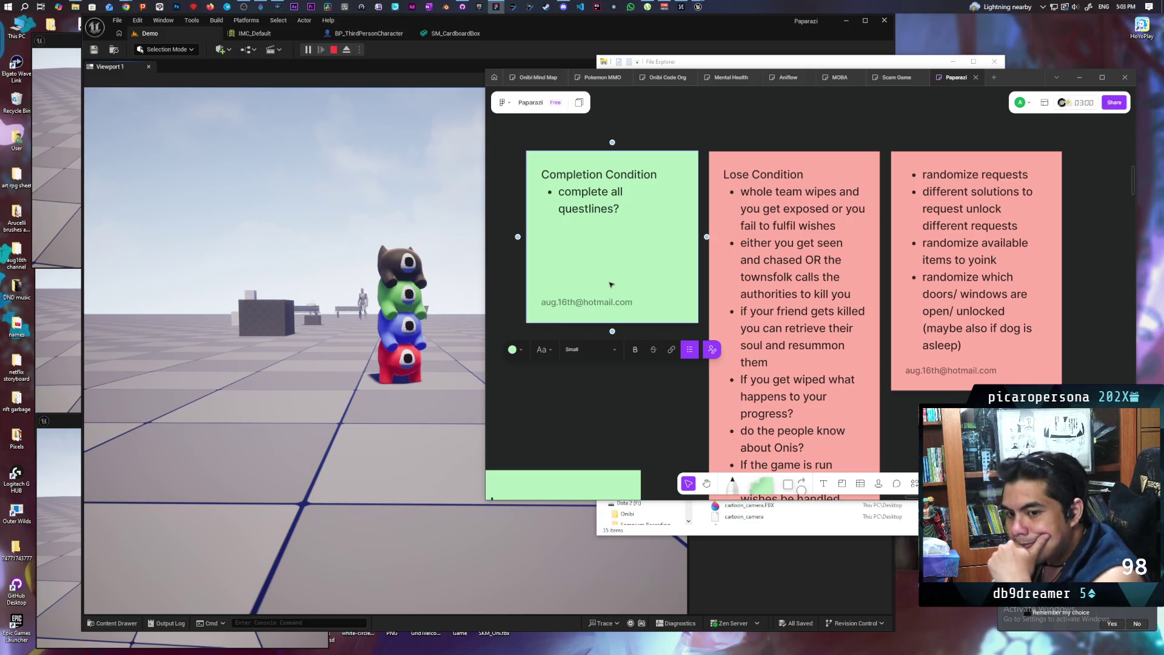
left_click(571, 411)
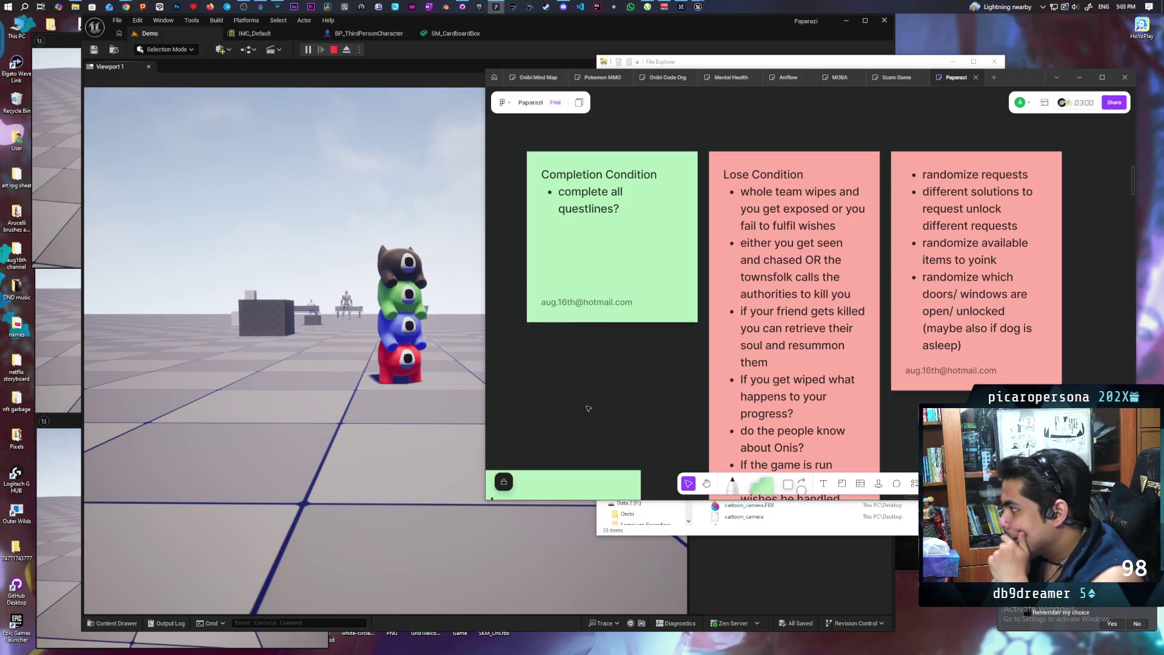
scroll(691, 416, "left", 3)
scroll(691, 416, "up", 2)
scroll(610, 289, "right", 2)
scroll(610, 289, "up", 3)
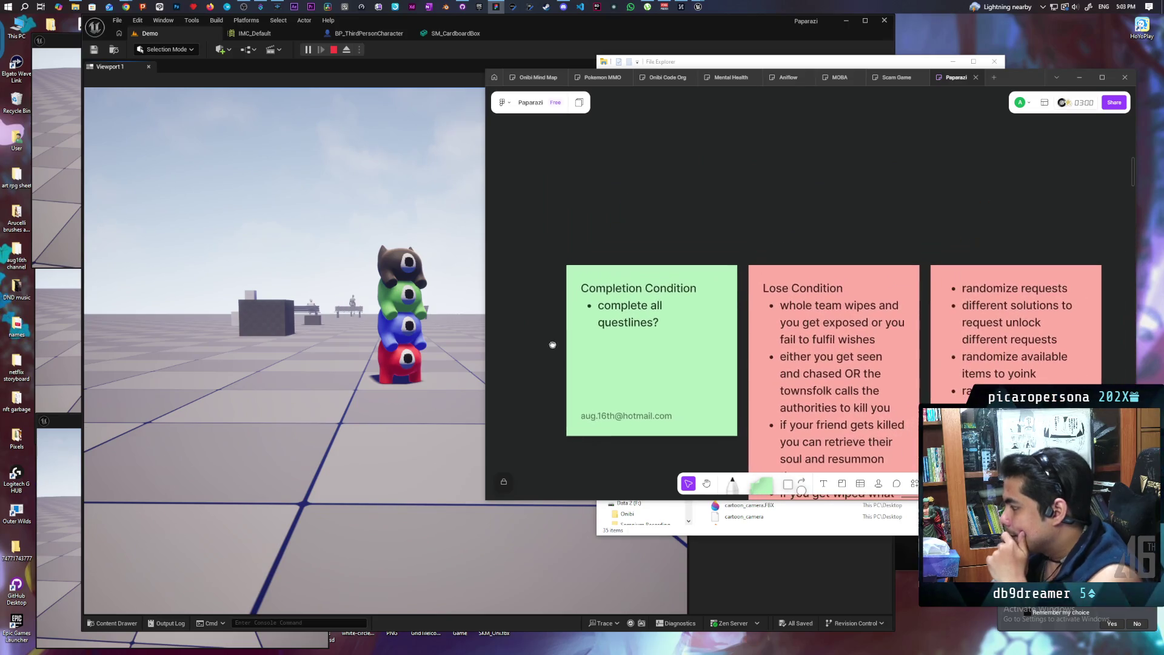
Paste a blank box into open space above the notes and label it 'Questline start'.
key("ctrl+v")
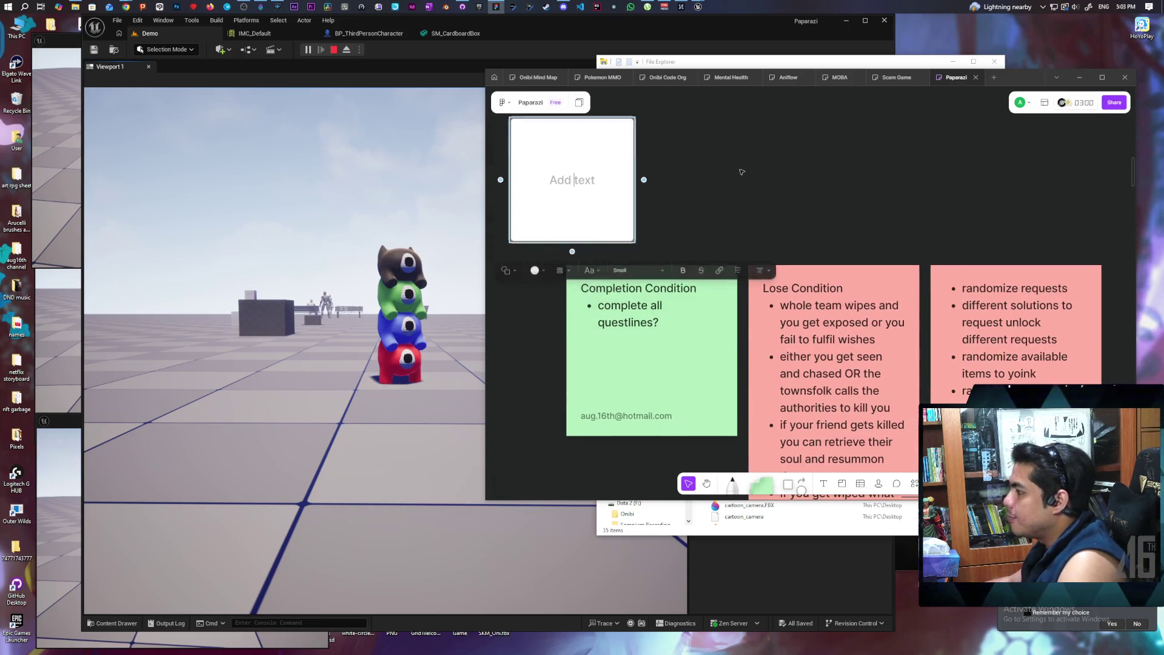
scroll(749, 248, "down", 2, "ctrl")
scroll(749, 248, "down", 3, "ctrl")
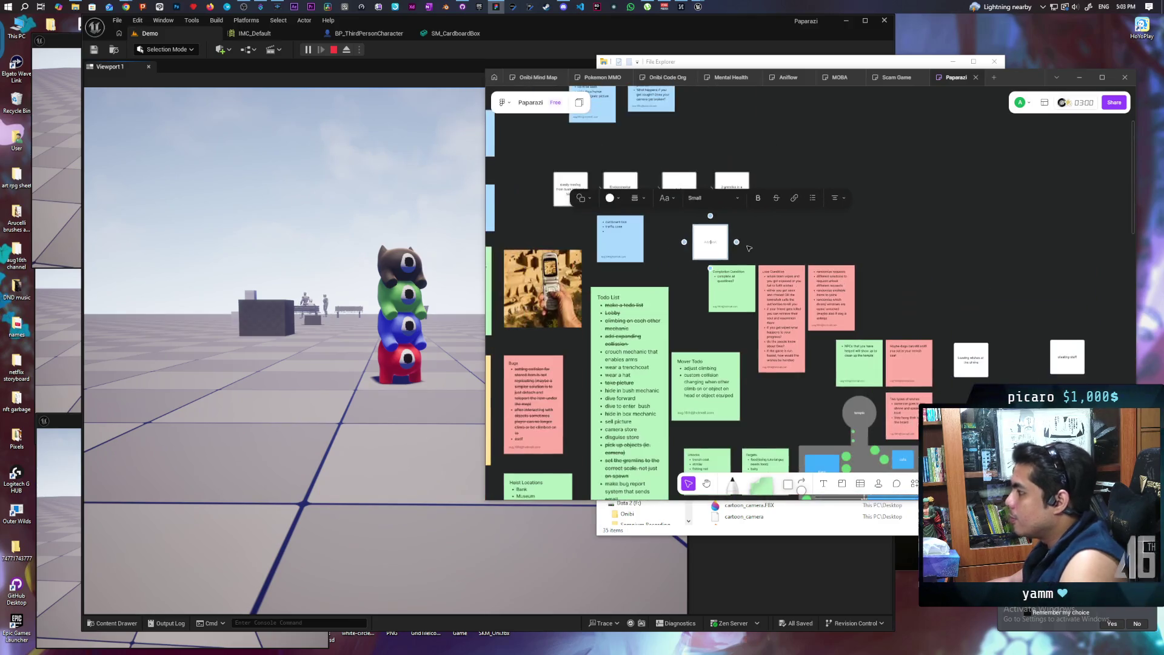
scroll(752, 248, "up", 2, "ctrl")
scroll(606, 250, "right", 2)
left_click_drag(562, 252, 886, 215)
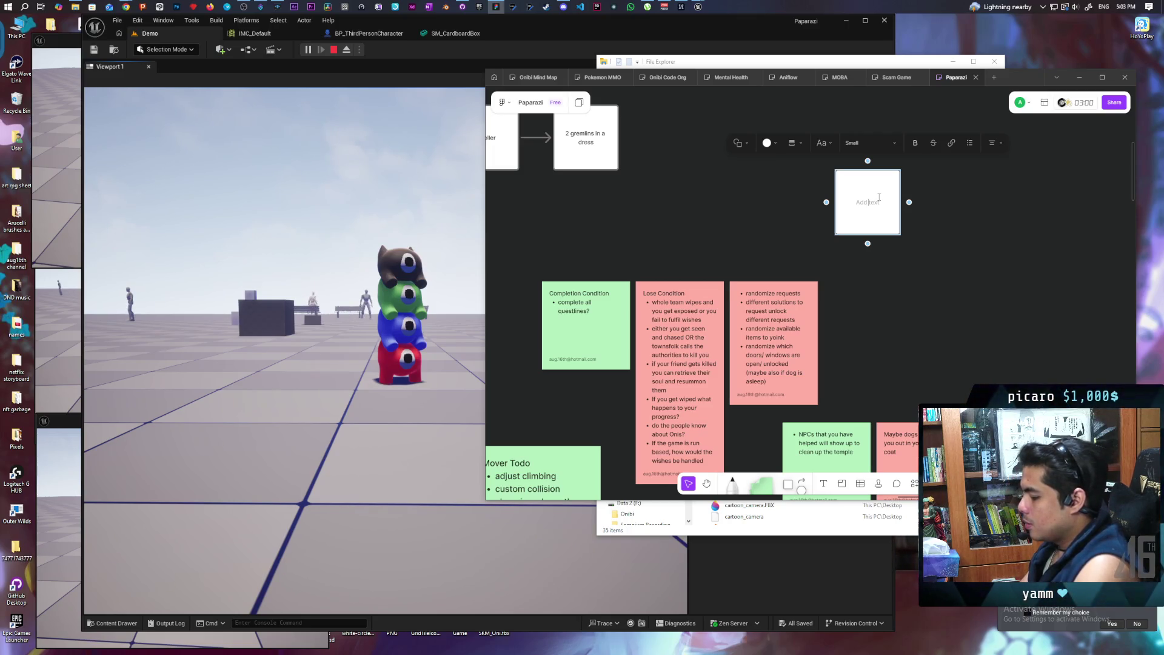
type("Ou")
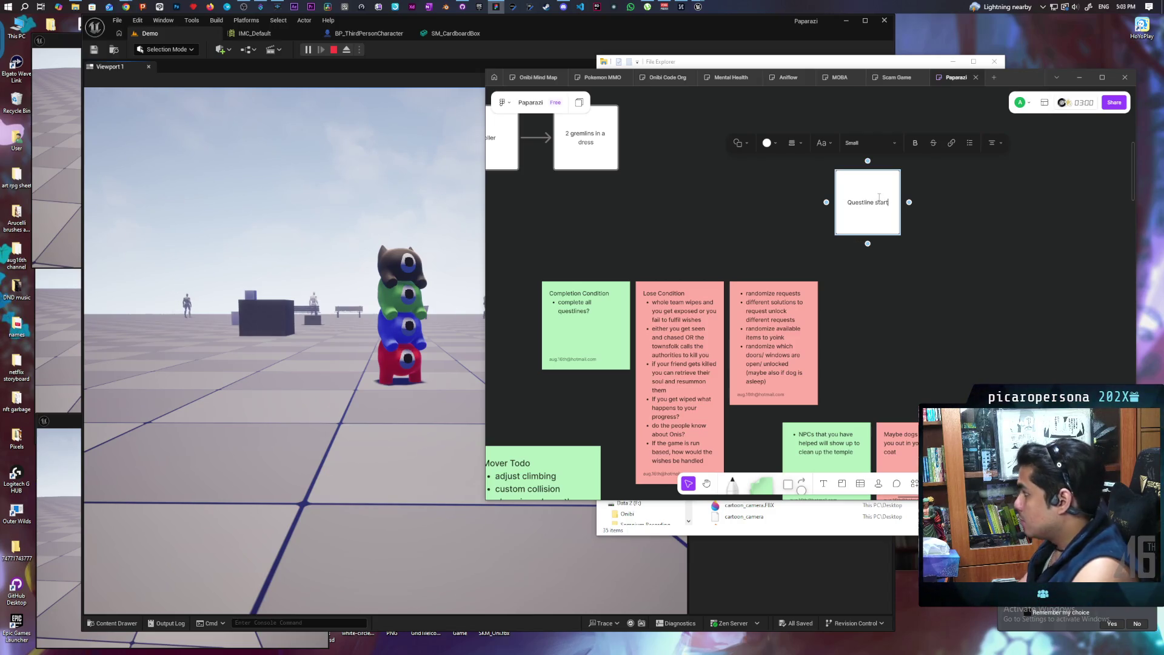
Reposition the Questline start box and draw a connector from its right side.
mouse_move(949, 252)
left_mouse_down()
mouse_move(788, 377)
mouse_move(804, 400)
left_mouse_up()
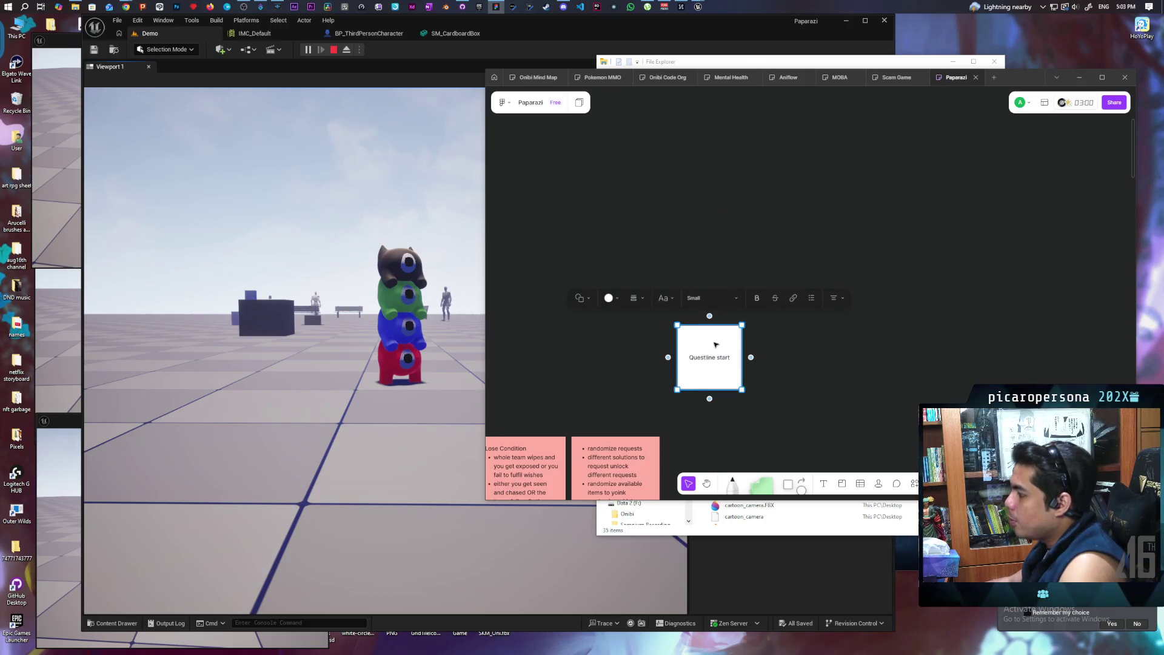
left_click_drag(711, 339, 711, 186)
left_click_drag(806, 190, 808, 299)
left_click(710, 261)
mouse_move(734, 273)
left_mouse_down()
mouse_move(756, 197)
mouse_move(760, 208)
left_mouse_up()
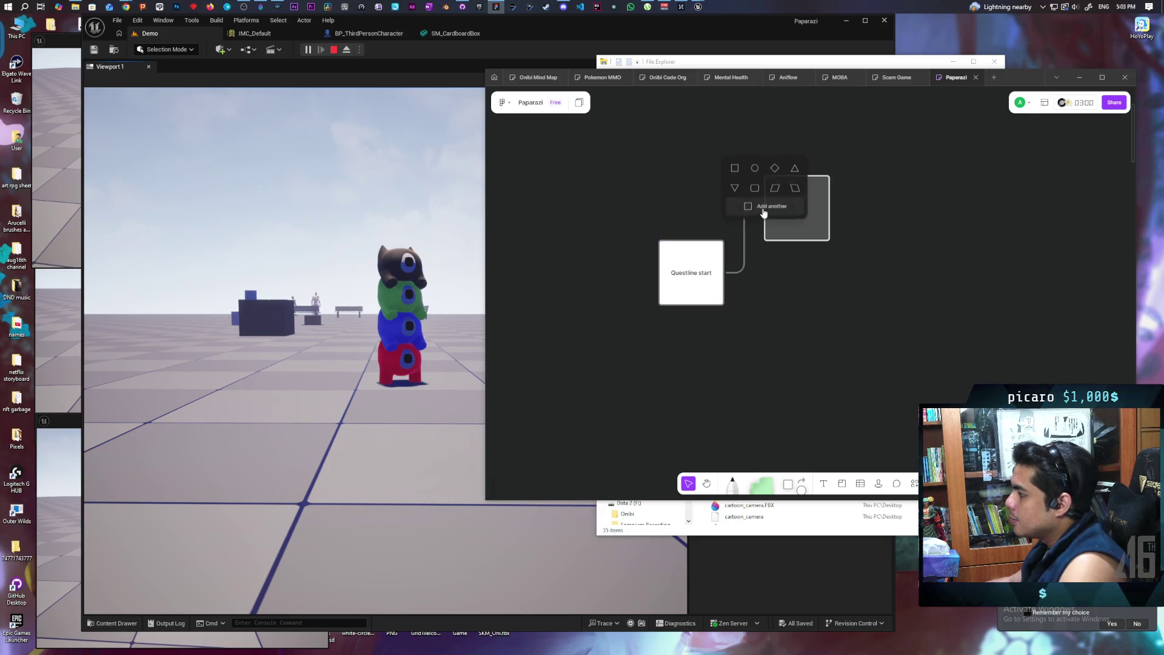
Branch Questline start via two connectors into an upper and a lower square box.
left_click(736, 166)
left_click(703, 287)
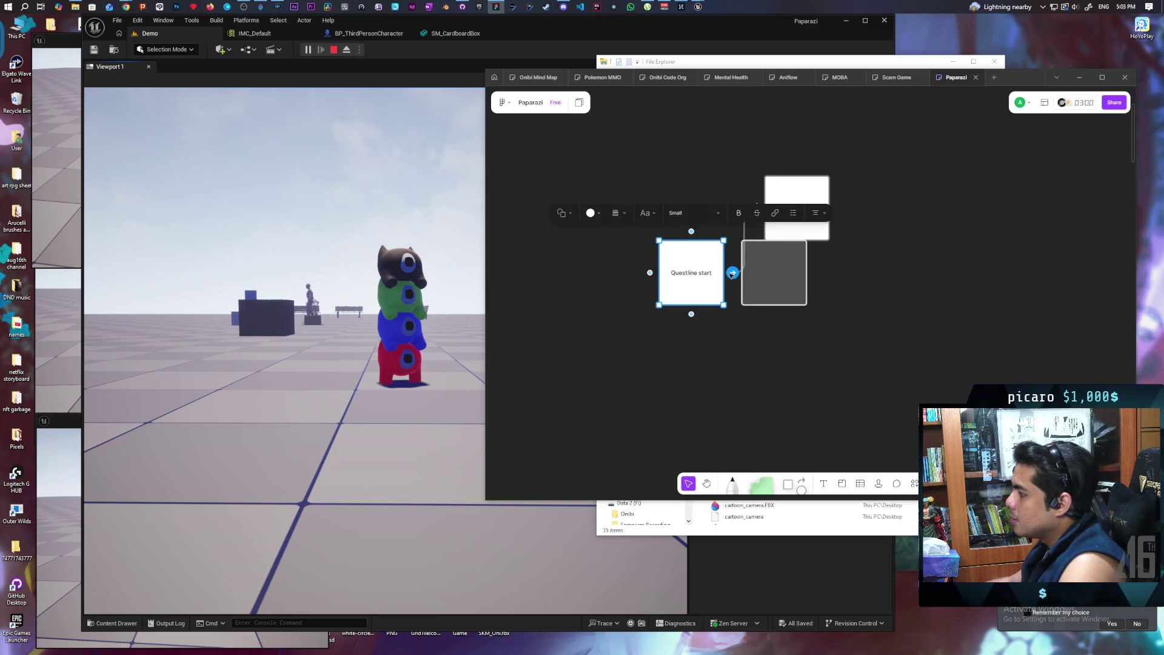
mouse_move(733, 272)
left_mouse_down()
mouse_move(772, 354)
mouse_move(753, 358)
mouse_move(759, 340)
mouse_move(779, 361)
left_mouse_up()
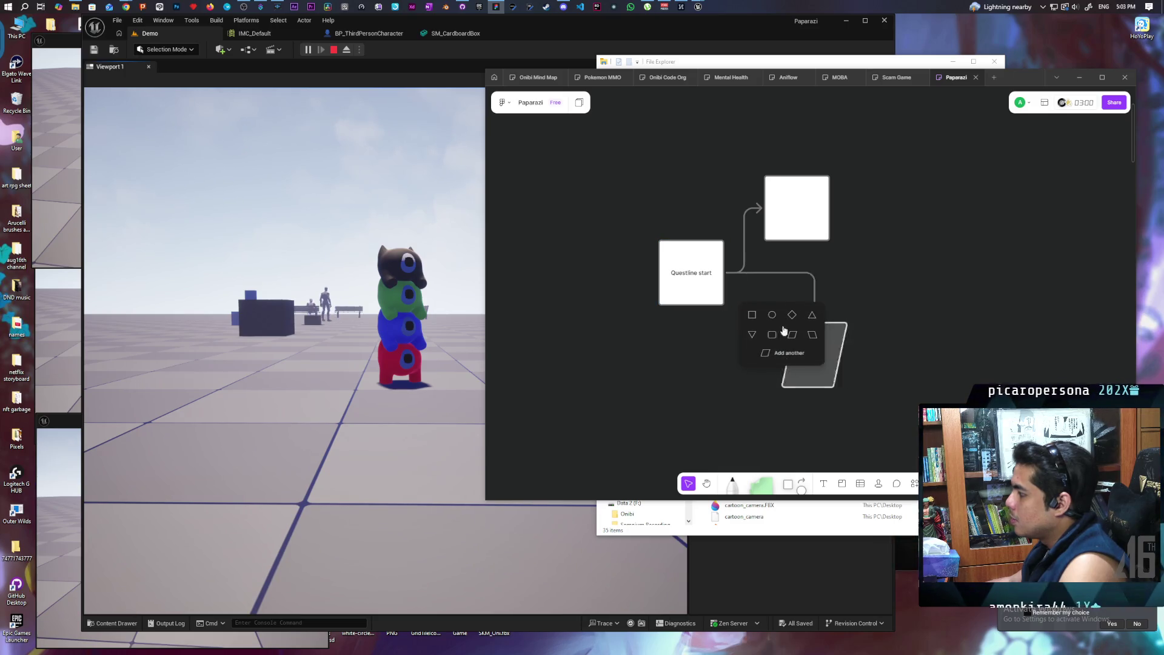
left_click(754, 322)
Shift the upper box and Questline start to balance the branches, then draw an arrow from the upper box.
left_click(814, 221)
left_click_drag(802, 232, 820, 227)
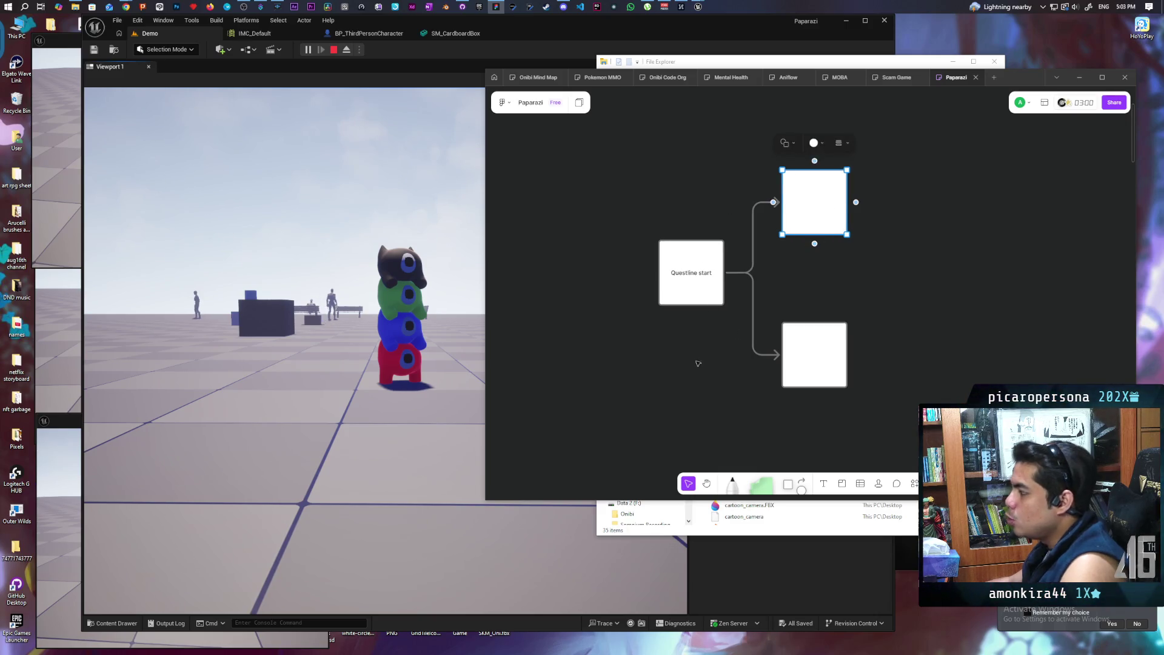
left_click(703, 291)
left_click(702, 295)
left_click_drag(708, 295, 689, 303)
mouse_move(871, 302)
left_mouse_down()
mouse_move(792, 307)
mouse_move(711, 271)
left_mouse_up()
scroll(715, 267, "down", 4)
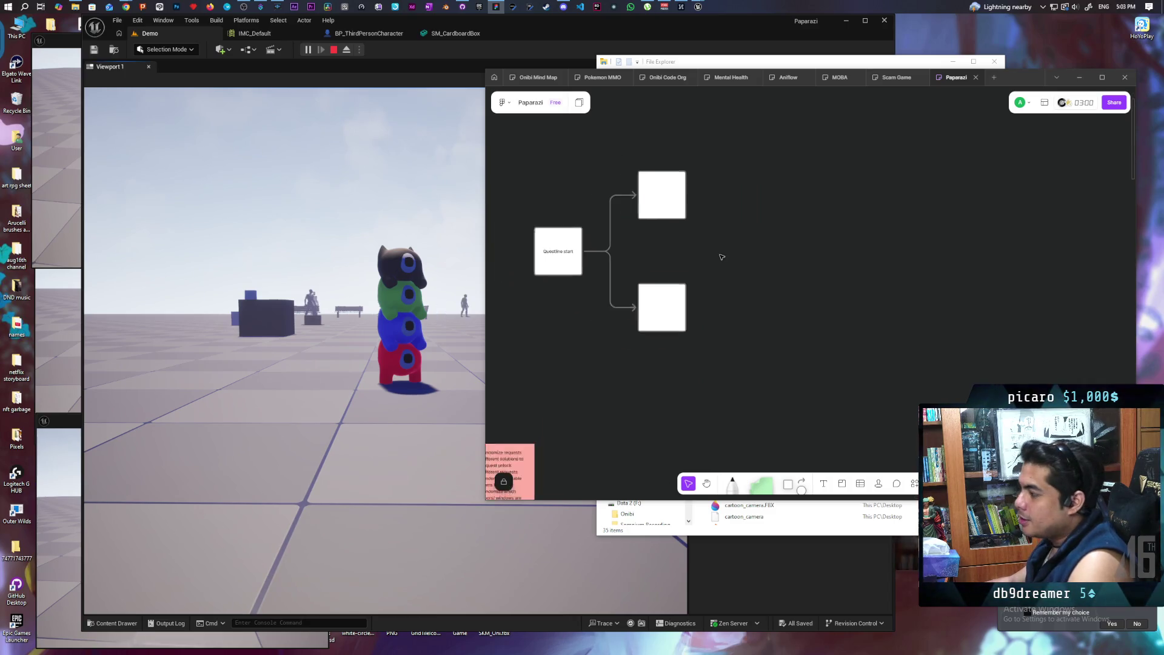
mouse_move(712, 248)
left_mouse_down()
mouse_move(852, 256)
mouse_move(722, 279)
left_mouse_up()
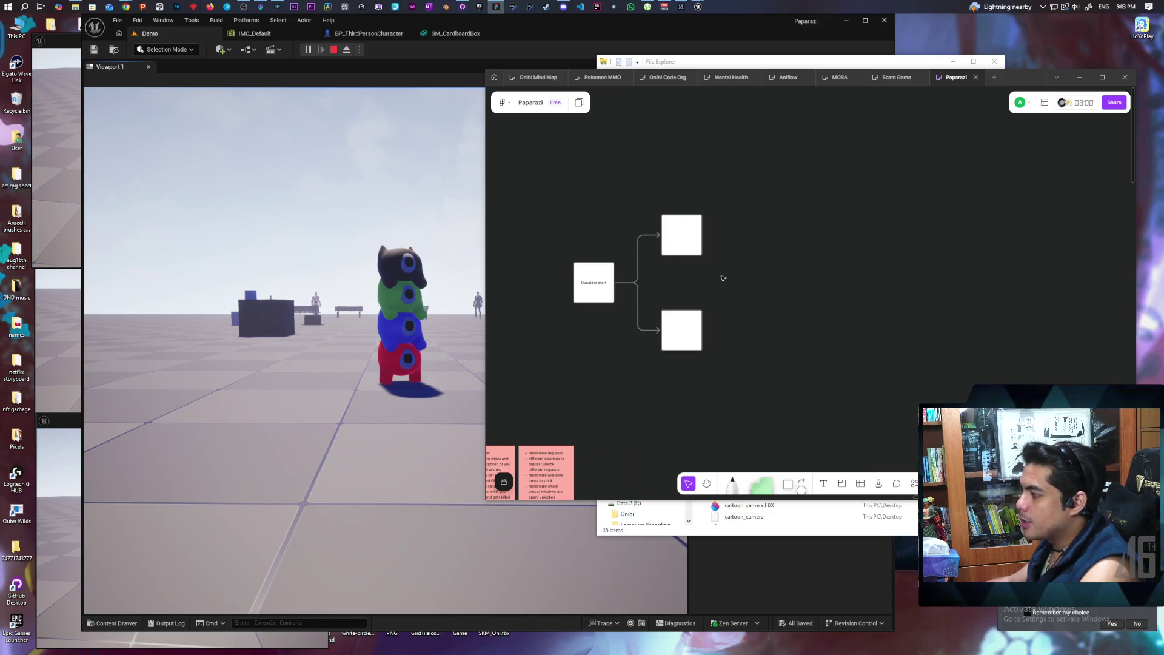
scroll(722, 278, "up", 2)
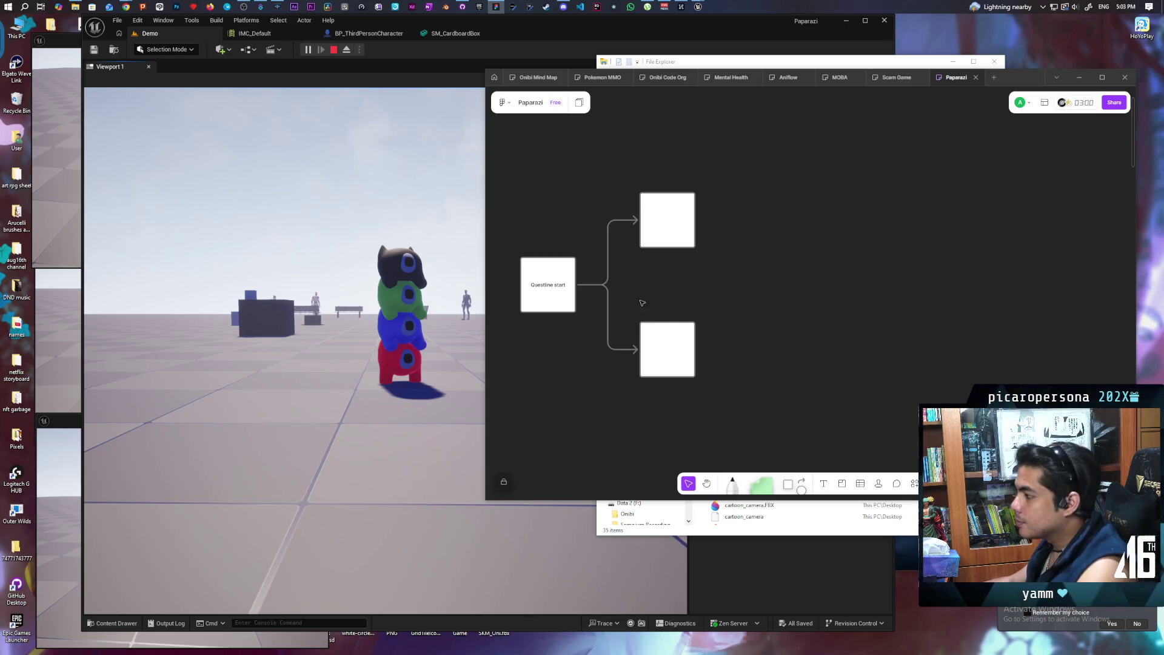
left_click(673, 230)
mouse_move(697, 219)
left_mouse_down()
mouse_move(753, 145)
mouse_move(767, 177)
mouse_move(758, 150)
left_mouse_up()
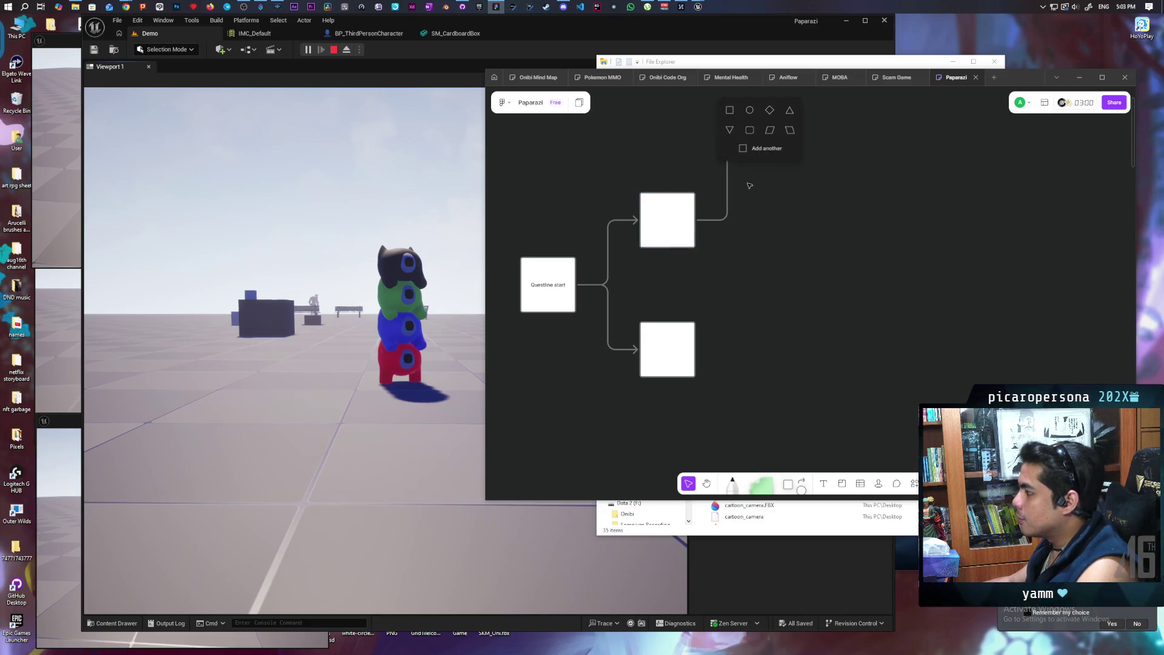
Add two square boxes branching from the upper branch box.
left_click(732, 112)
left_click(672, 212)
left_click_drag(701, 220, 767, 283)
left_click(734, 240)
Add two square boxes branching from the lower branch box.
left_click_drag(787, 377, 811, 275)
left_click(706, 265)
mouse_move(708, 265)
left_mouse_down()
mouse_move(708, 295)
mouse_move(767, 248)
left_mouse_up()
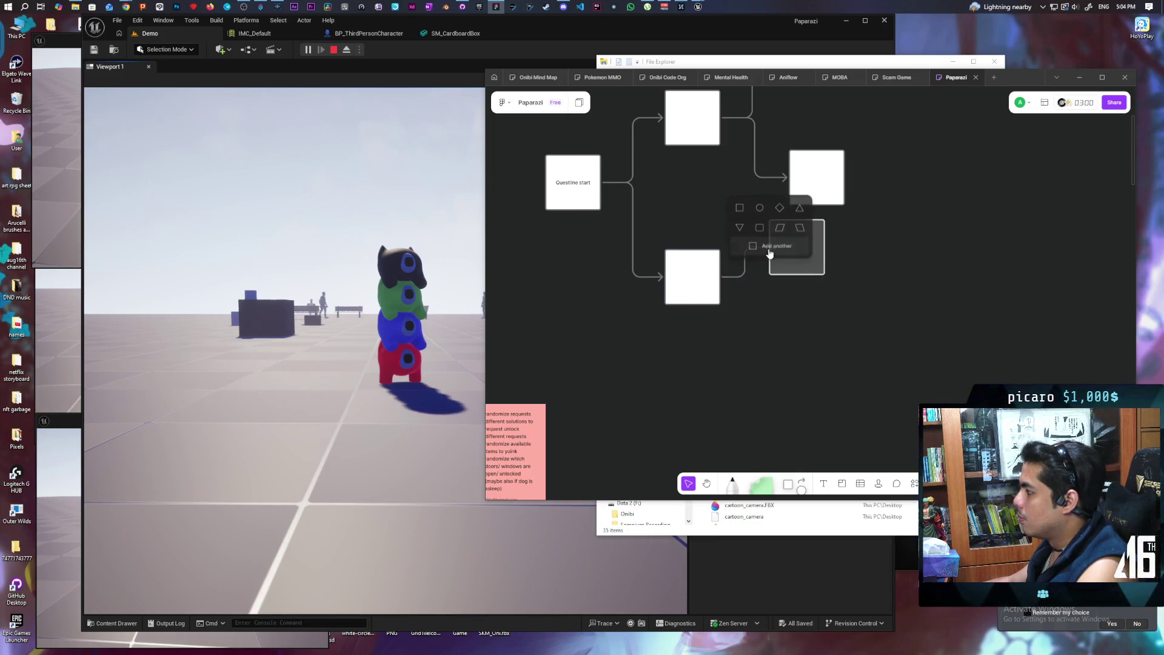
left_click(745, 210)
mouse_move(726, 276)
left_mouse_down()
mouse_move(742, 332)
mouse_move(763, 337)
left_mouse_up()
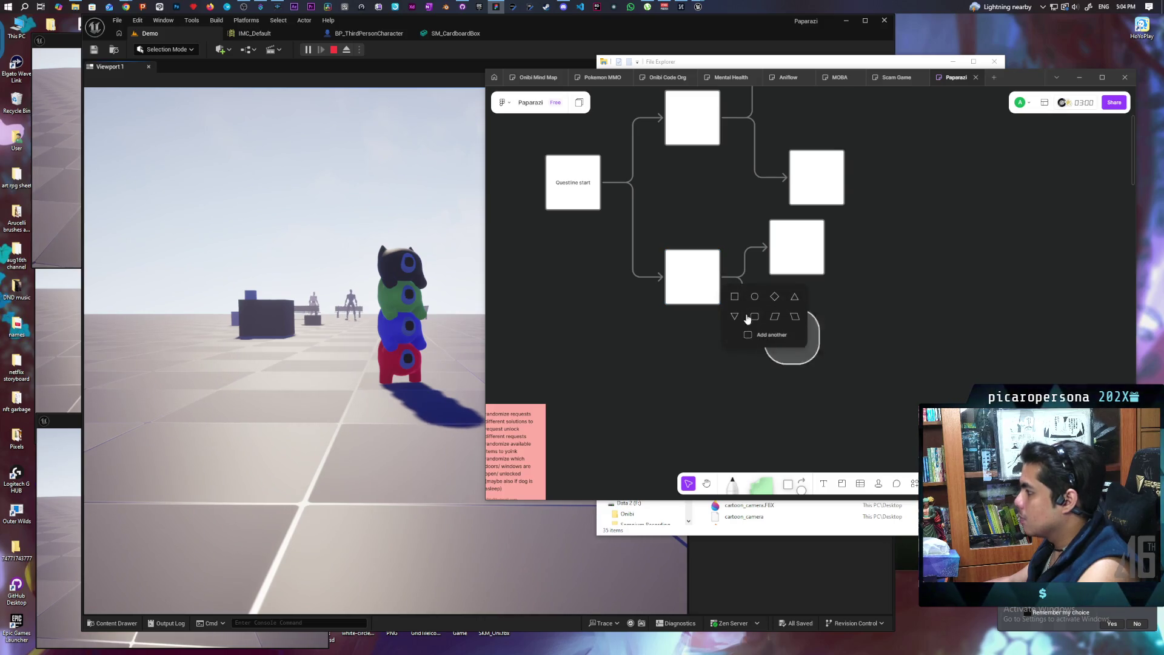
left_click(734, 297)
Align the lower end-box pair under the top-right box and move Questline start into line.
scroll(811, 321, "right", 3)
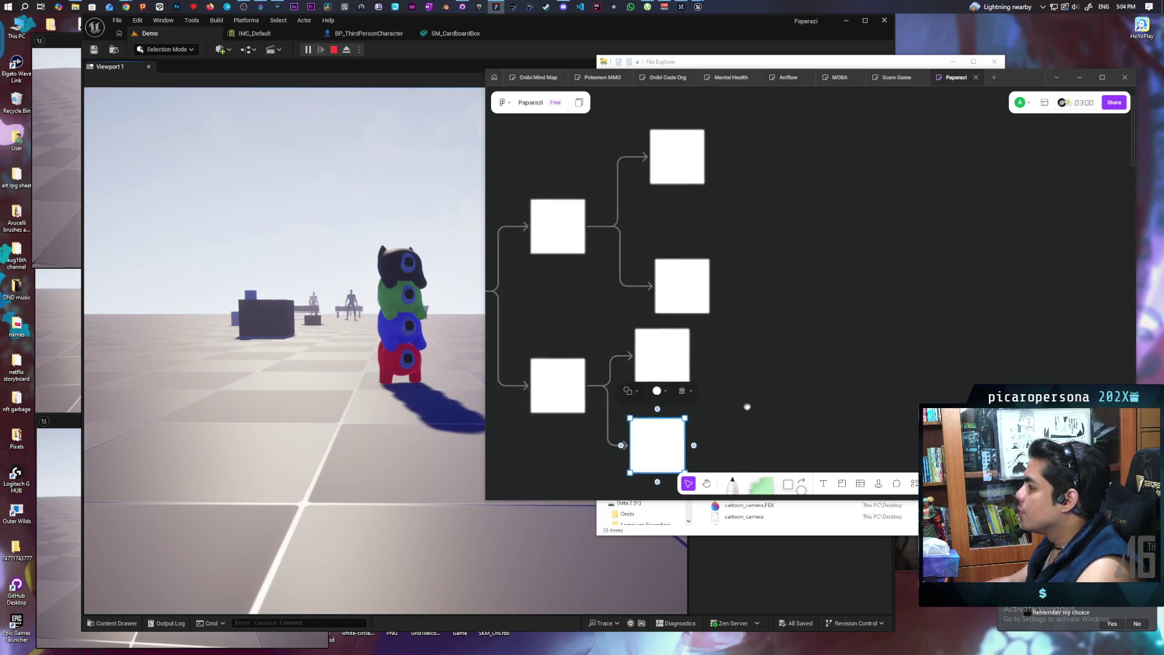
left_click_drag(722, 346, 727, 346)
left_click(726, 275, "shift")
left_click_drag(726, 274, 755, 294)
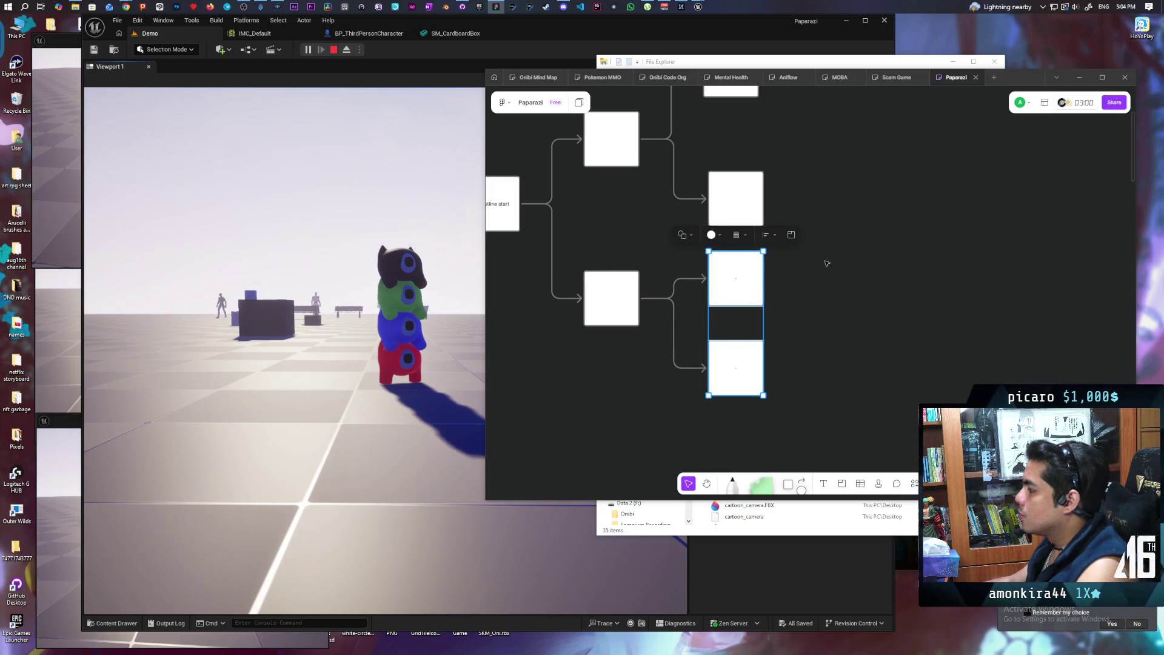
scroll(816, 361, "down", 5)
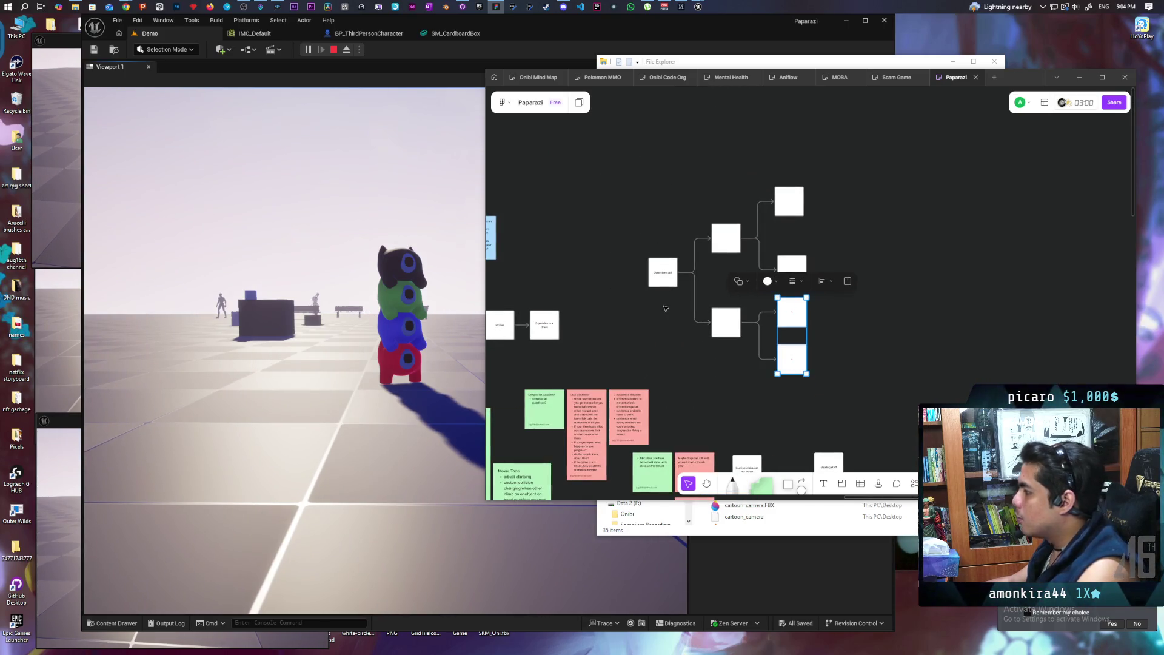
left_click(670, 280)
left_click_drag(670, 280, 661, 300)
left_click(774, 343)
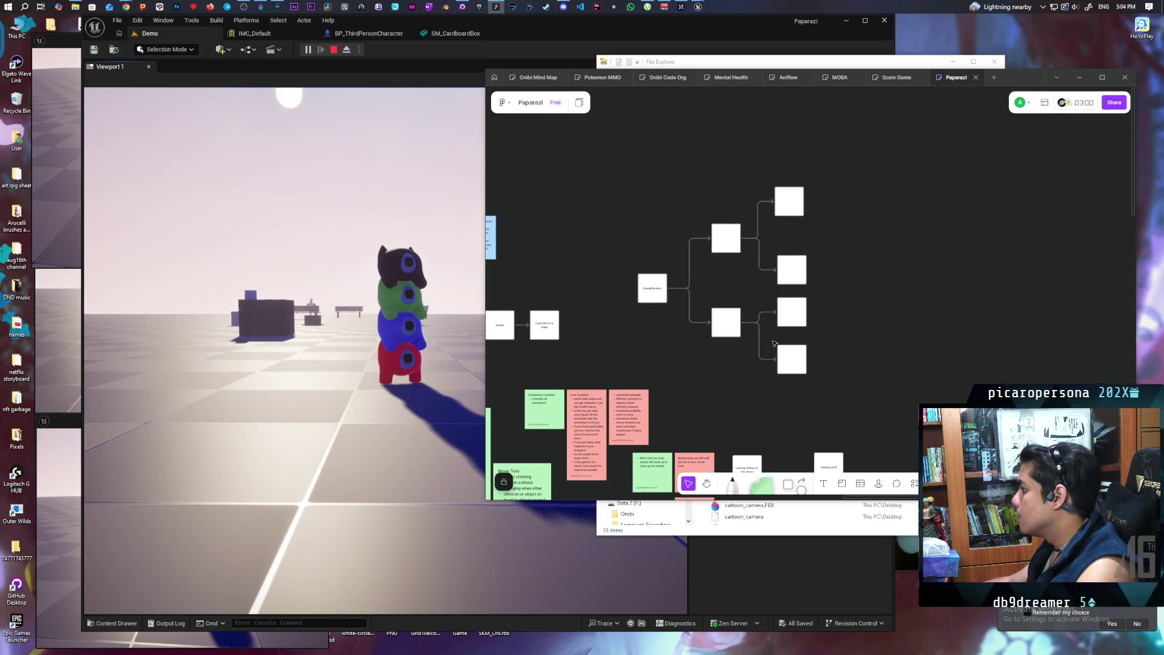
Nudge the lower branch box, top-right box and Questline start into an evenly spaced column.
left_click(729, 333)
left_click_drag(729, 333, 729, 344)
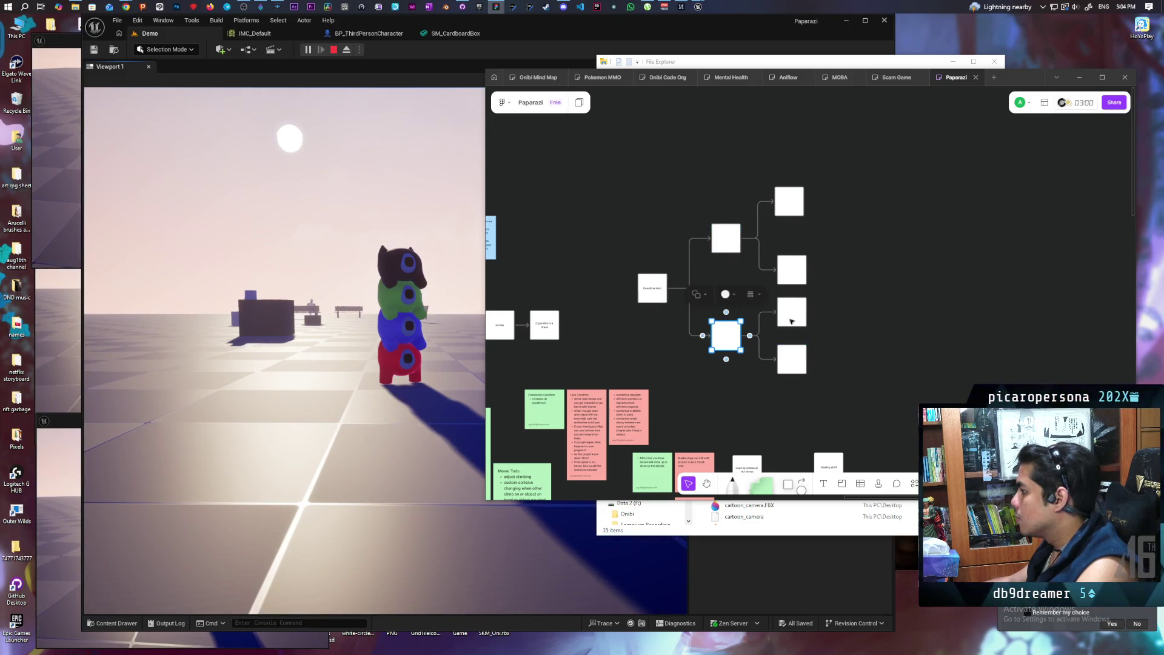
left_click(871, 252)
left_click(793, 212)
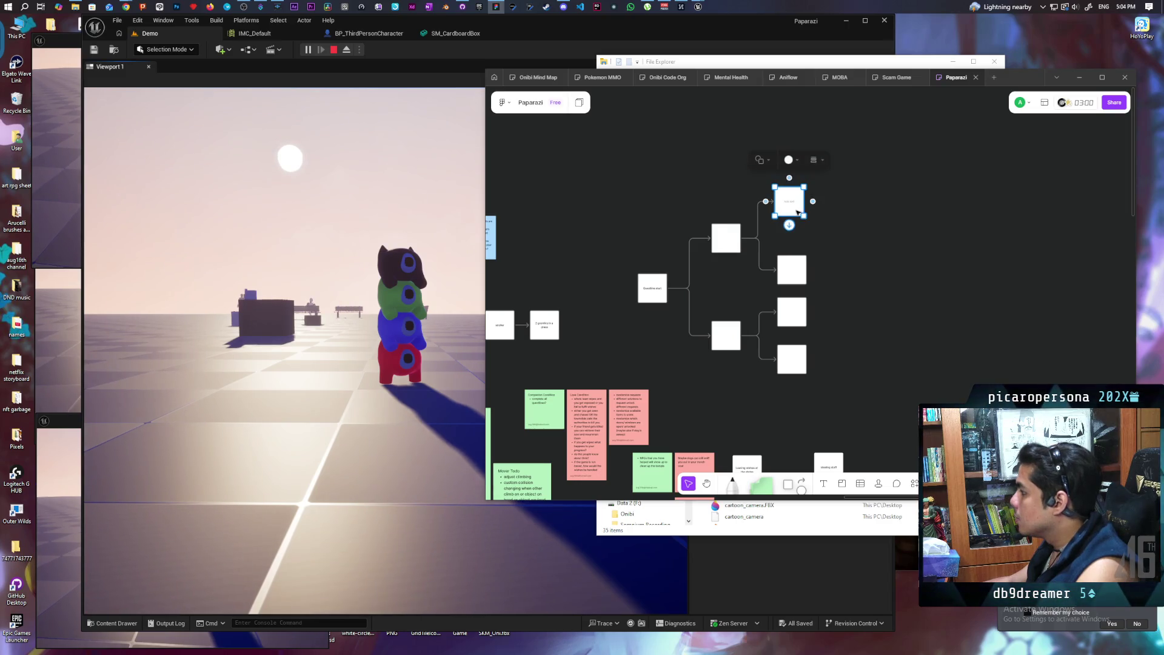
left_click_drag(793, 212, 798, 231)
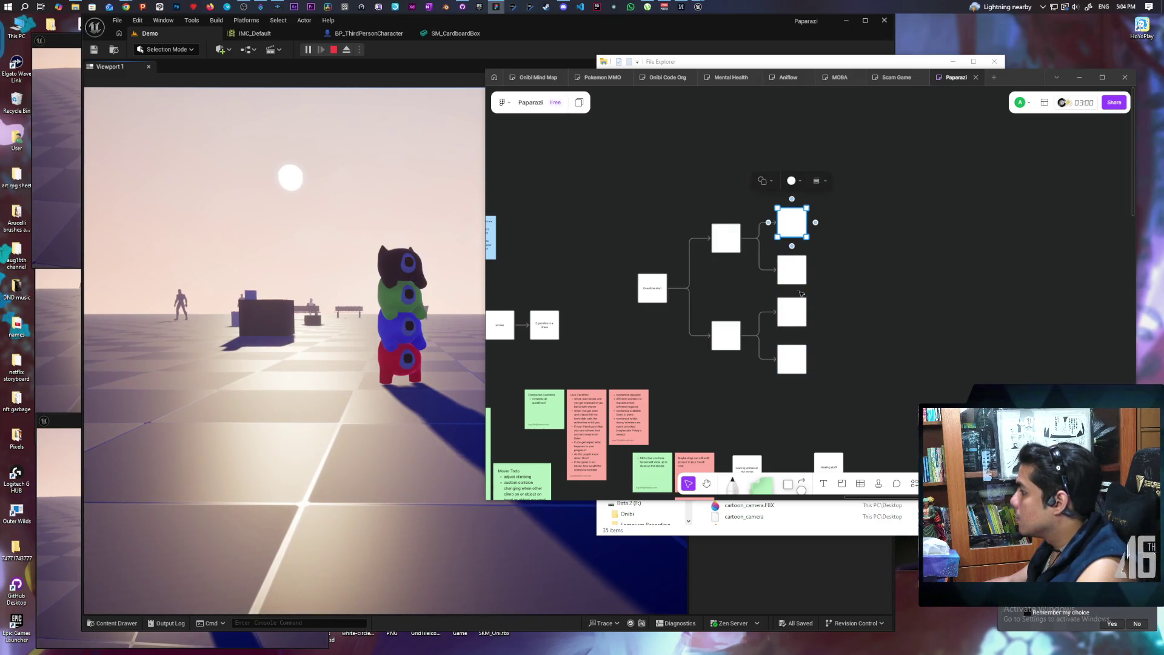
left_click(796, 327)
left_click_drag(795, 327, 795, 333)
left_click(853, 332)
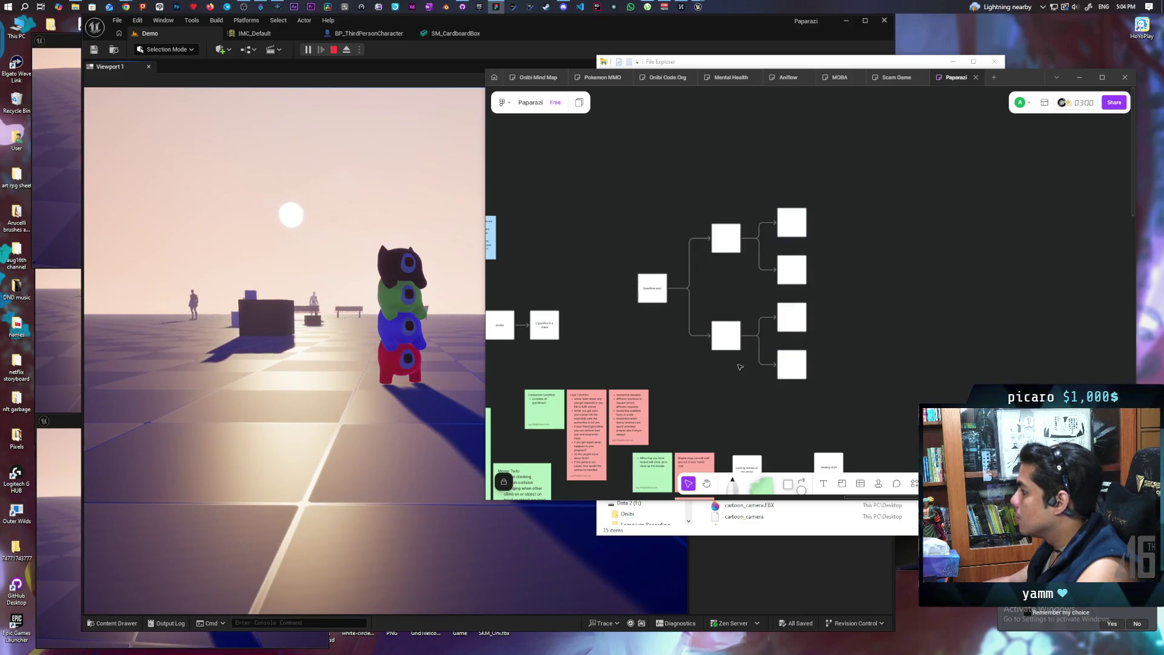
left_click(655, 298)
left_click_drag(655, 298, 655, 305)
left_click_drag(656, 298, 655, 301)
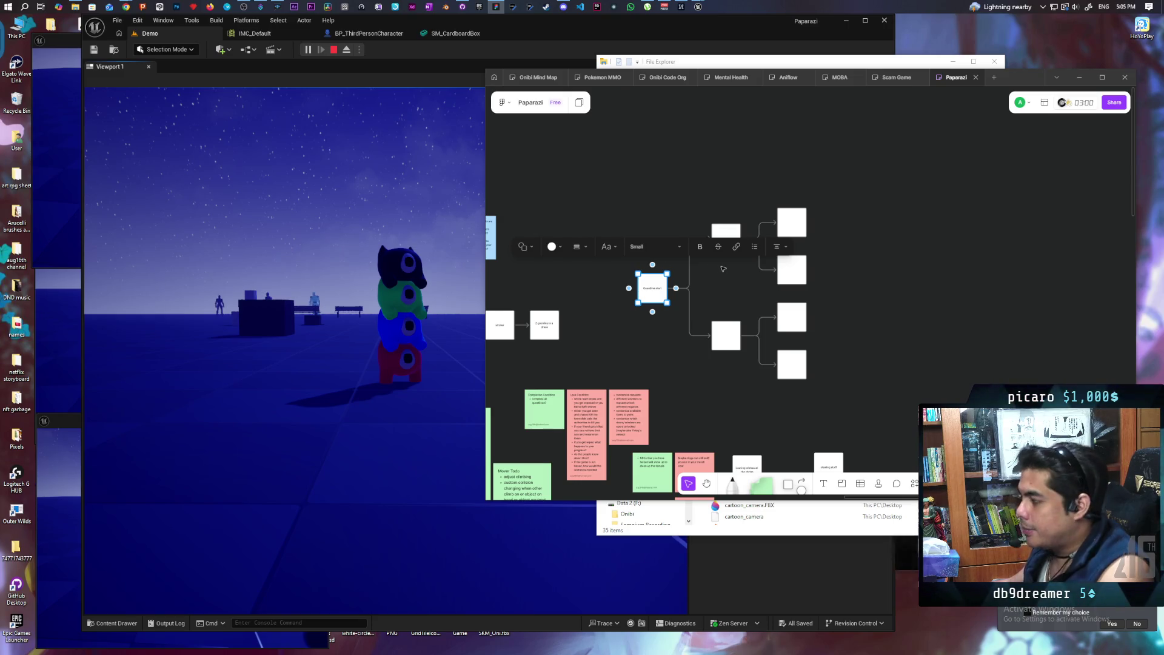
Lower the two middle boxes and the Questline start box into line.
left_click(656, 338)
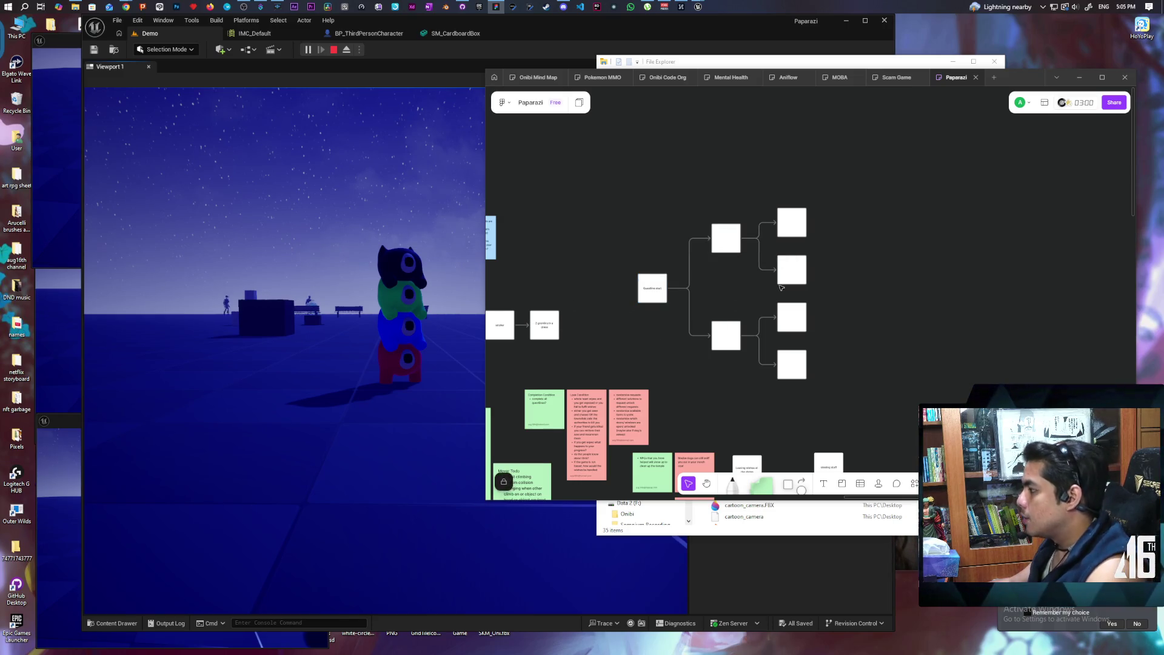
scroll(749, 284, "up", 5)
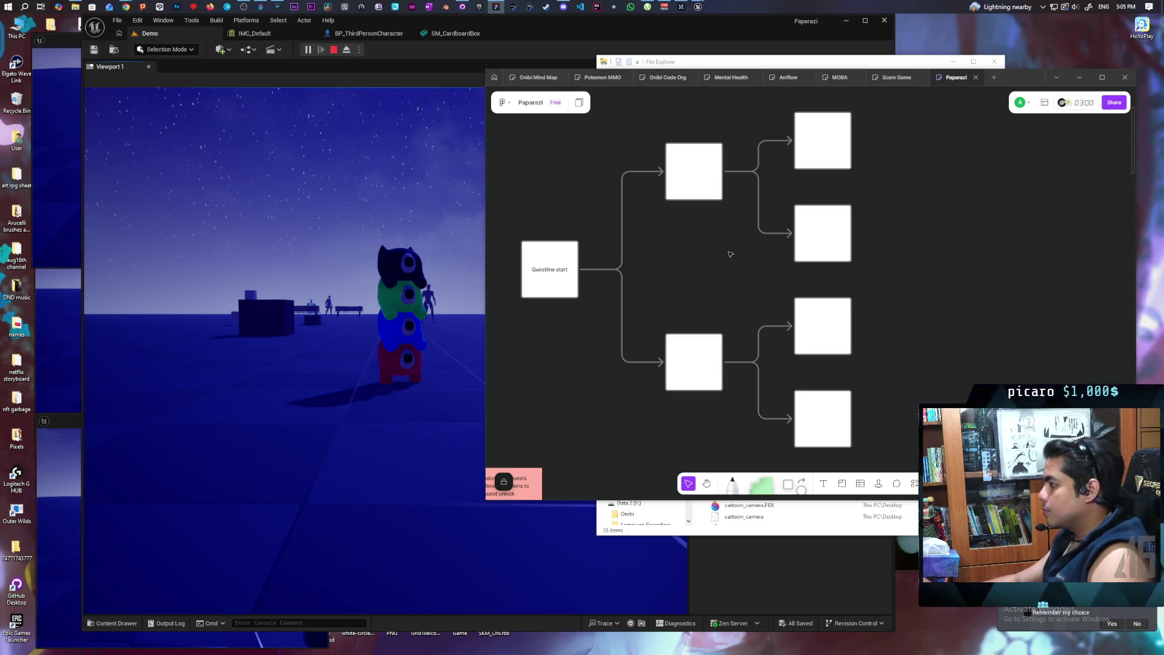
mouse_move(730, 254)
left_mouse_down()
mouse_move(705, 264)
mouse_move(754, 254)
left_mouse_up()
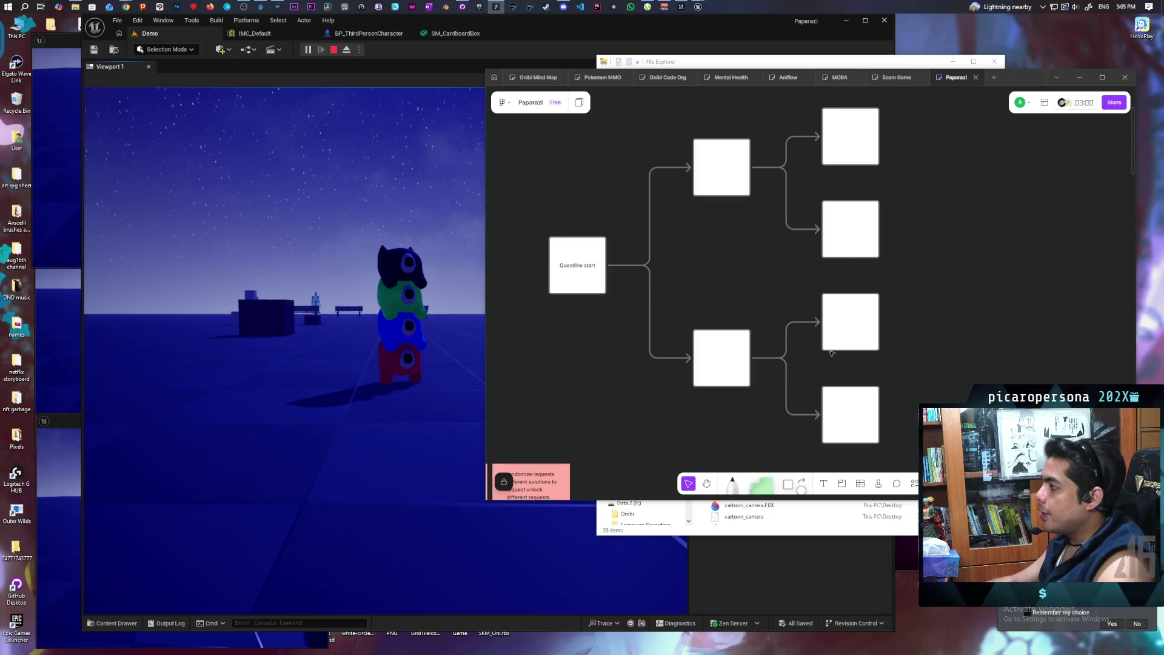
scroll(748, 310, "up", 1)
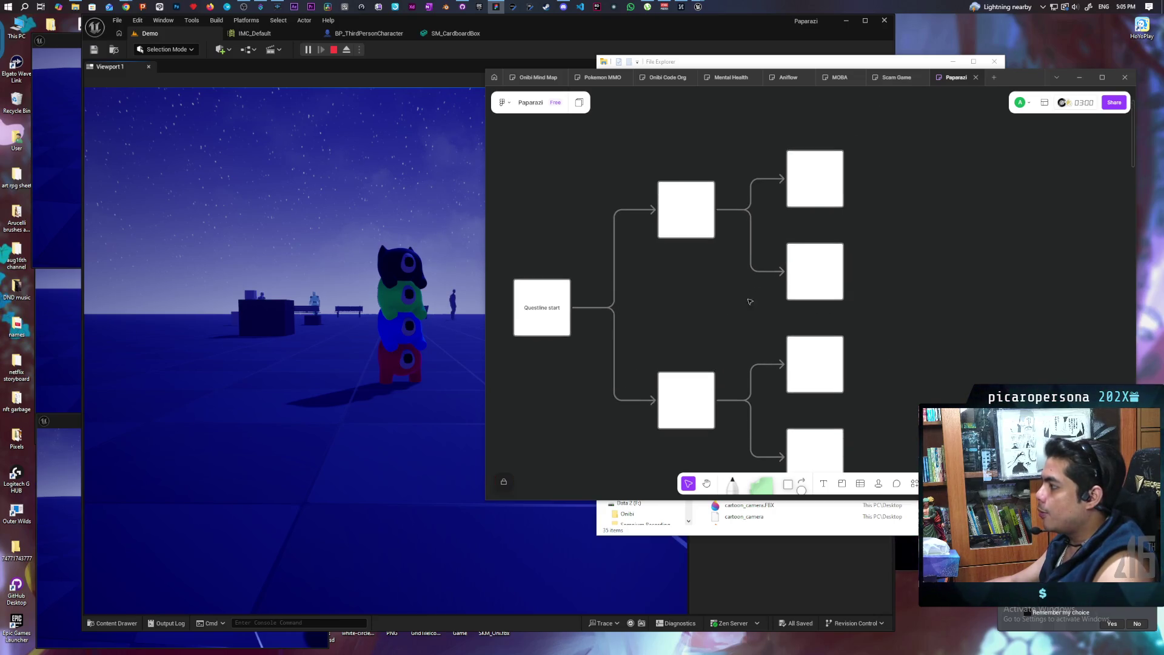
scroll(830, 239, "down", 1)
left_click_drag(635, 187, 643, 200)
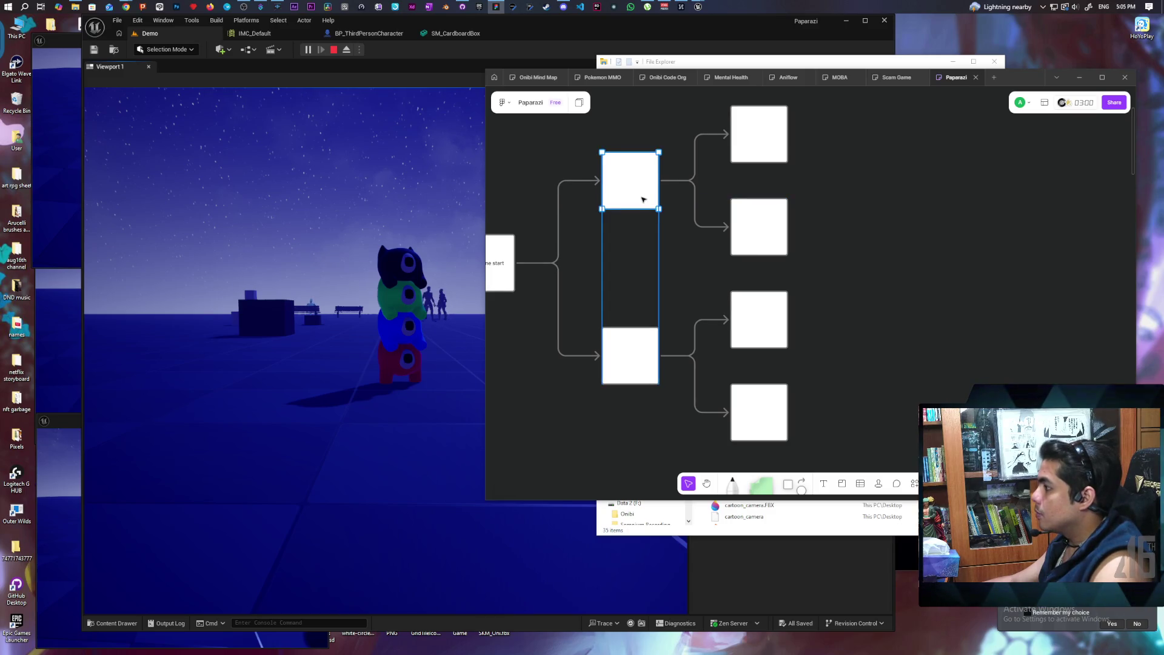
left_click(634, 357)
left_click_drag(641, 374, 644, 384)
scroll(643, 385, "left", 2)
left_click(594, 267)
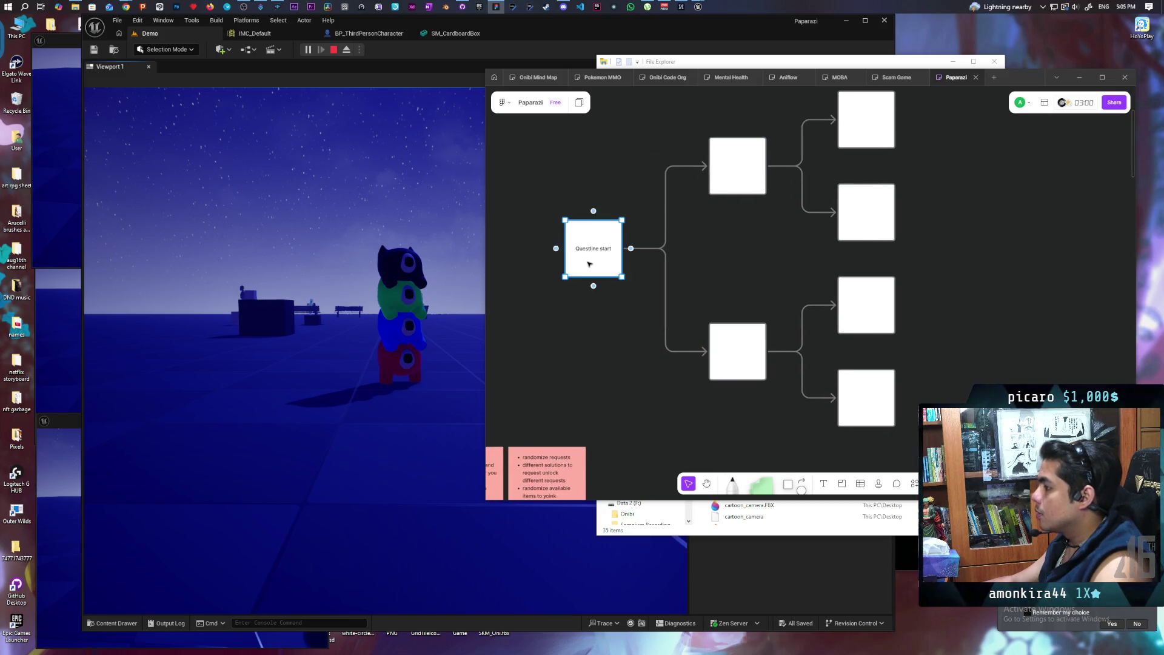
left_click_drag(596, 271, 596, 280)
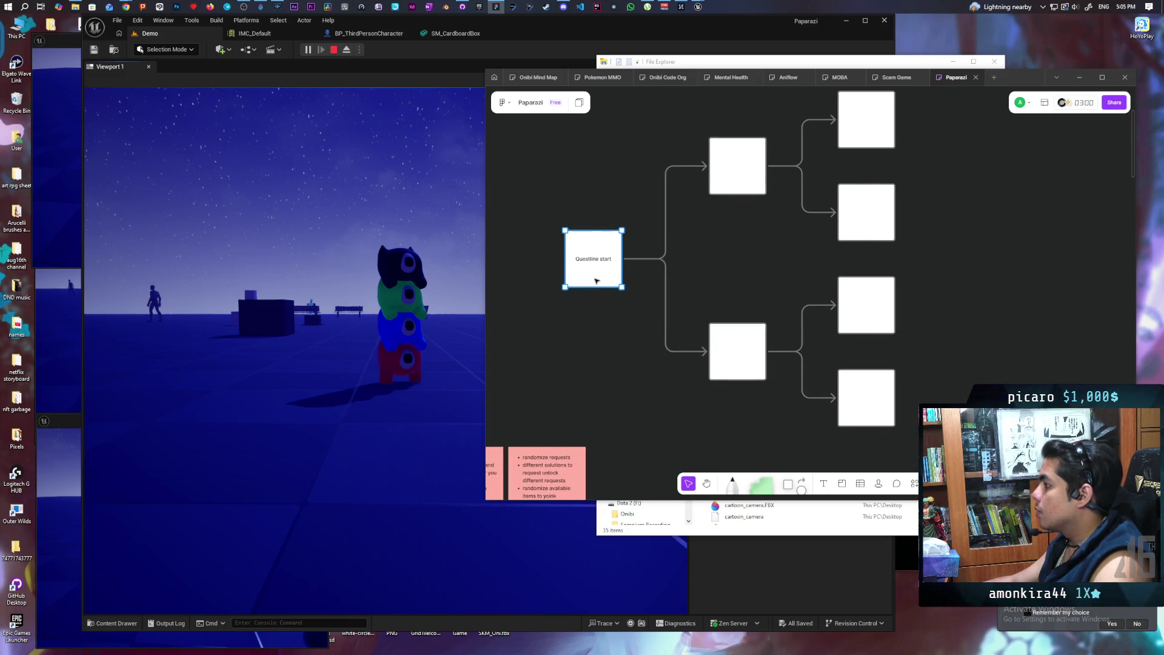
left_click(594, 295)
Select the whole flowchart and tidy it into a neat tree with Shift+Alt+T.
scroll(697, 327, "down", 3)
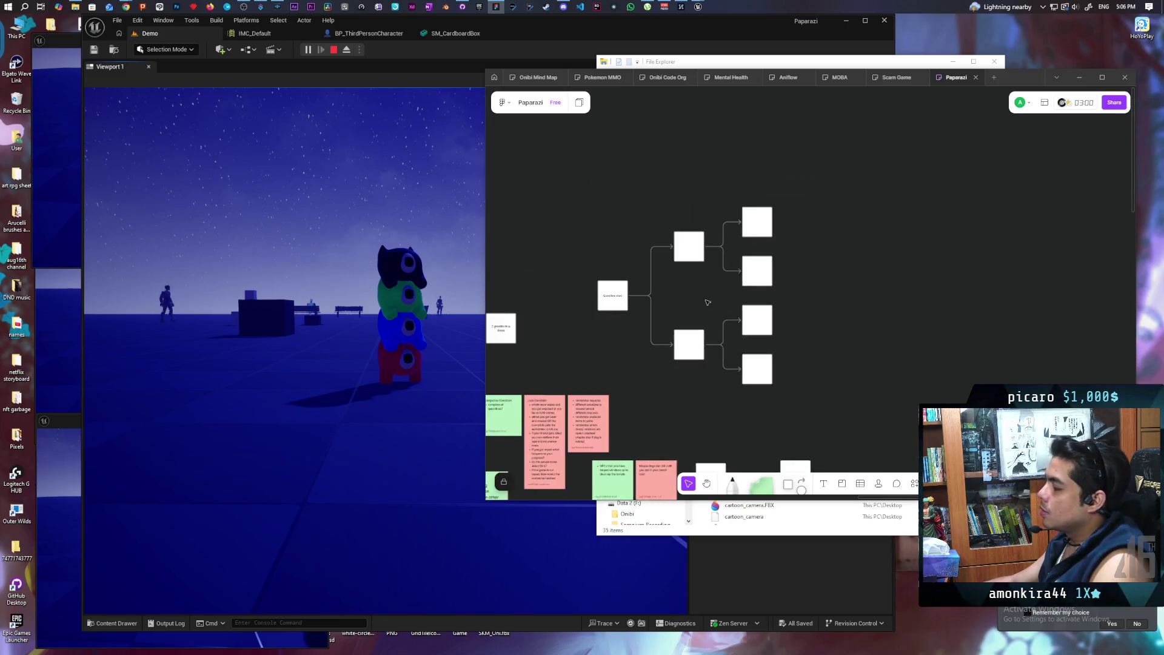
scroll(713, 303, "left", 2)
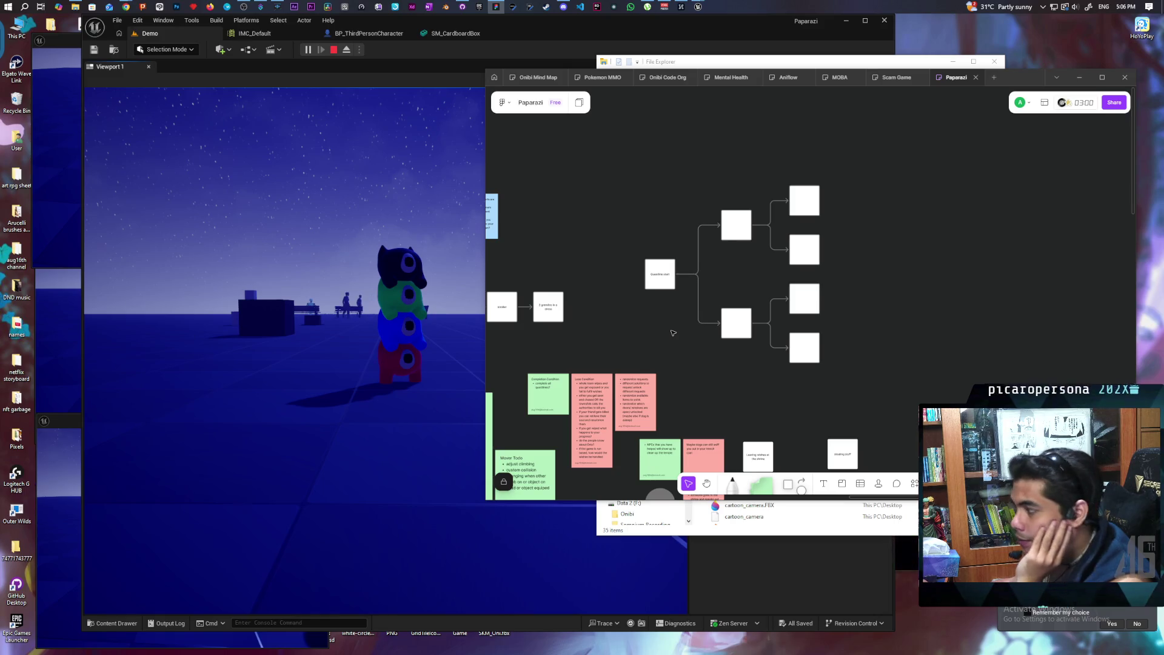
scroll(671, 333, "right", 2)
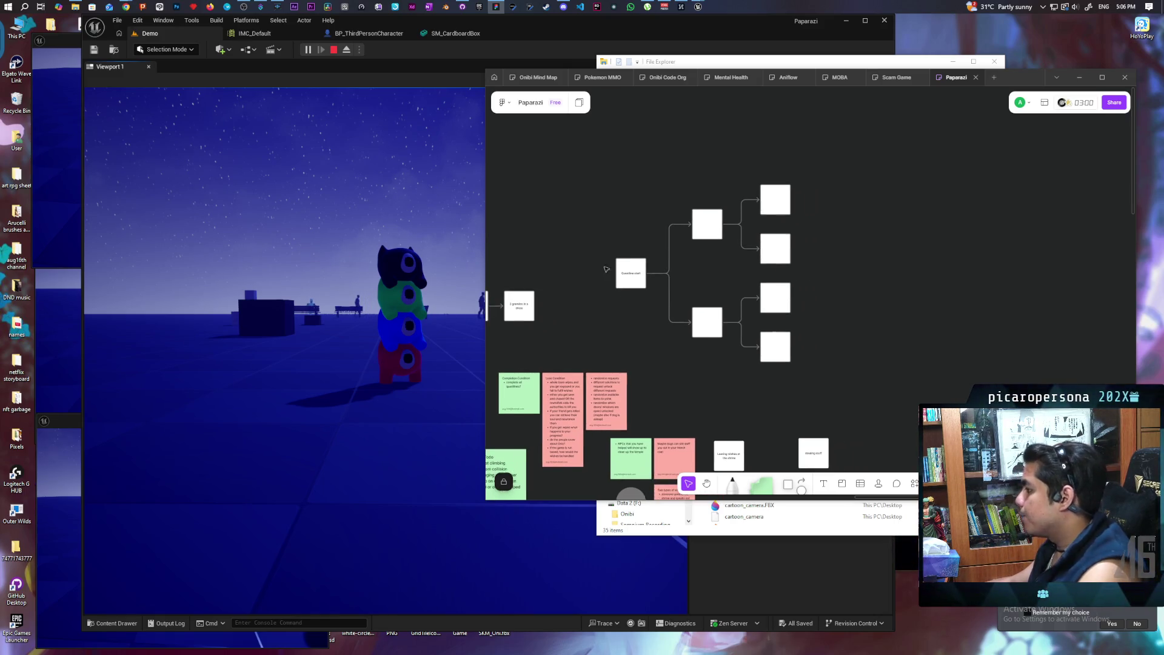
left_click_drag(621, 170, 788, 427)
key("ctrl+alt+t")
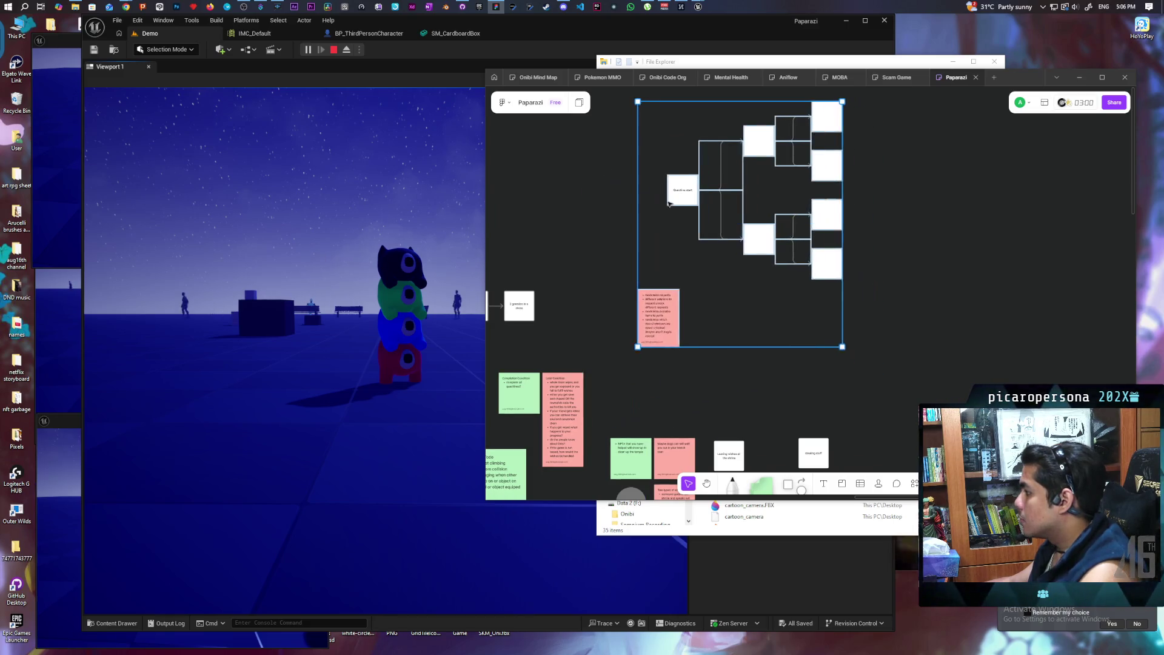
left_click(669, 349)
Move the pink sticky note beside the red Lose Condition note.
left_click(664, 317)
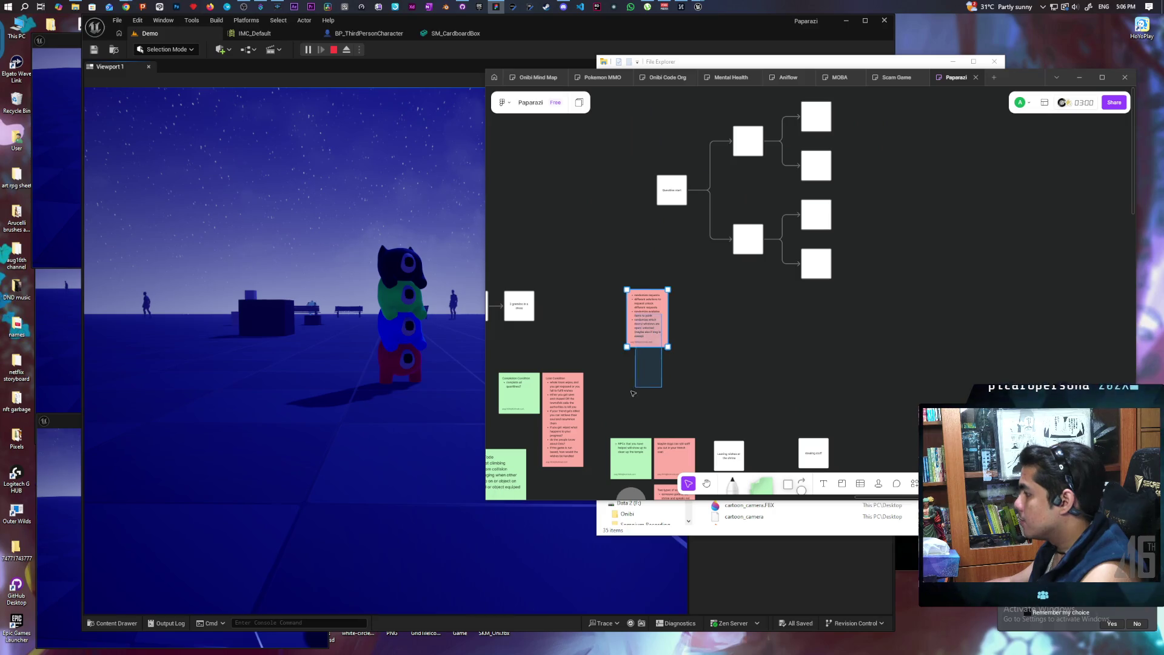
left_click_drag(664, 317, 628, 402)
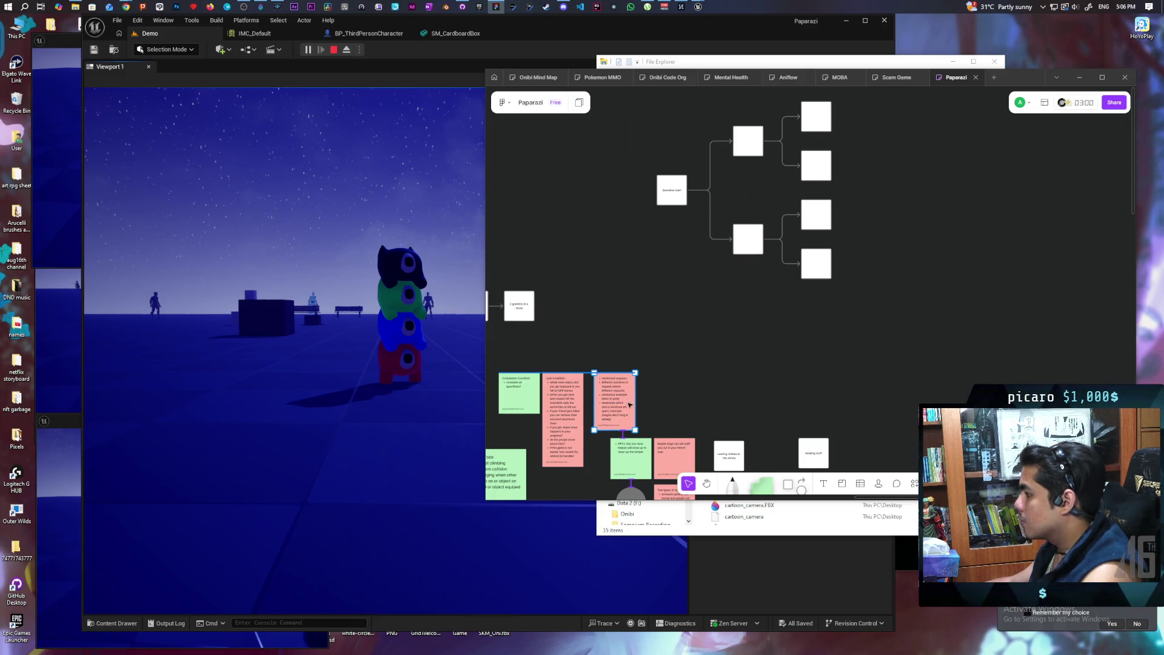
left_click_drag(758, 309, 657, 388)
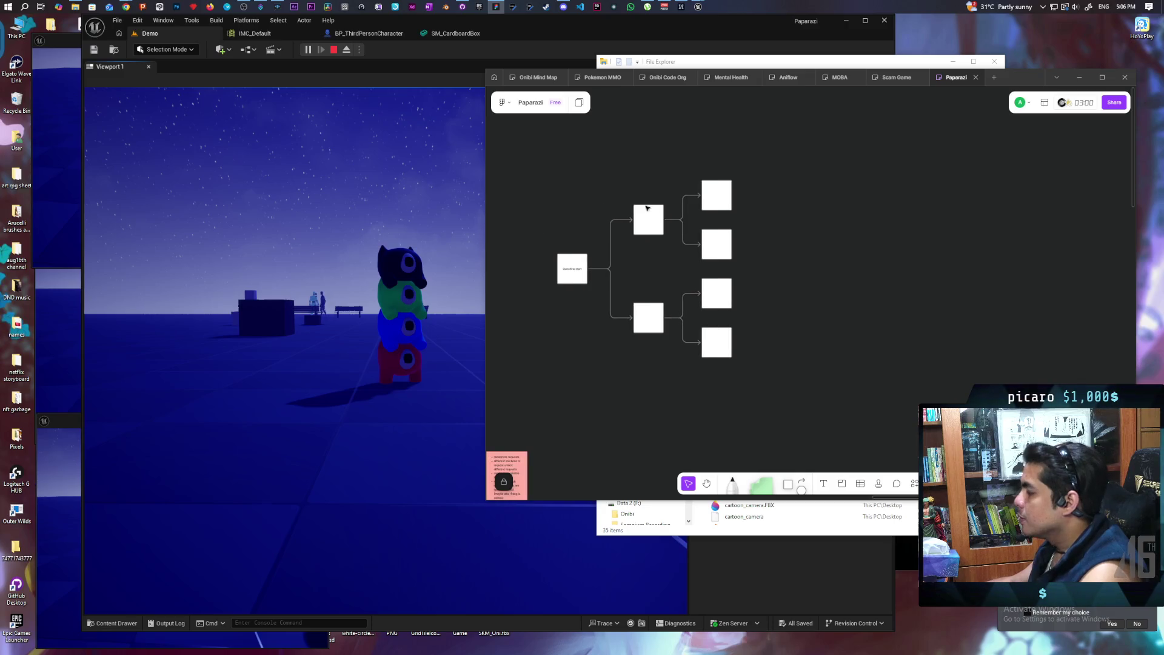
left_click_drag(568, 339, 619, 335)
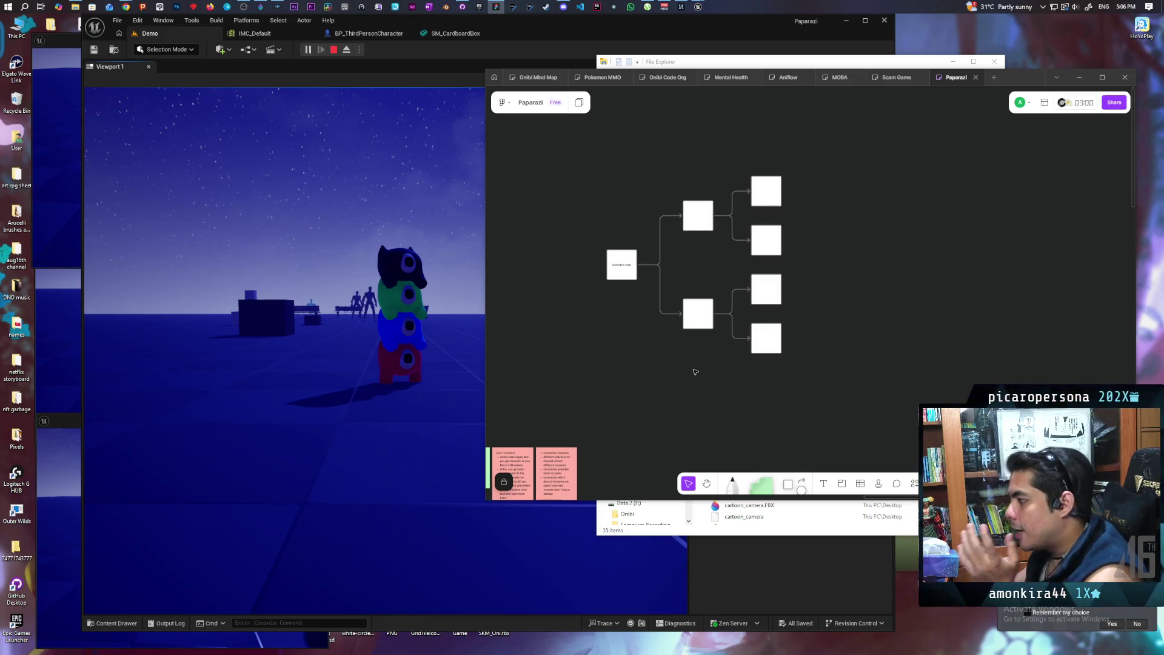
scroll(648, 283, "up", 3)
Add a third square box from Questline start, between the upper and lower middle boxes.
left_click(613, 261)
mouse_move(638, 254)
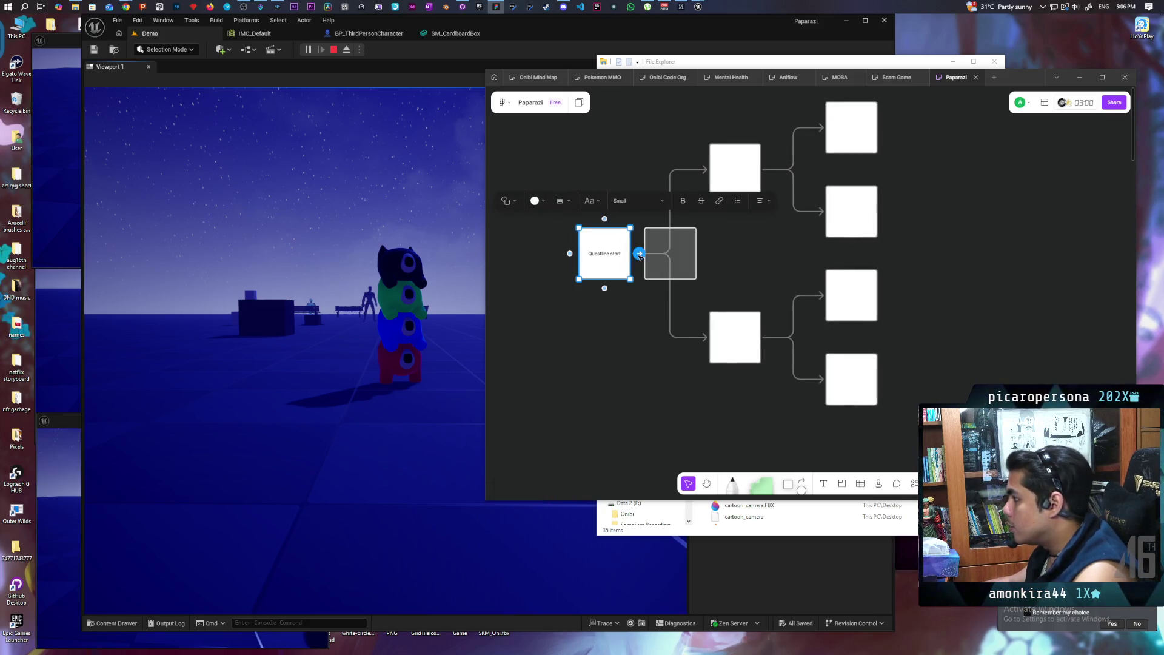
left_click_drag(639, 255, 702, 254)
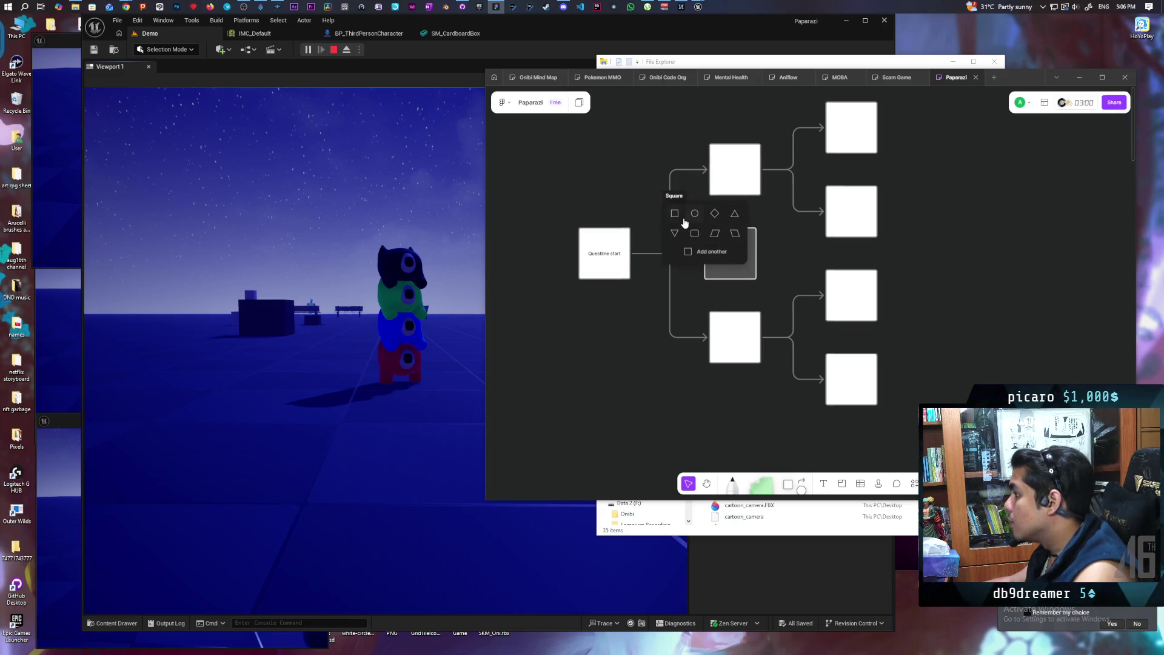
left_click(698, 237)
key("Escape")
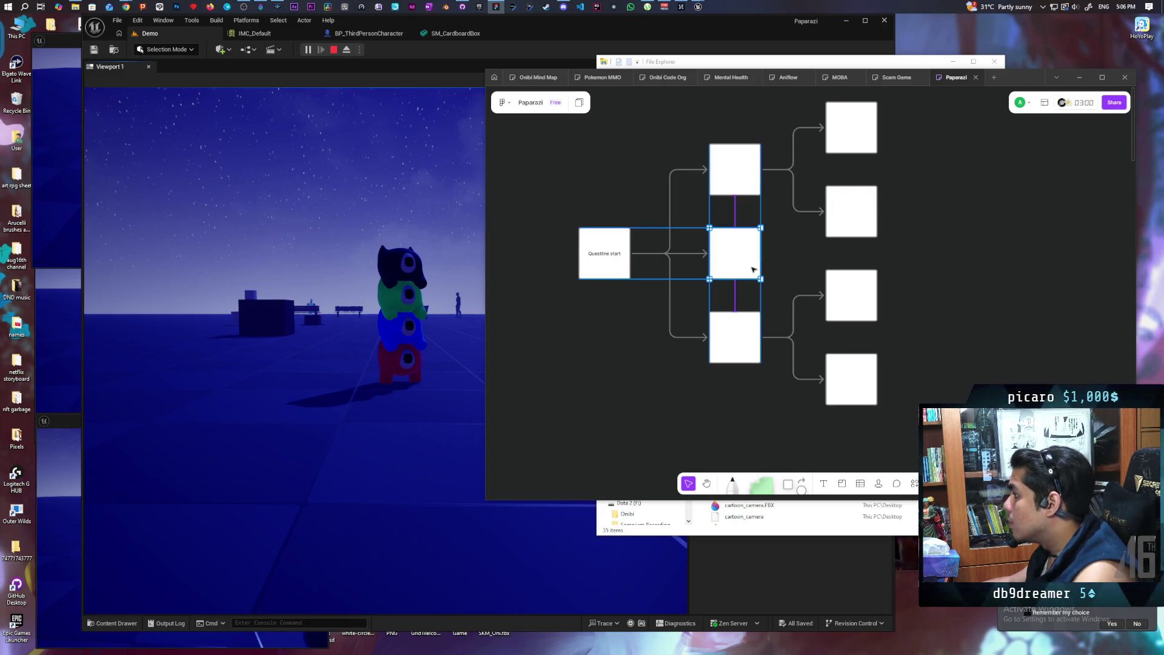
left_click(666, 396)
scroll(621, 359, "right", 3)
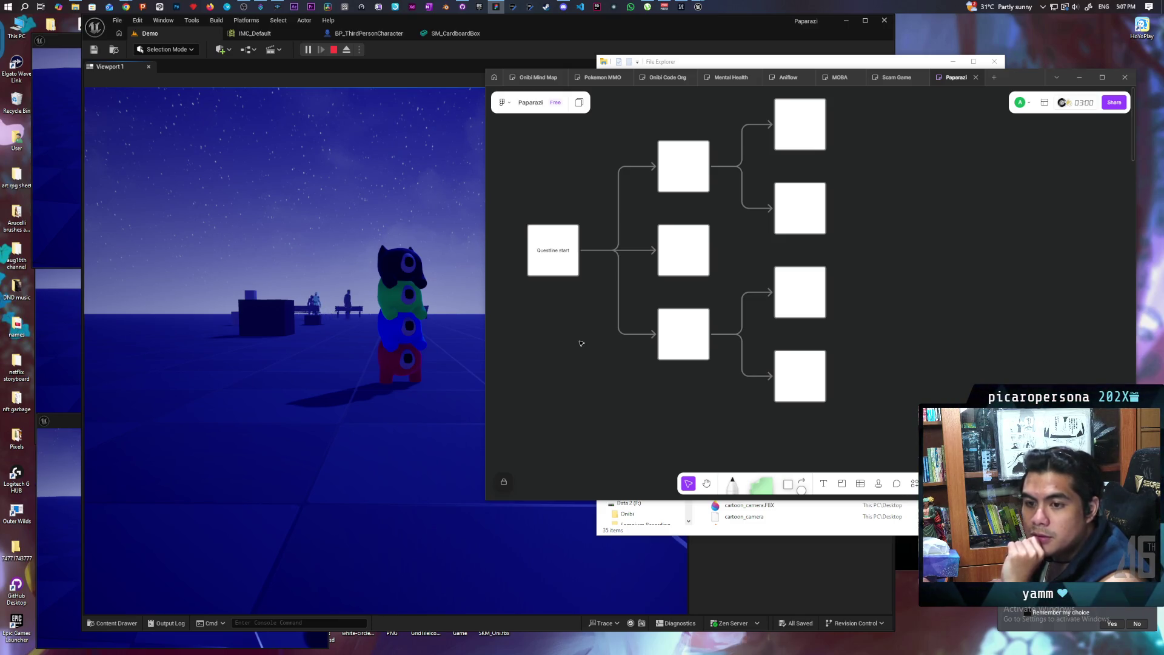
scroll(622, 364, "up", 3)
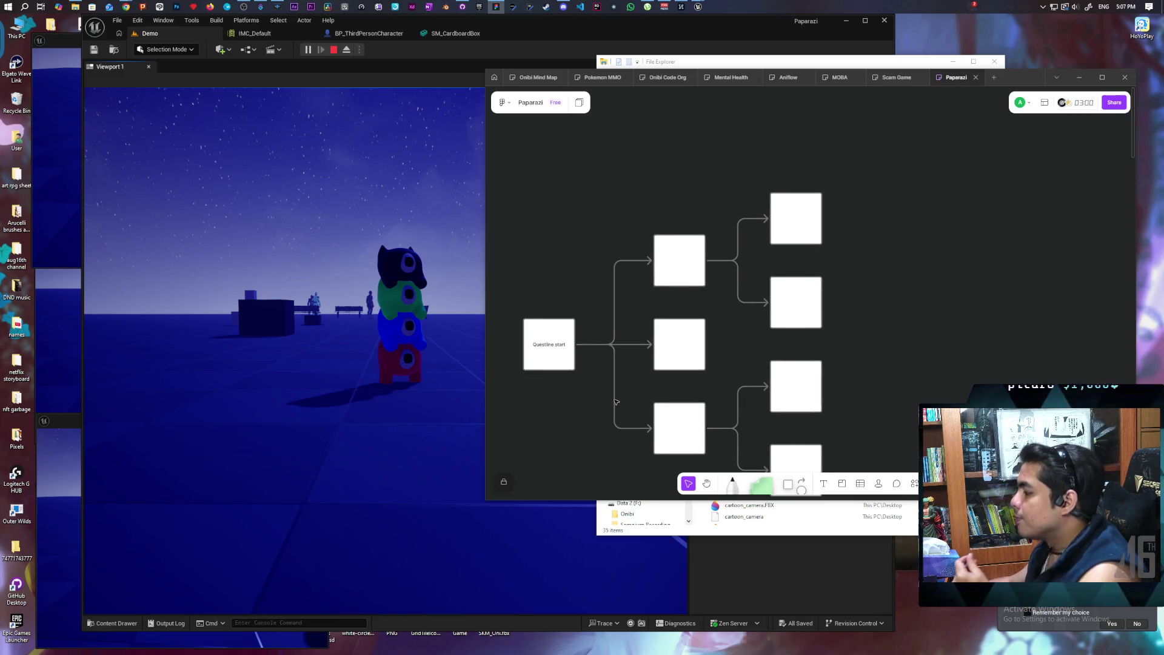
scroll(615, 401, "down", 1)
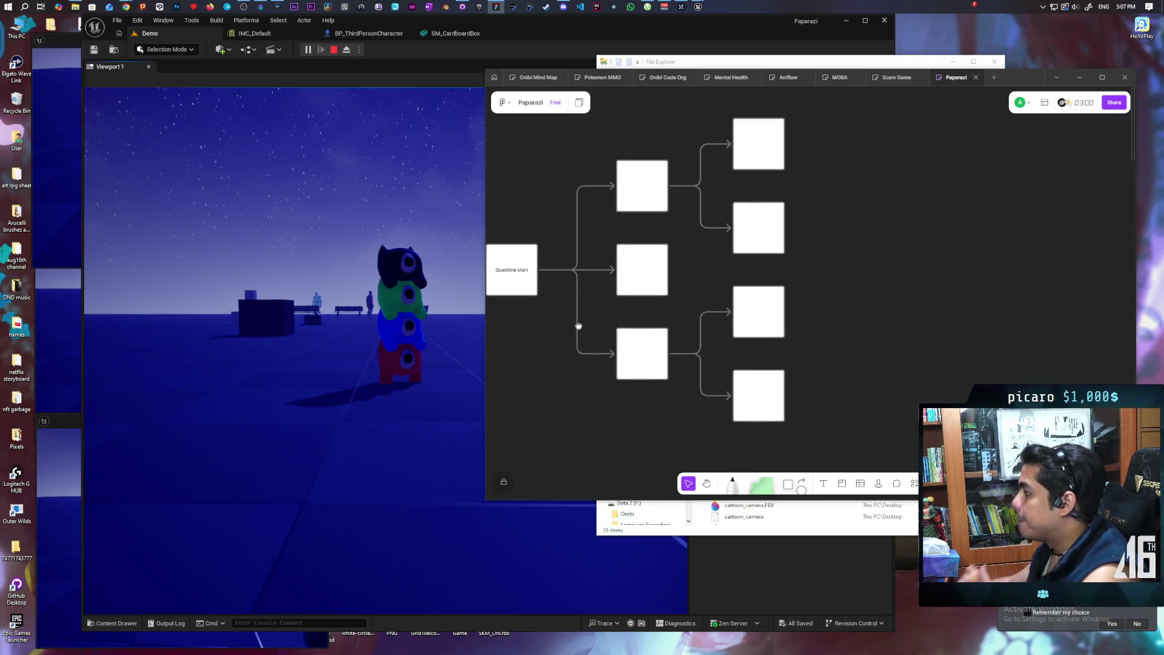
left_click(689, 262)
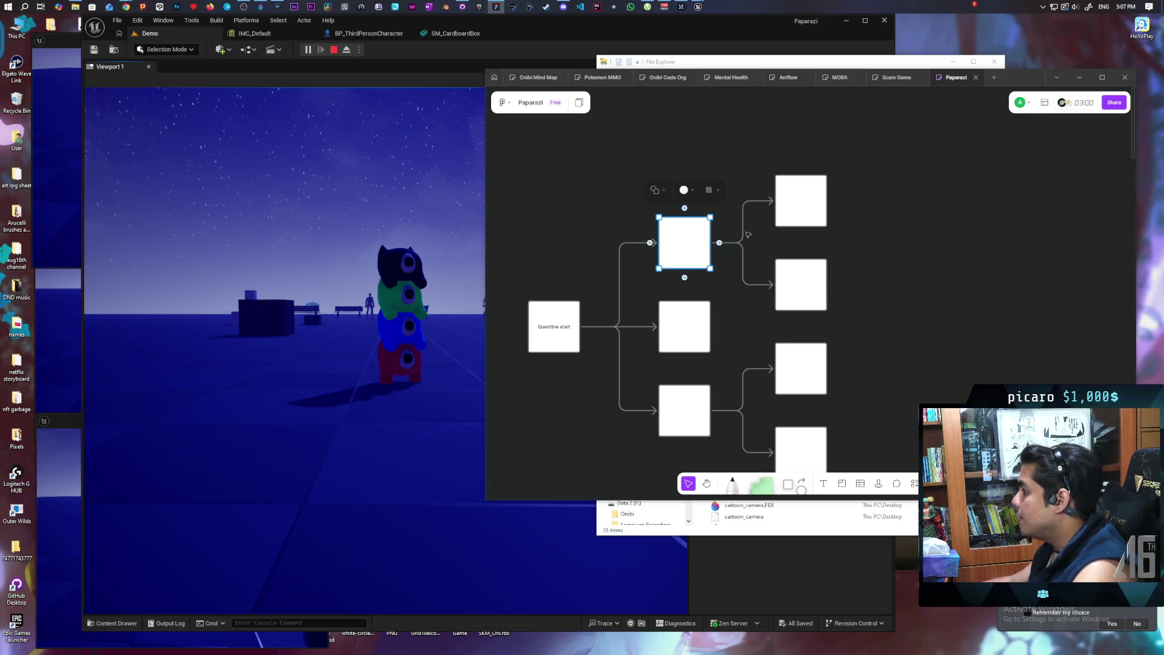
Move the top branch's boxes up and the lower branch down to make room.
left_click(789, 210, "shift")
left_click(797, 285, "shift")
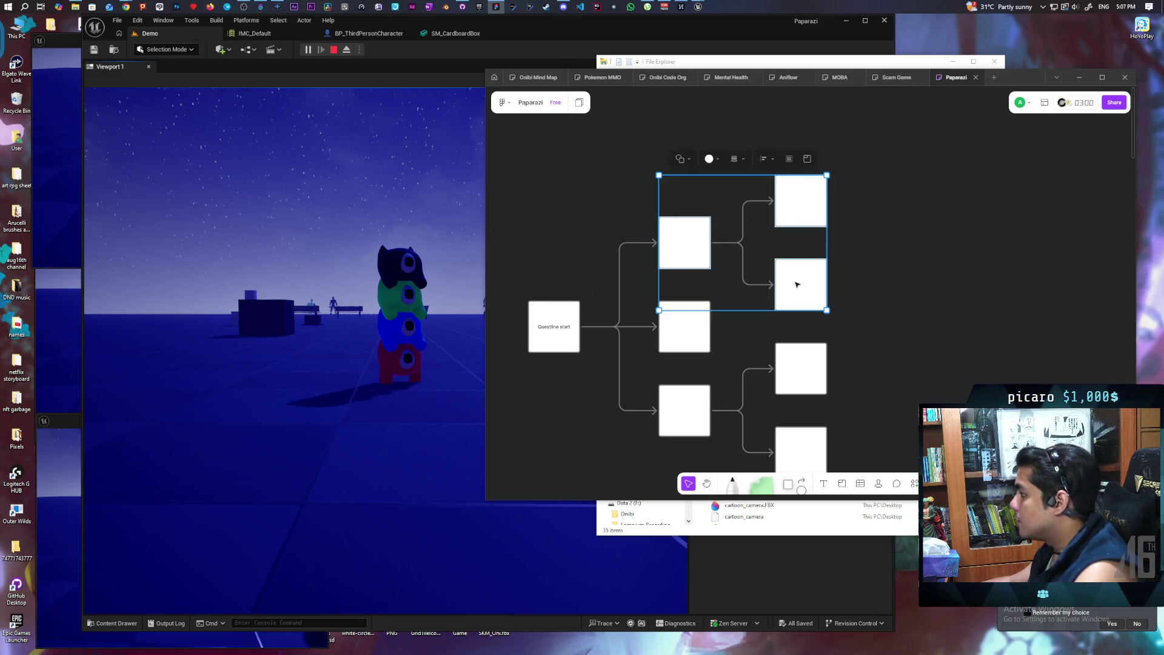
left_click_drag(800, 278, 798, 184)
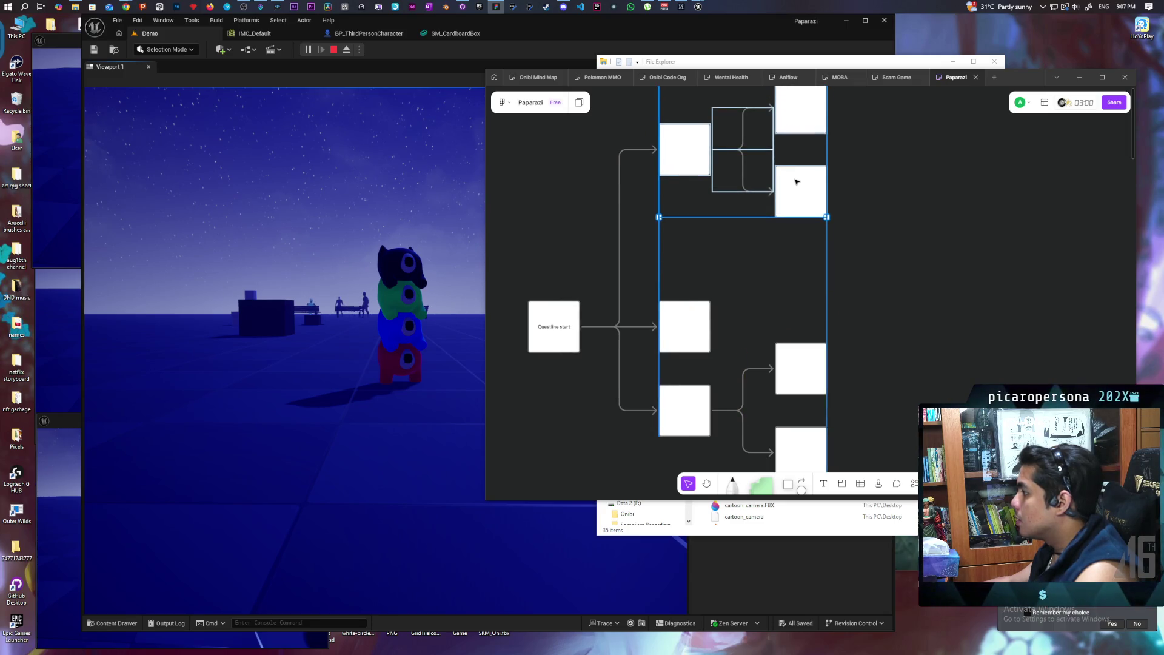
scroll(828, 190, "down", 3)
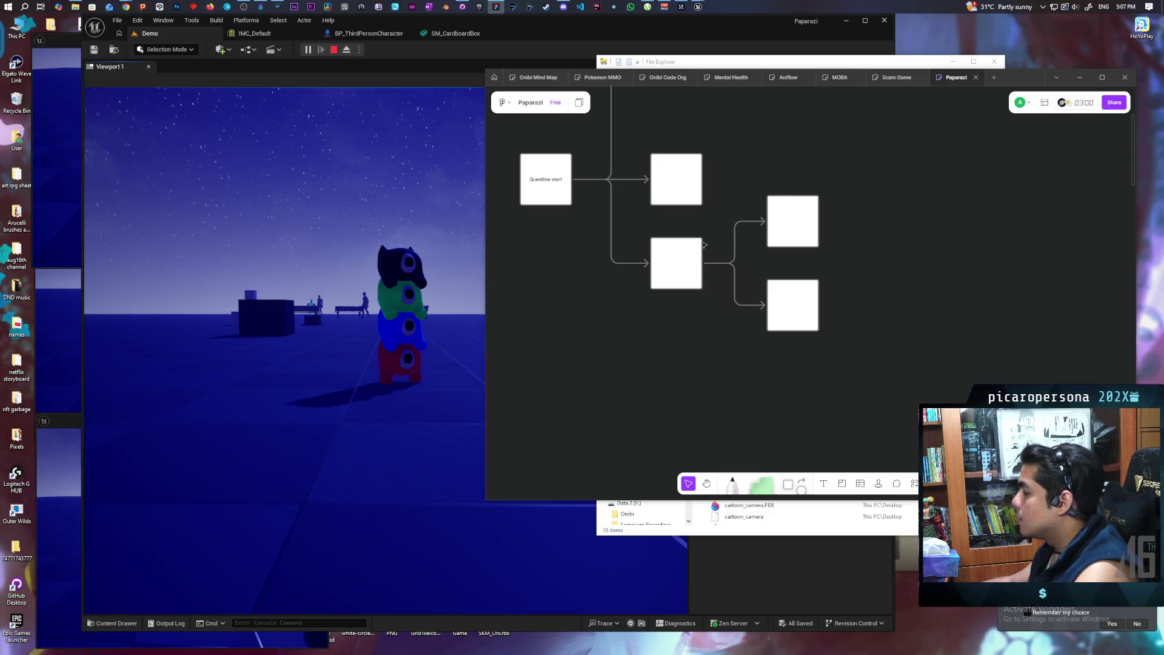
left_click_drag(688, 228, 837, 317)
mouse_move(798, 226)
left_mouse_down()
mouse_move(801, 307)
mouse_move(785, 368)
mouse_move(788, 358)
left_mouse_up()
scroll(900, 329, "down", 5)
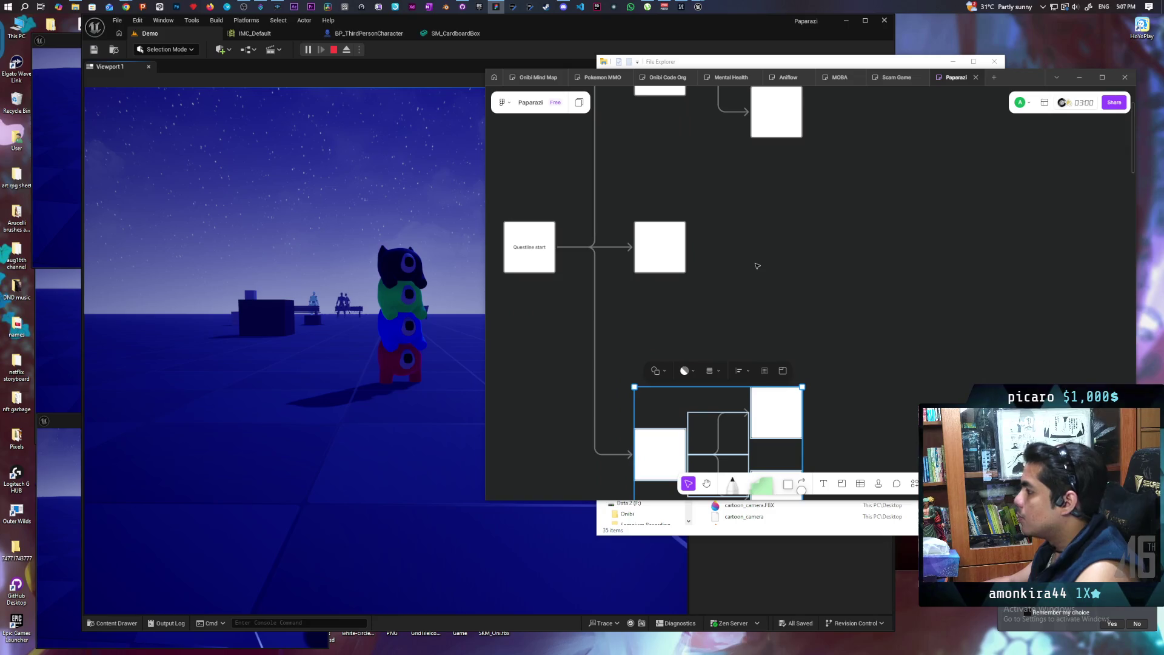
left_click(682, 269)
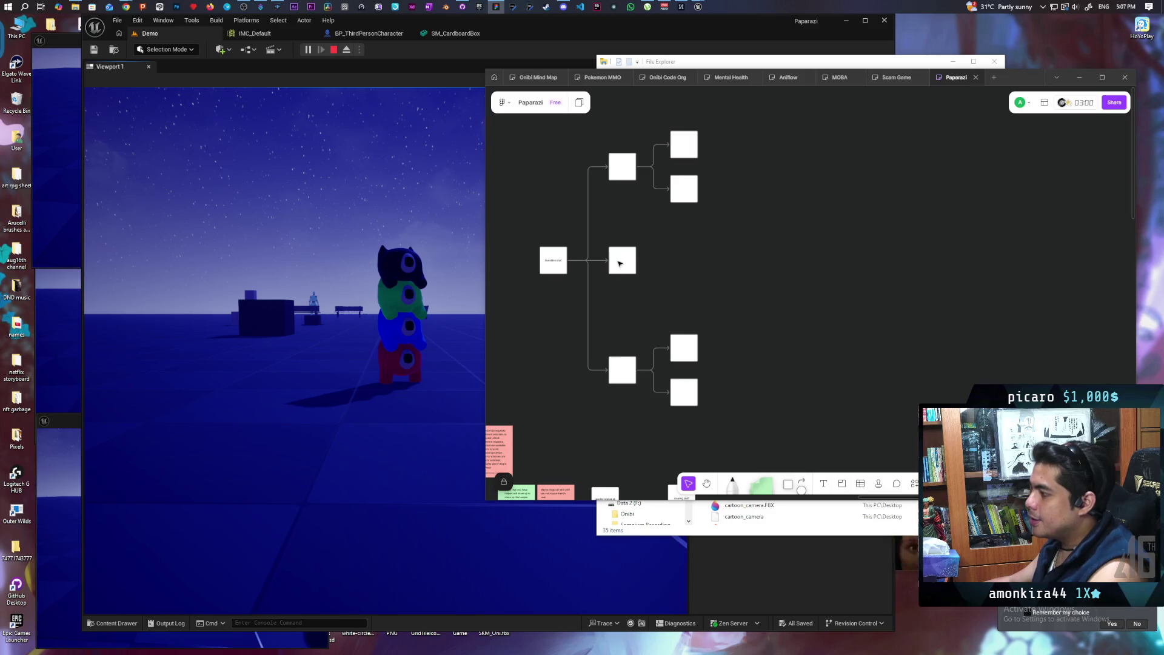
scroll(647, 352, "up", 3)
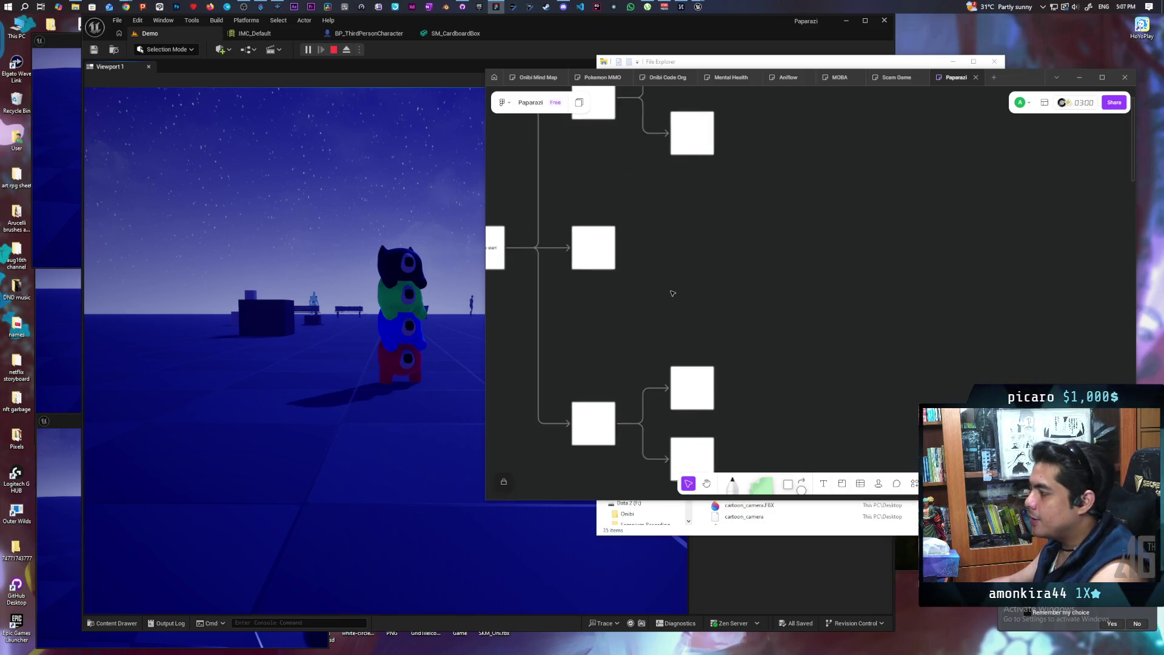
Spread the upper branch's end boxes further apart, top-right higher and lower-right lower.
left_click(619, 310)
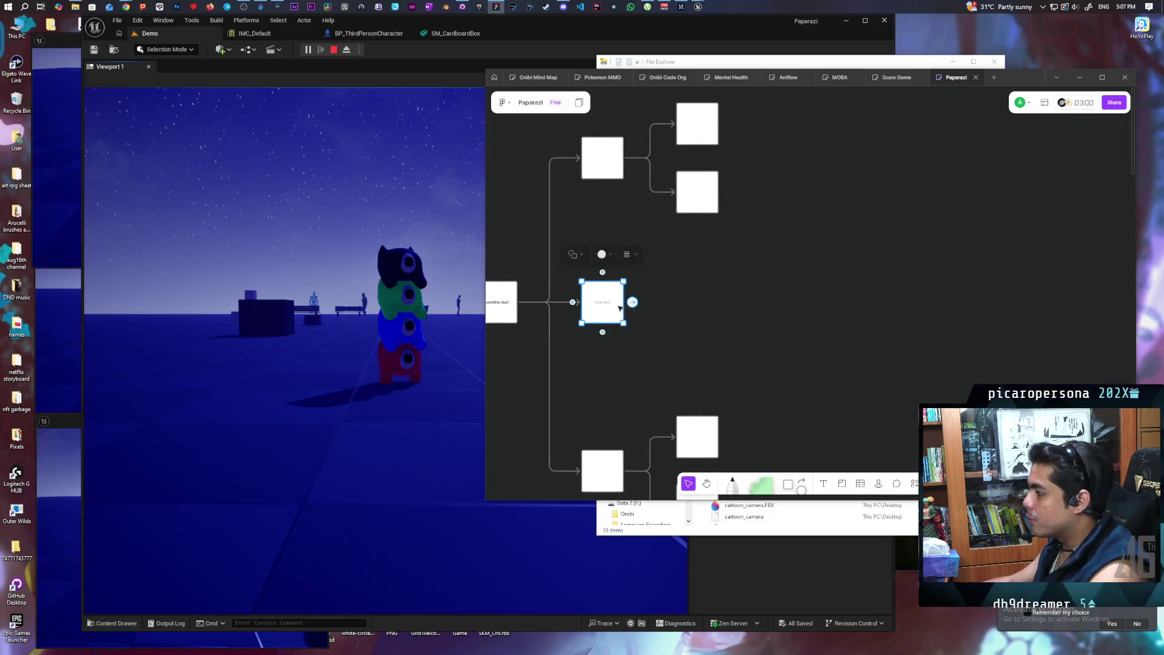
scroll(667, 327, "up", 2)
left_click(700, 306)
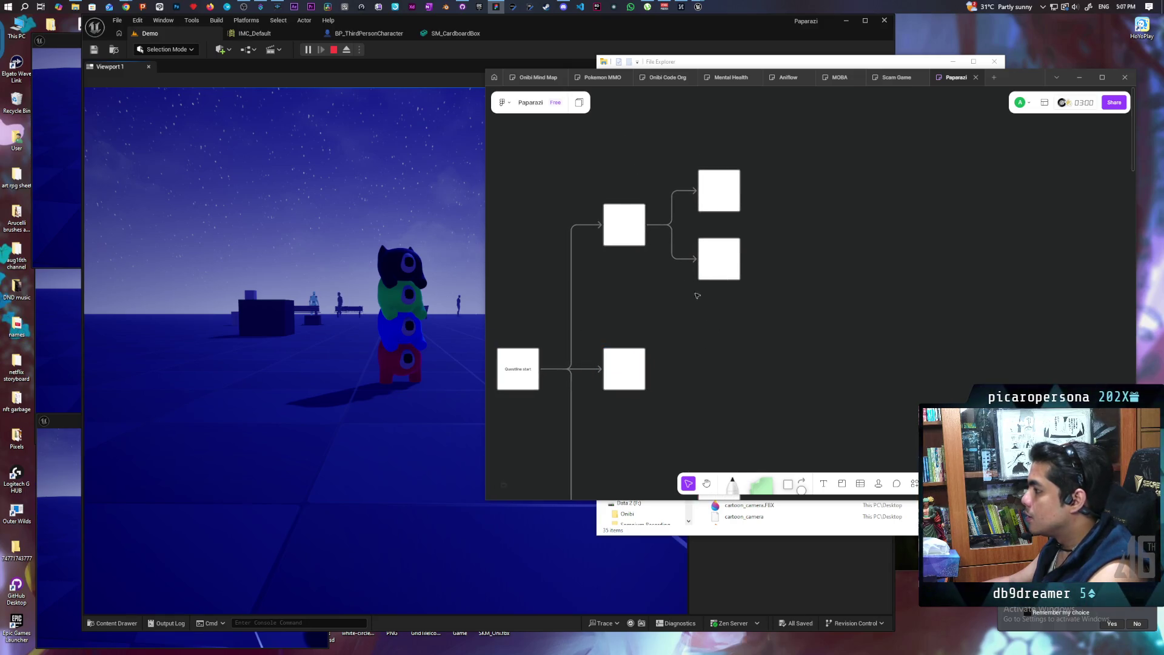
left_click_drag(718, 191, 718, 128)
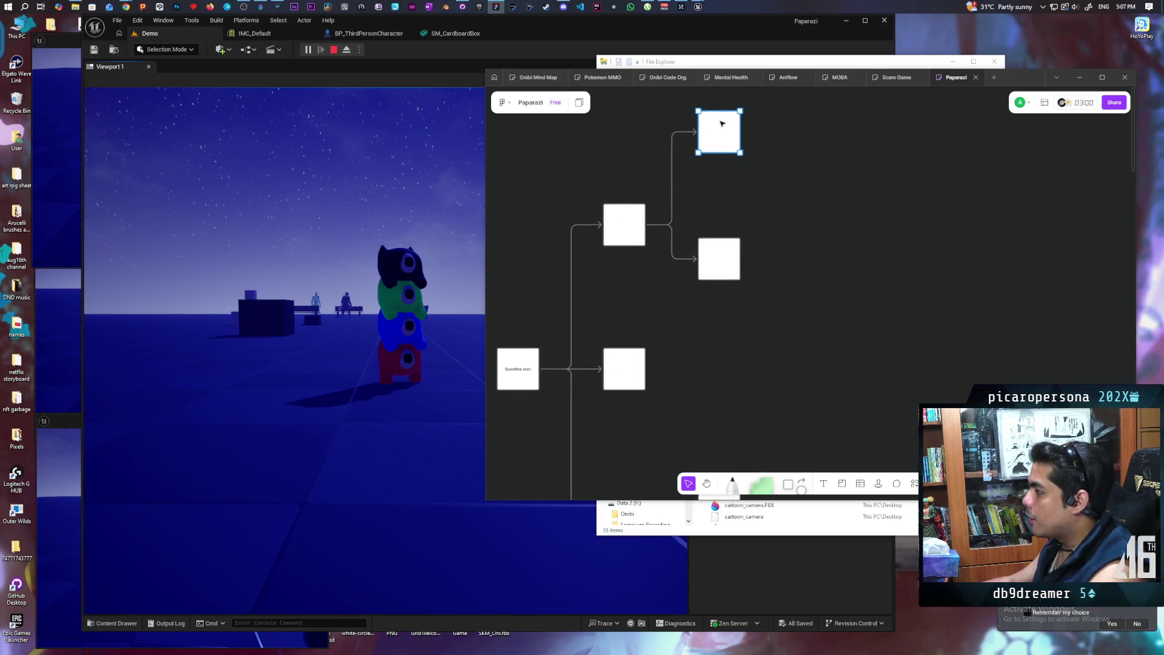
left_click(722, 255)
left_click_drag(723, 255, 722, 302)
Add a third square box off the upper branch box and align the top and bottom boxes with it.
left_click(610, 225)
left_click_drag(654, 226, 701, 226)
left_click(669, 186)
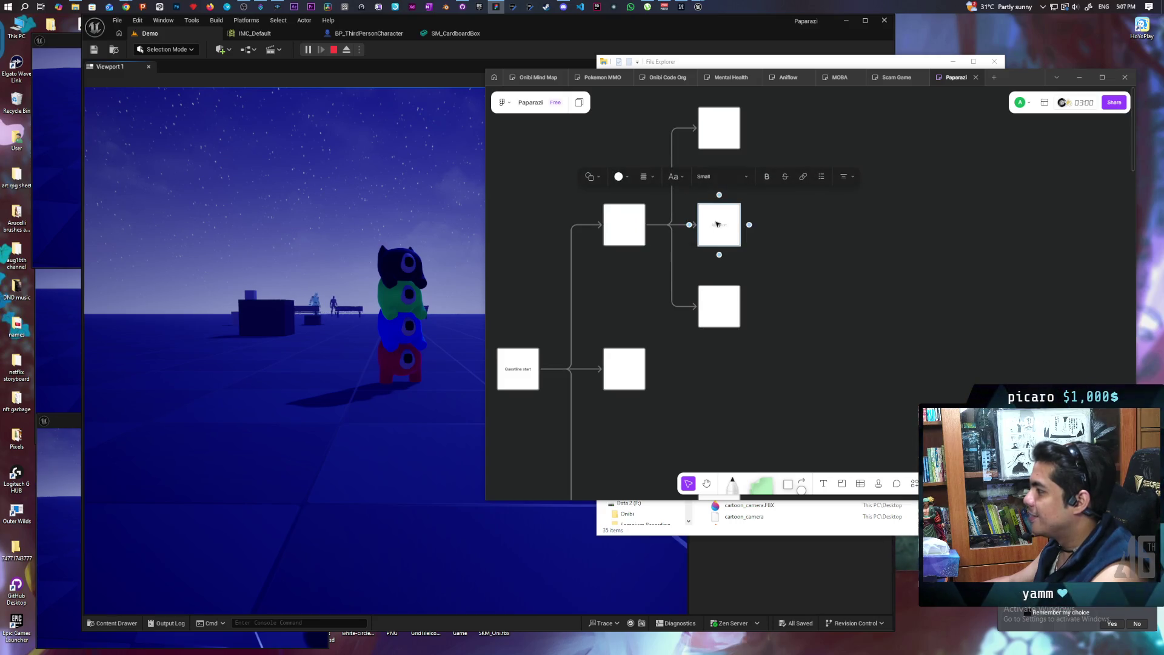
left_click(843, 229)
left_click(715, 142)
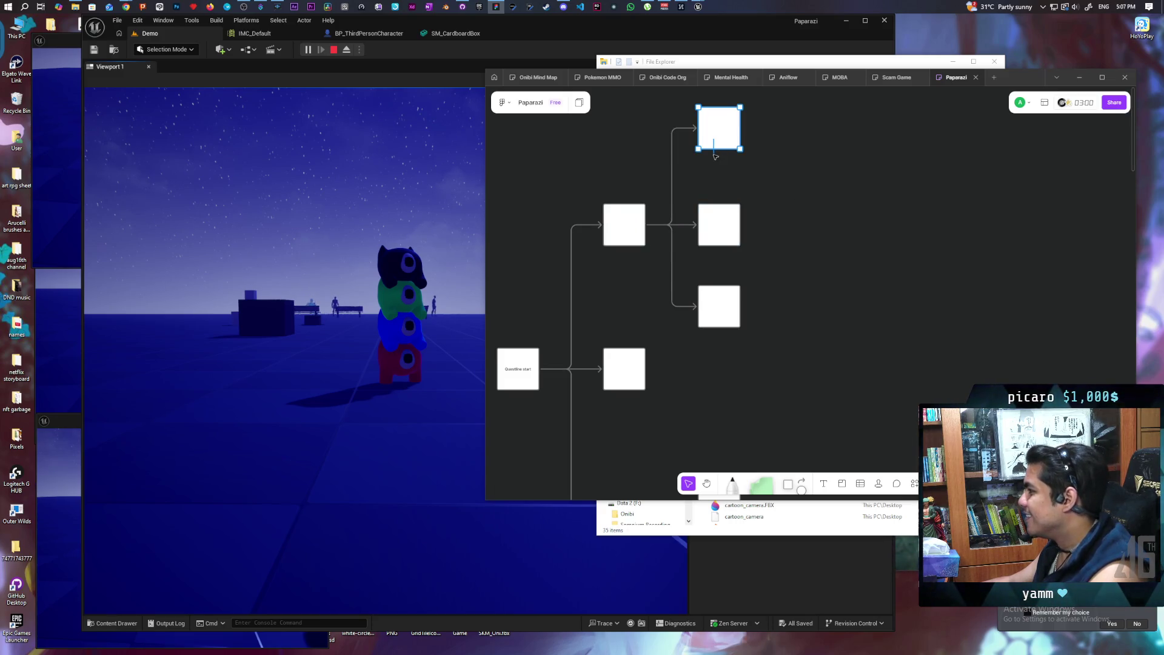
left_click_drag(716, 143, 716, 159)
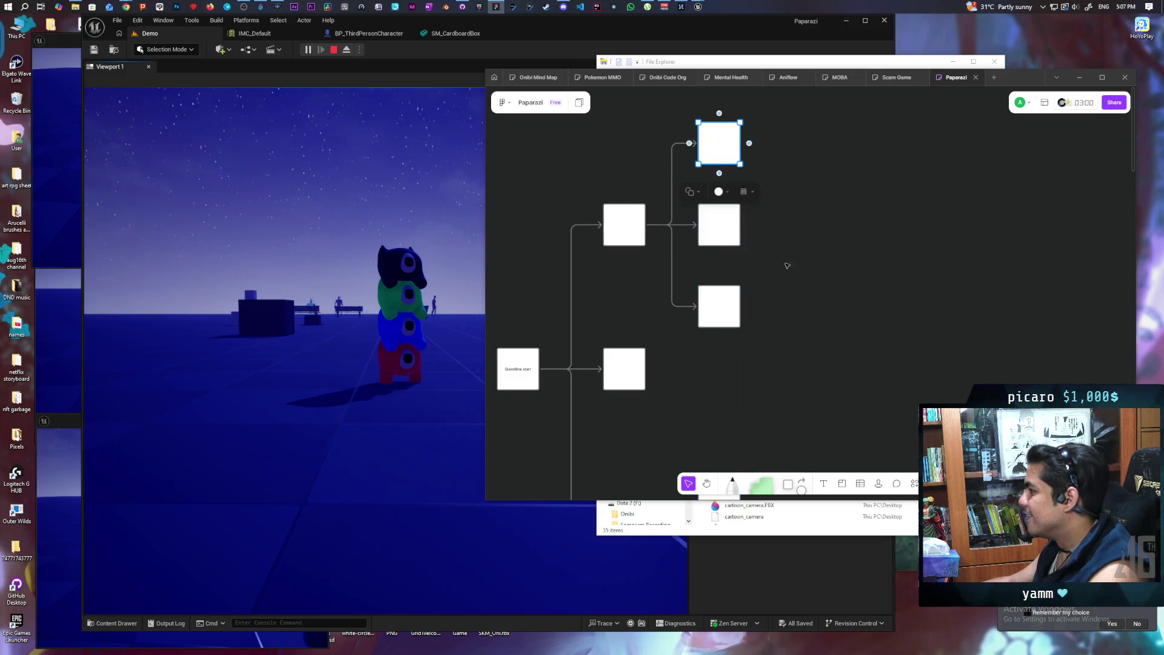
left_click_drag(794, 321, 791, 311)
scroll(791, 312, "down", 4)
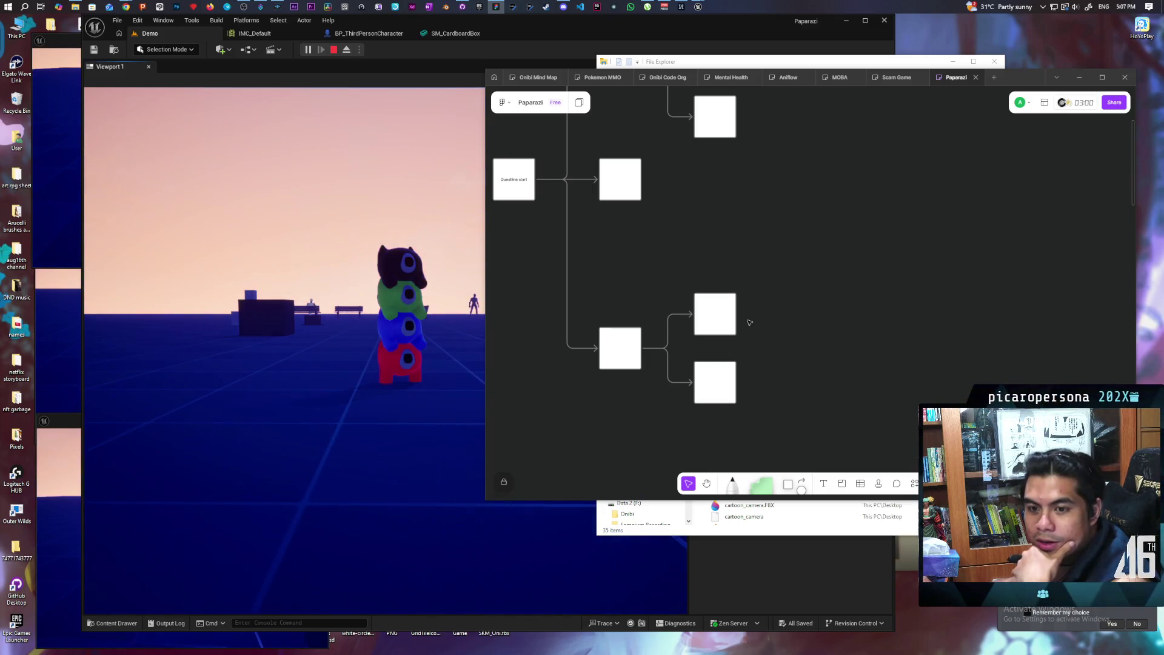
Move the middle branch group up and add two new square boxes aligned to the right column.
mouse_move(762, 319)
left_mouse_down()
mouse_move(770, 403)
mouse_move(784, 424)
mouse_move(744, 390)
left_mouse_up()
left_click_drag(782, 323, 625, 112)
left_click_drag(643, 224, 640, 177)
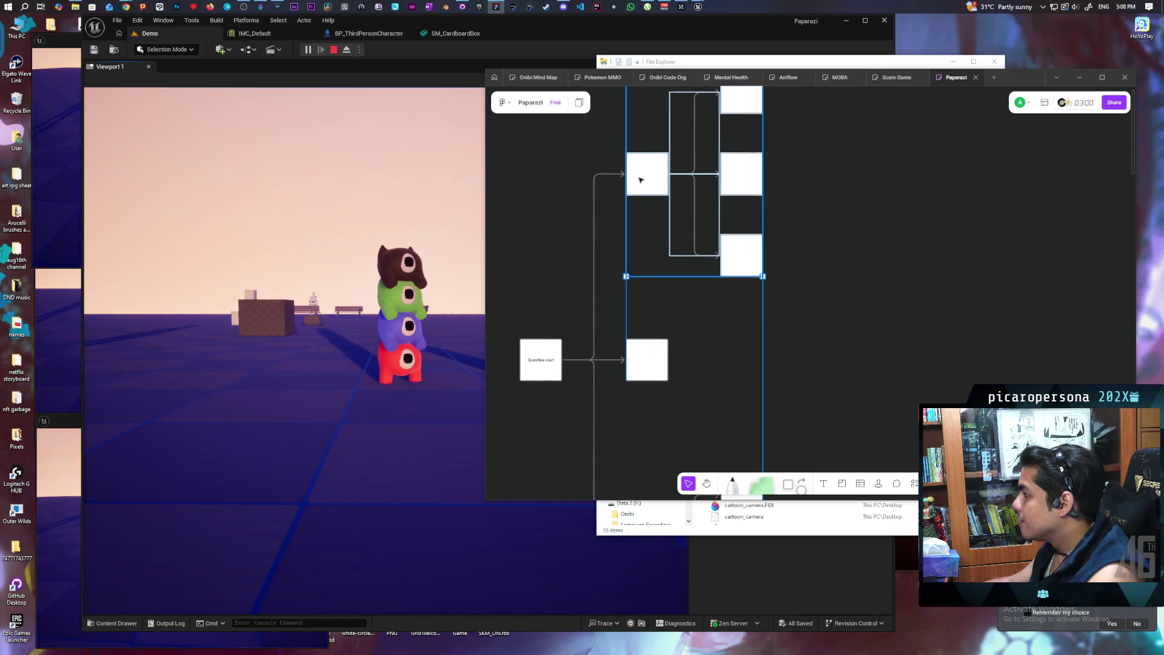
left_click(635, 283)
left_click_drag(665, 270, 688, 270)
left_click_drag(731, 288, 737, 282)
left_click(639, 272)
left_click_drag(667, 270, 681, 228)
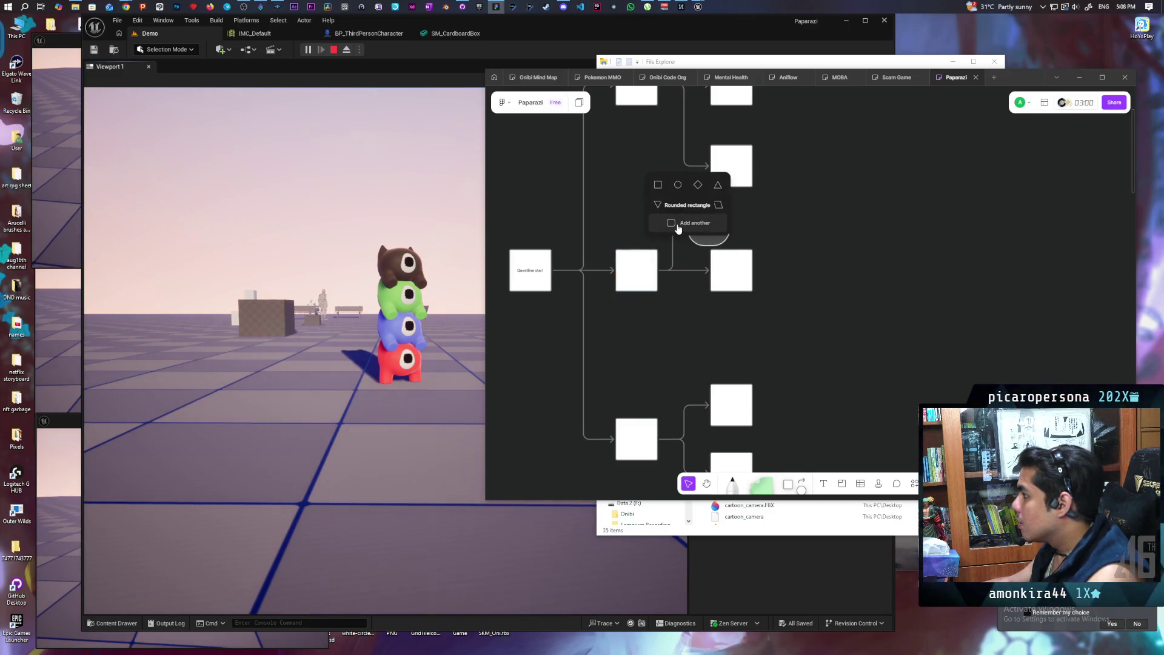
left_click(653, 186)
left_click_drag(699, 213, 721, 207)
Delete the overlapping duplicate box groups from the middle and lower areas.
left_click(637, 270)
mouse_move(667, 270)
left_mouse_down()
mouse_move(686, 337)
mouse_move(720, 333)
left_mouse_up()
key("Escape")
mouse_move(614, 194)
left_mouse_down()
mouse_move(757, 322)
mouse_move(748, 321)
left_mouse_up()
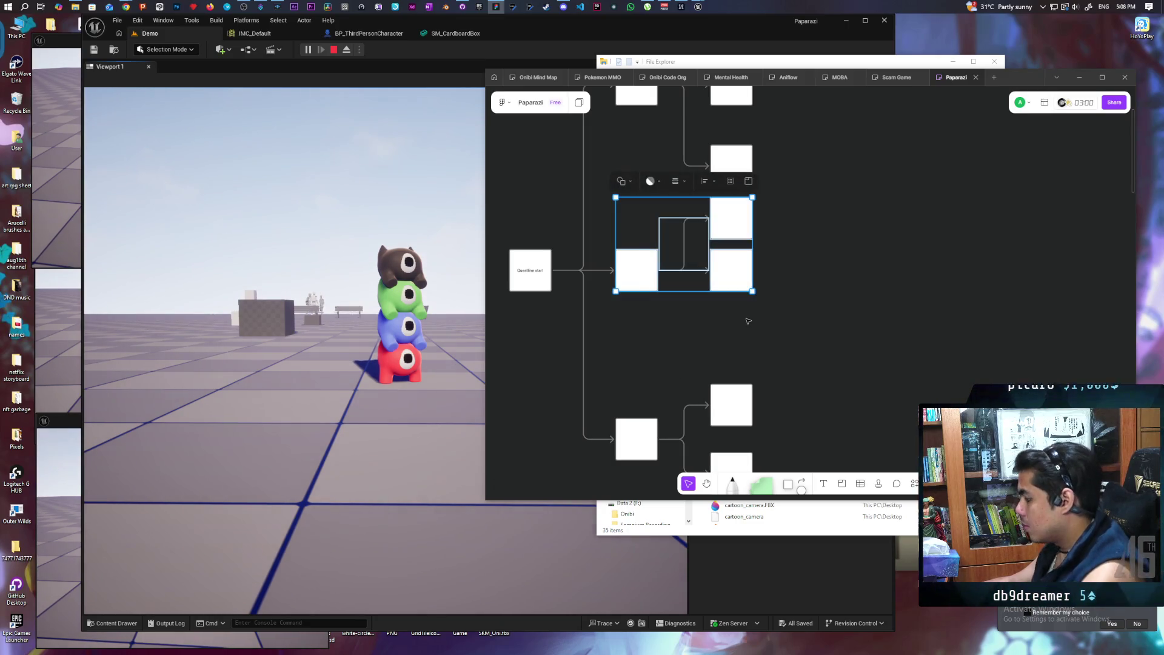
key("Delete")
scroll(748, 321, "down", 2)
left_click_drag(606, 233, 810, 372)
key("Delete")
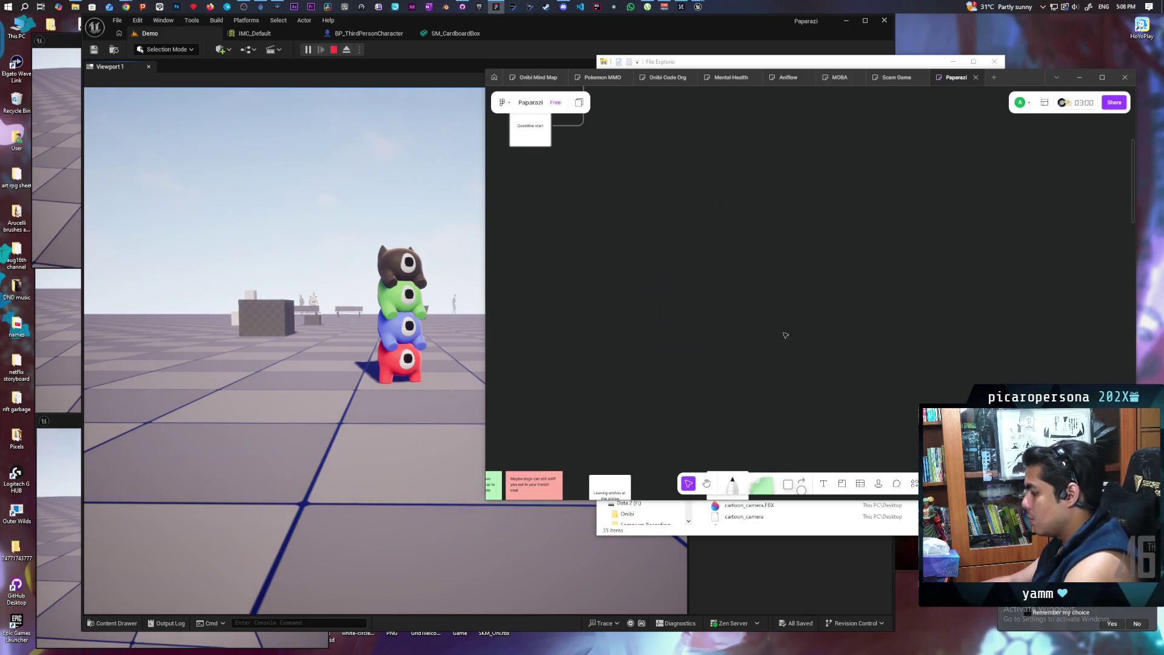
scroll(730, 223, "up", 5)
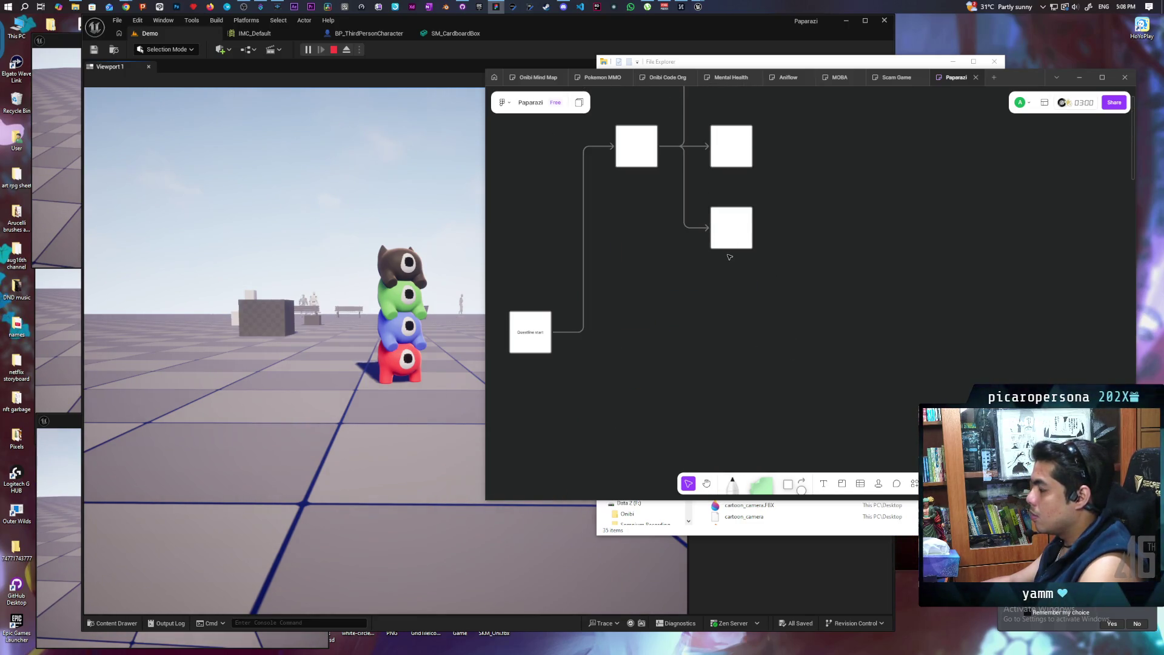
scroll(729, 257, "down", 2)
Reposition the block of four connected squares to uncover the boxes beneath.
left_click_drag(661, 121, 749, 255)
left_click_drag(675, 191, 672, 309)
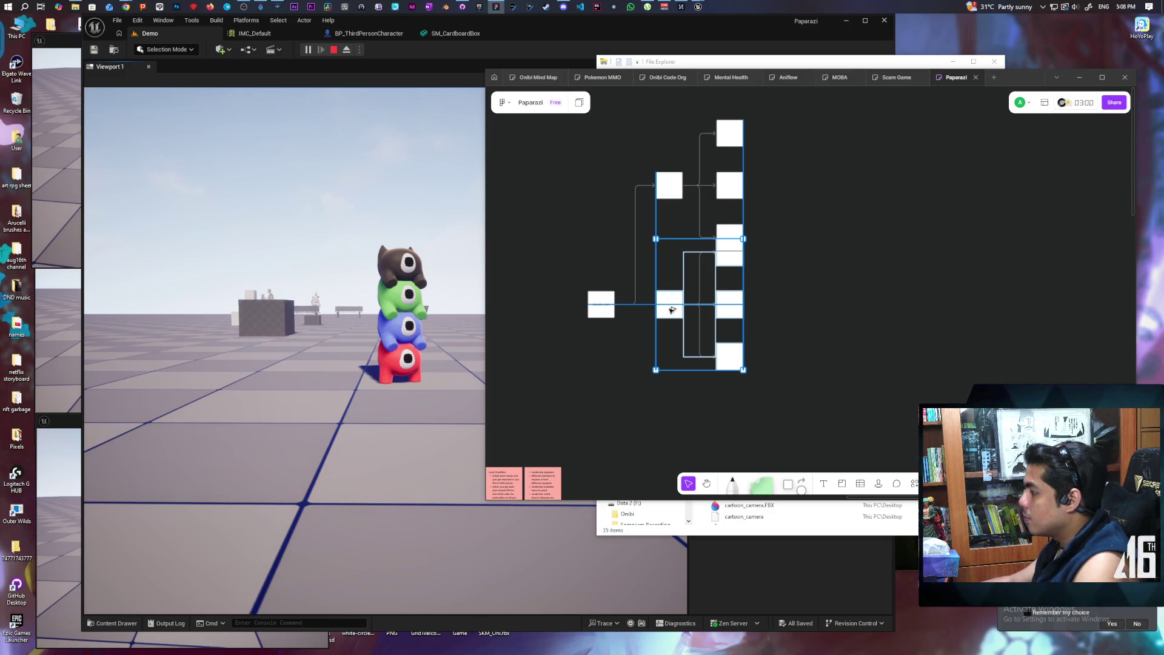
left_click_drag(672, 309, 670, 310)
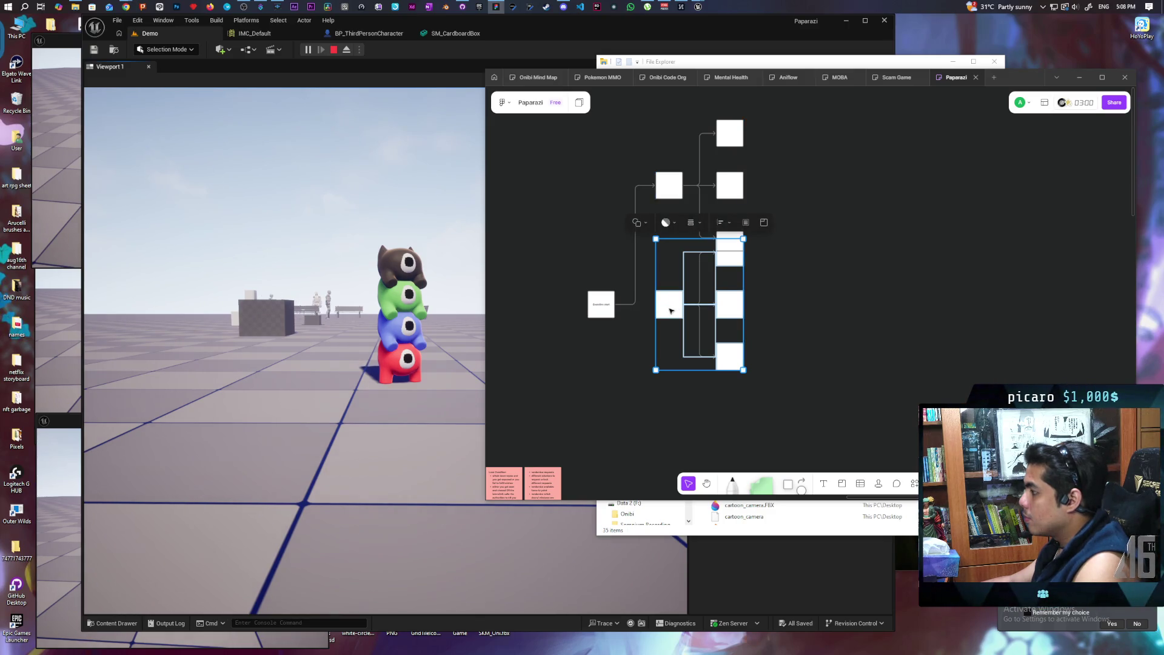
scroll(821, 244, "up", 2)
mouse_move(750, 420)
left_mouse_down()
mouse_move(750, 303)
mouse_move(731, 287)
mouse_move(732, 263)
left_mouse_up()
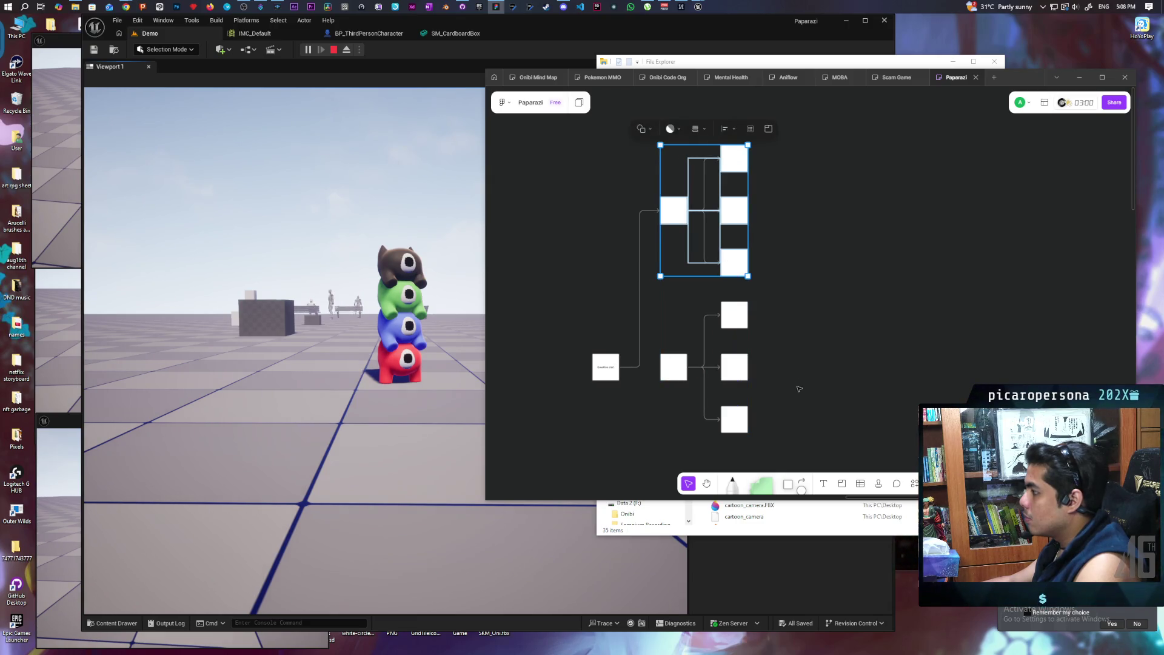
scroll(791, 327, "down", 3)
left_click_drag(672, 102, 665, 389)
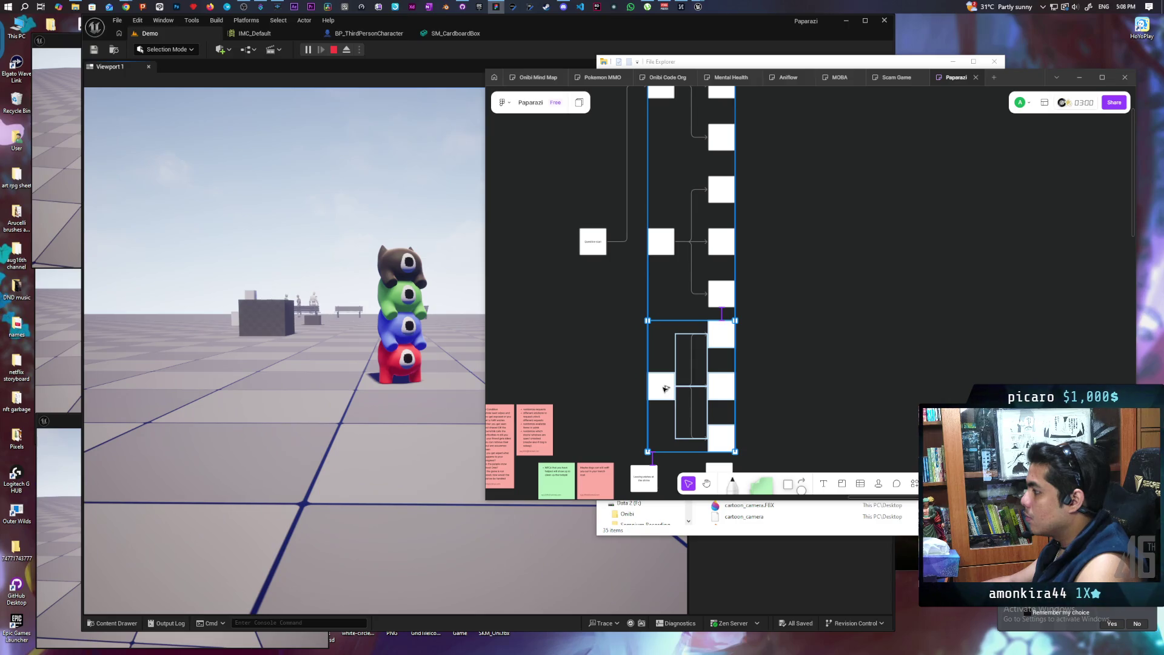
left_click_drag(665, 391, 664, 380)
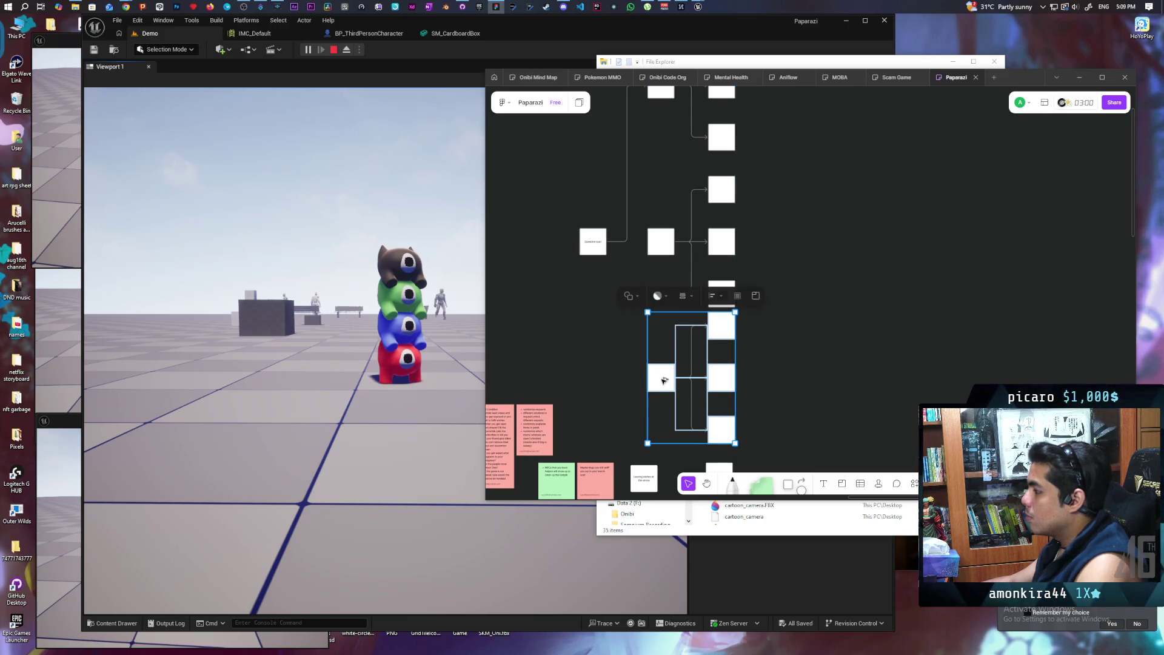
scroll(834, 364, "down", 3)
Shift the whole tree up and right, then lower the bottom branch group slightly.
left_click_drag(684, 161, 799, 391)
left_click_drag(730, 363, 756, 269)
left_click(873, 262)
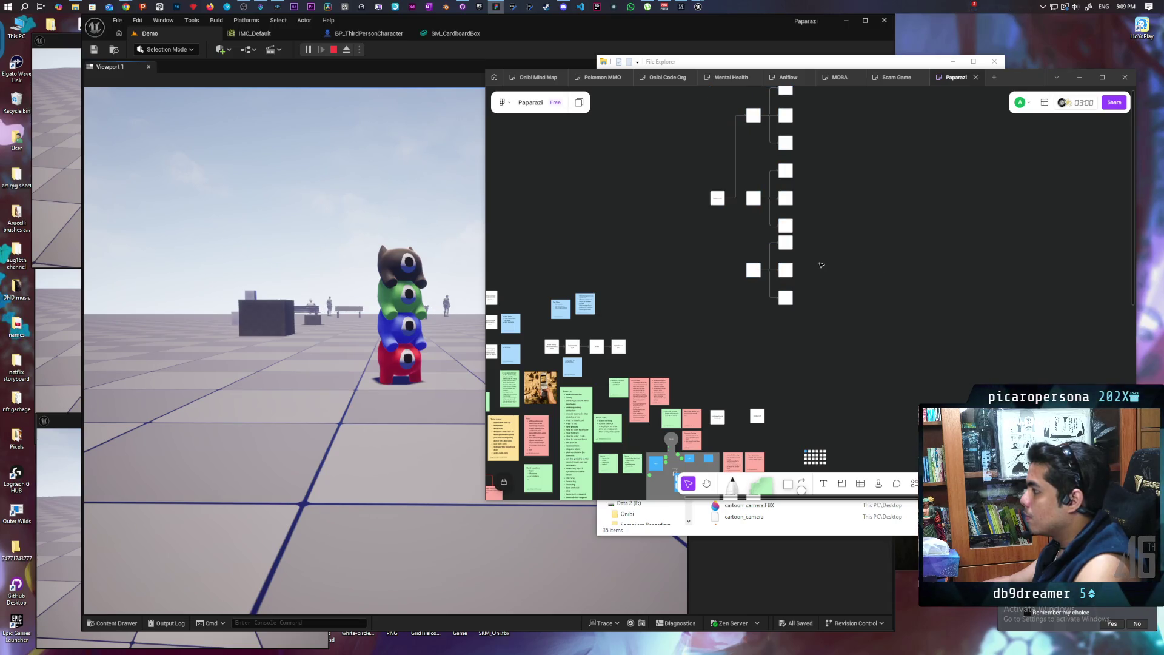
scroll(821, 267, "up", 3)
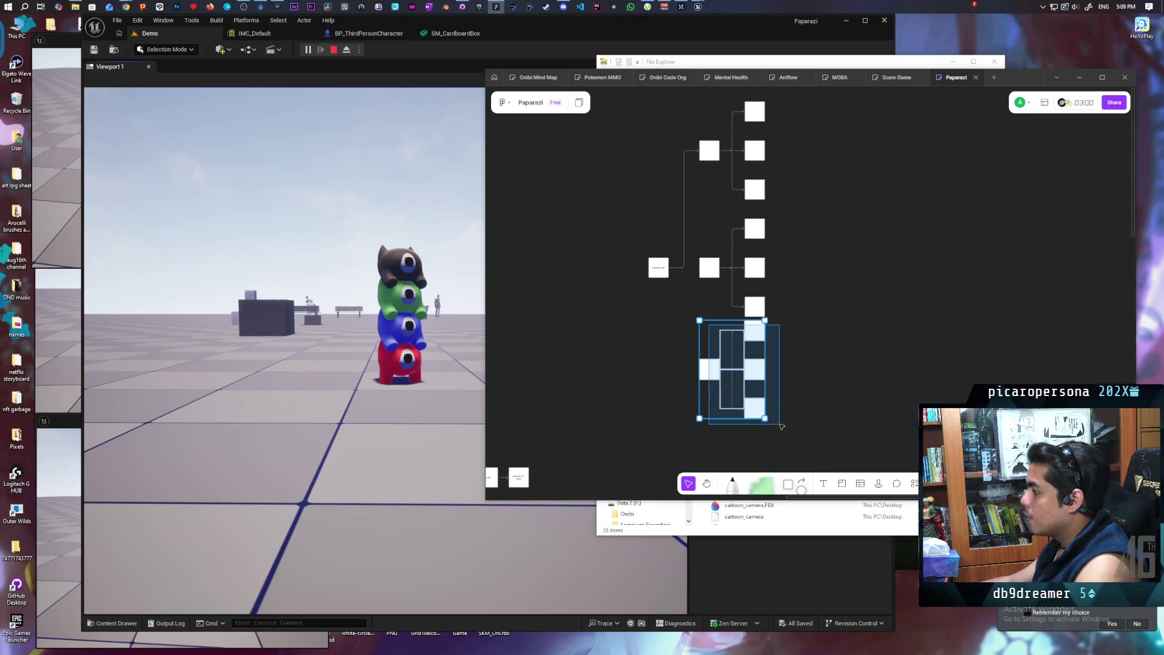
left_click(709, 366)
mouse_move(709, 366)
left_mouse_down()
mouse_move(709, 394)
mouse_move(707, 381)
left_mouse_up()
Add a connected box off the Questline start node.
left_click(664, 274)
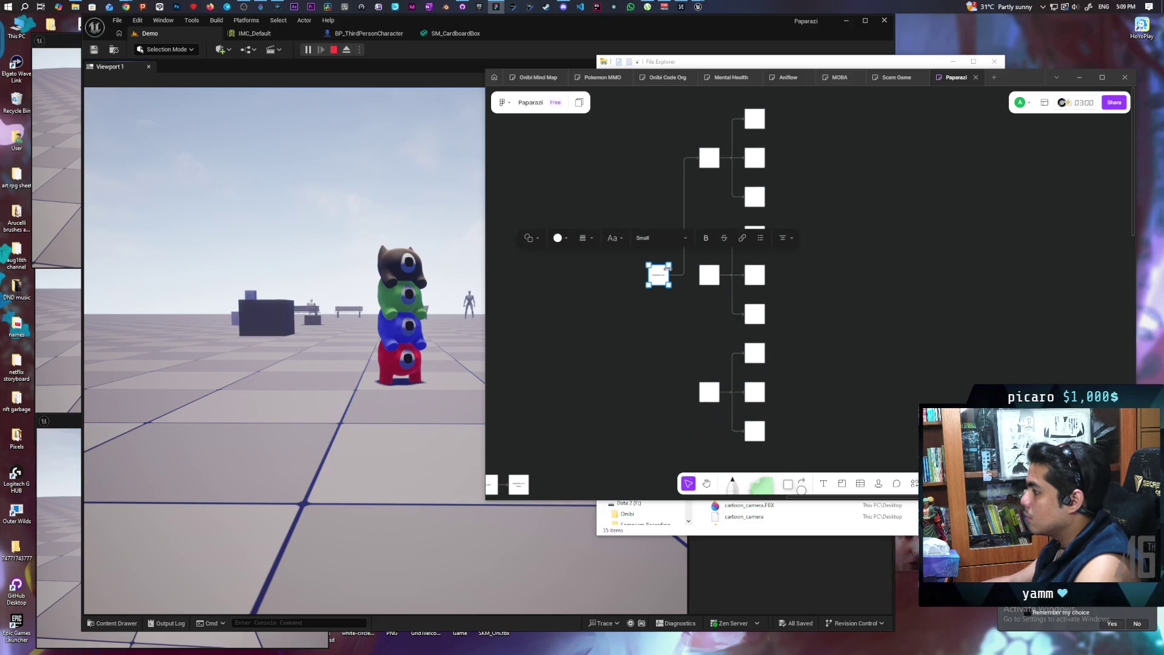
scroll(698, 373, "up", 3)
scroll(697, 373, "up", 5)
scroll(698, 373, "down", 3)
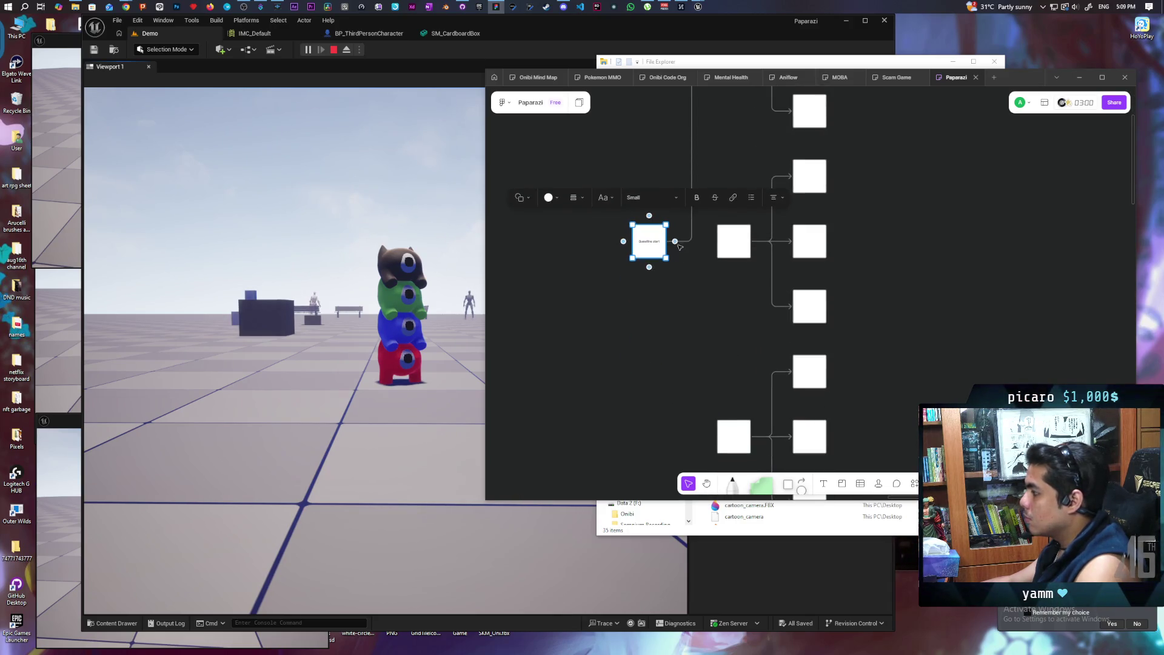
left_click(675, 240)
left_click(665, 244)
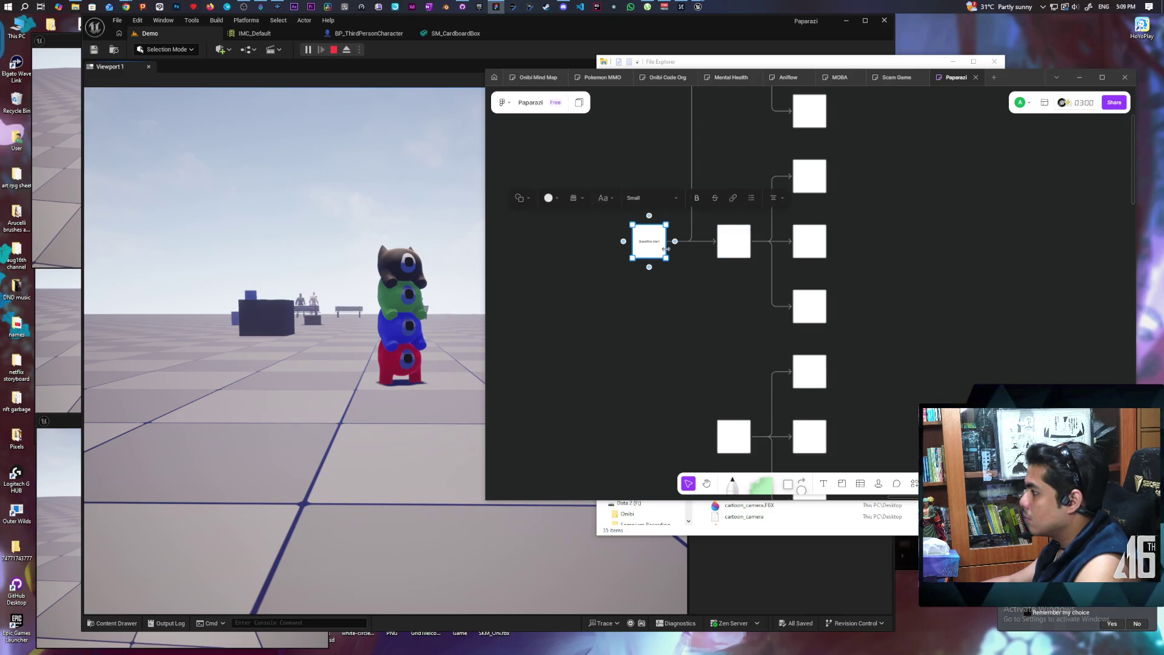
left_click(675, 242)
left_click(618, 350)
scroll(717, 336, "down", 2)
scroll(700, 341, "down", 5)
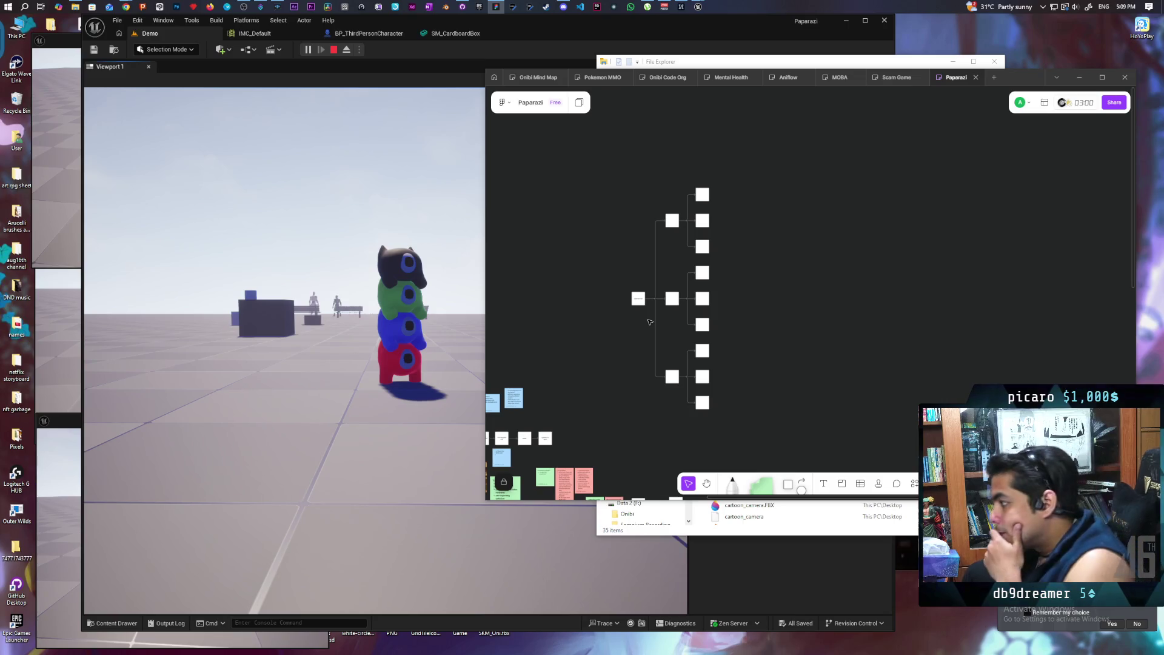
scroll(735, 305, "up", 3)
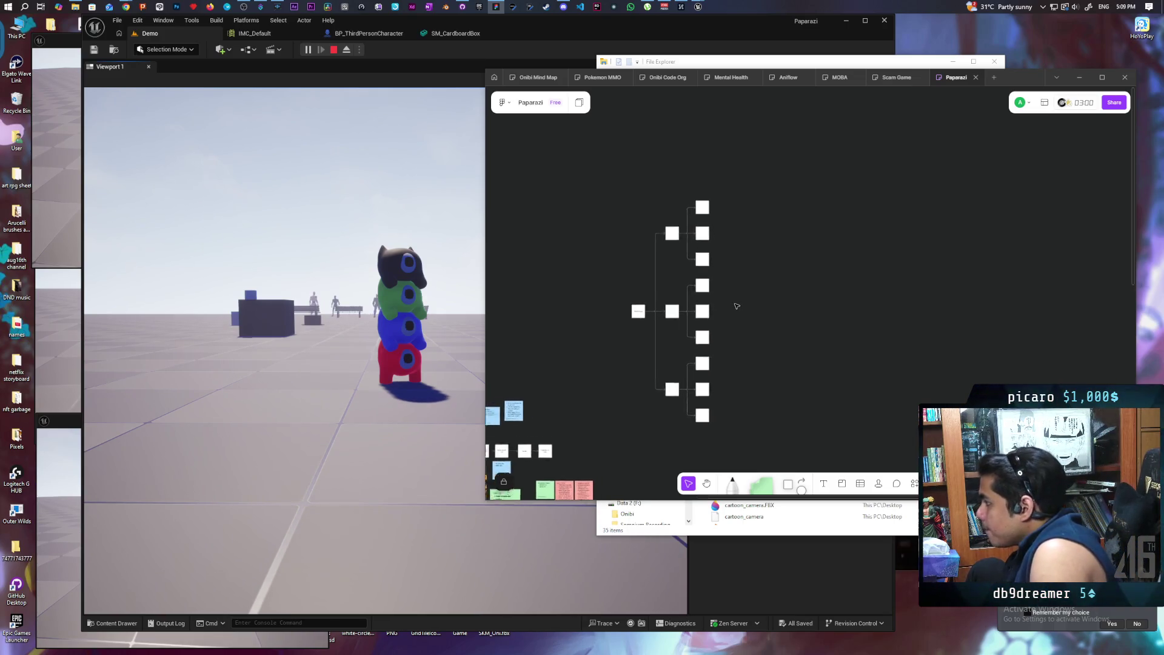
scroll(737, 306, "down", 2)
left_click_drag(738, 338, 813, 270)
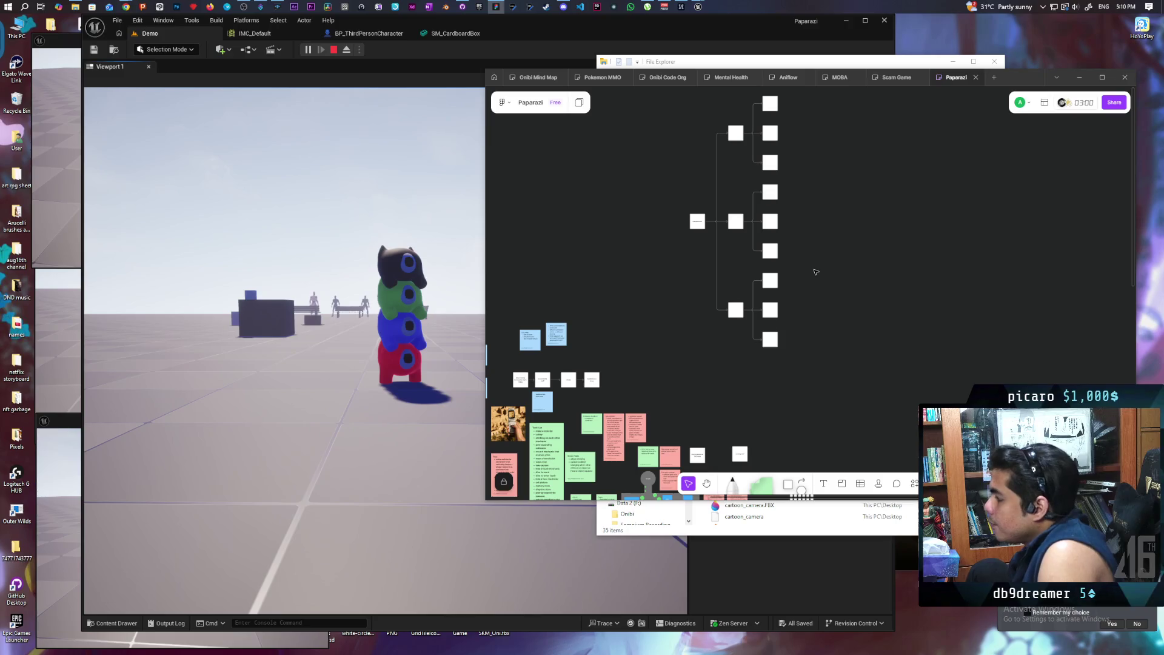
scroll(816, 263, "up", 2)
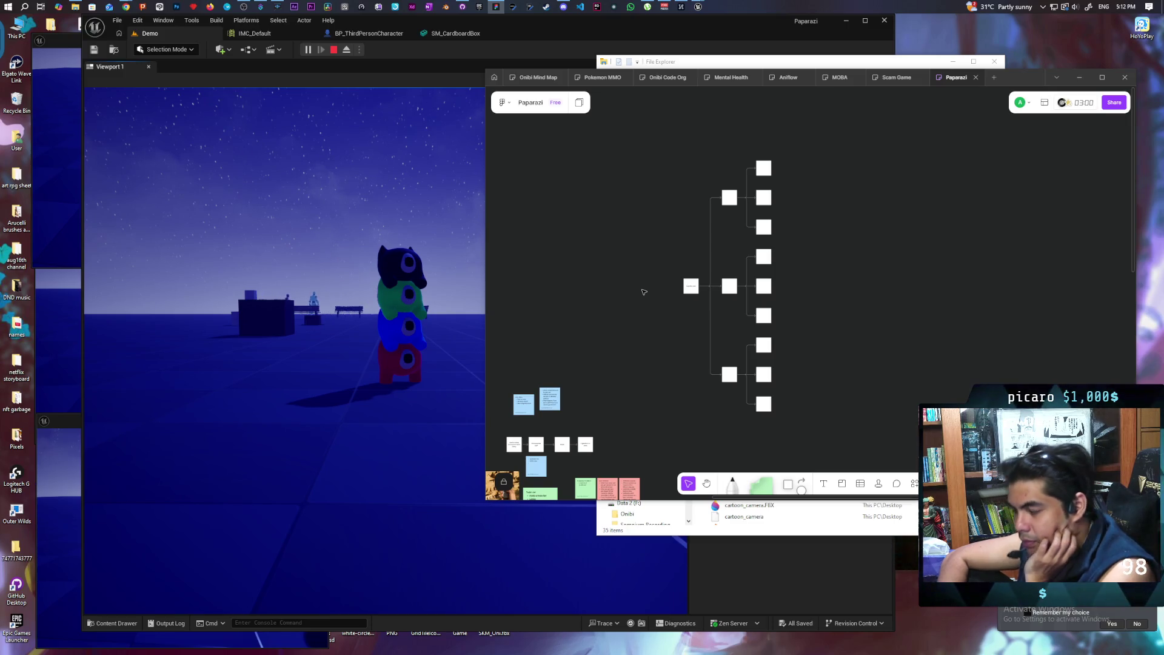
scroll(660, 286, "up", 5)
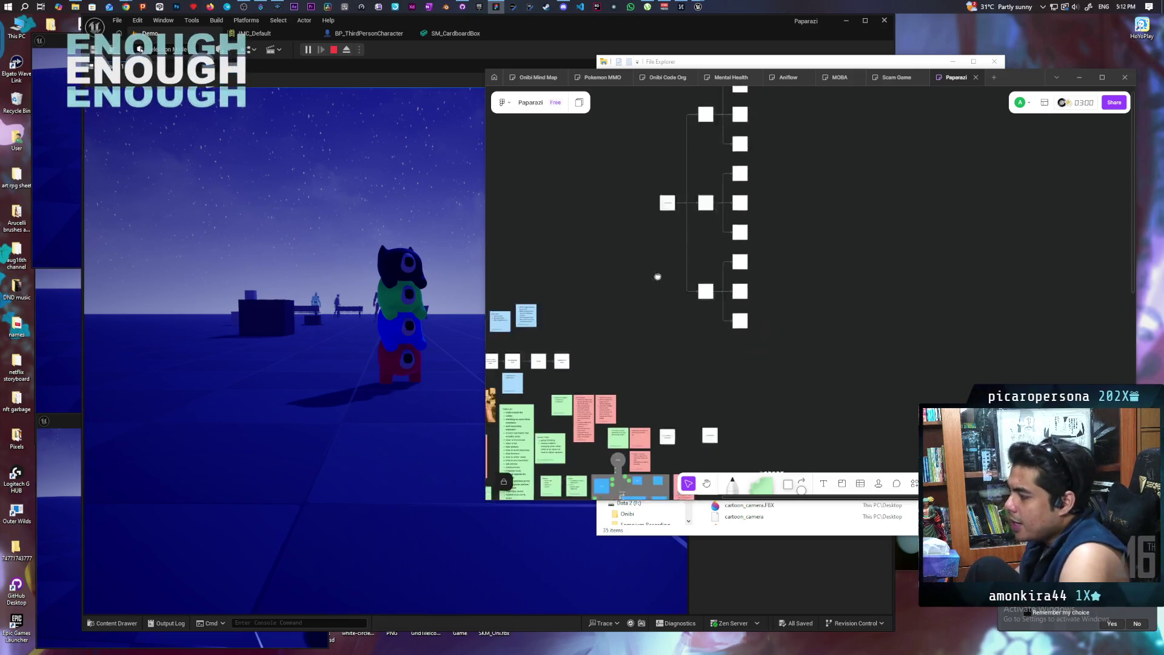
Place a new sticky note above the Lose Condition note and shrink it.
scroll(612, 377, "up", 5)
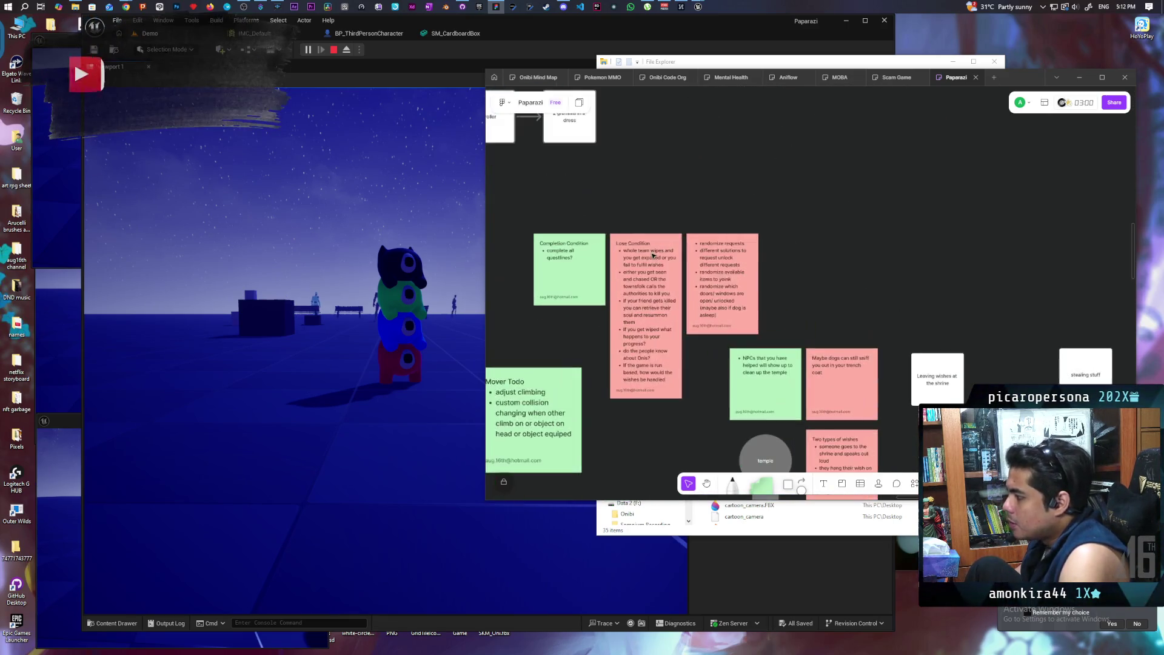
scroll(736, 158, "up", 2)
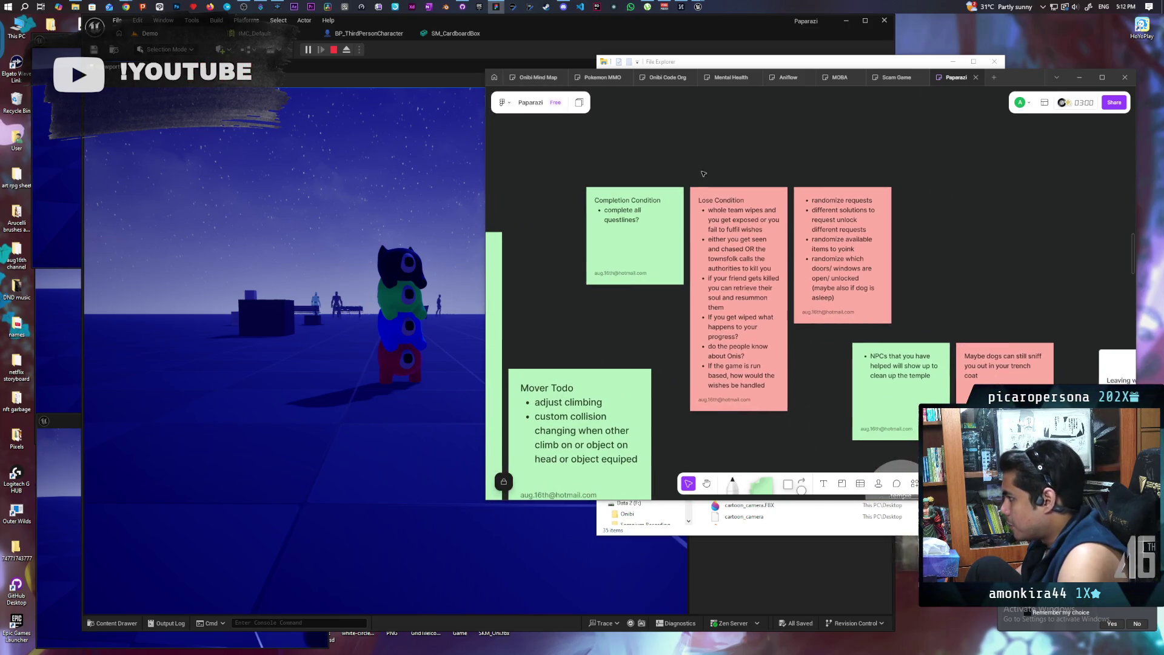
scroll(713, 177, "up", 2)
scroll(713, 177, "up", 1)
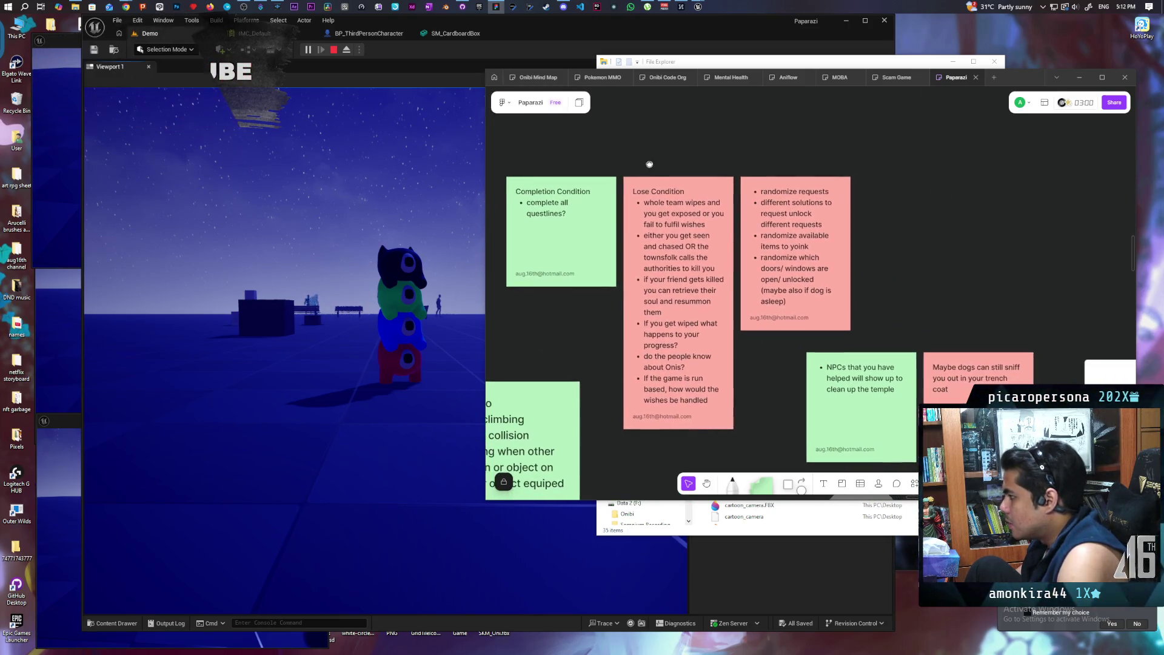
mouse_move(762, 483)
left_mouse_down()
mouse_move(742, 120)
mouse_move(743, 146)
left_mouse_up()
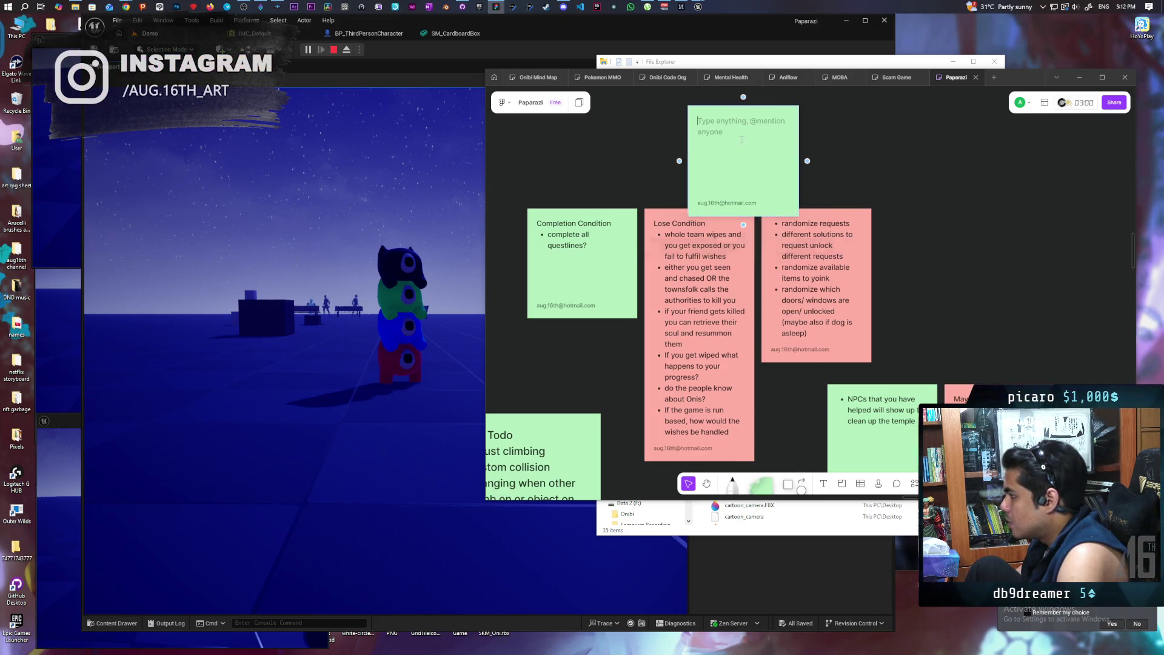
left_click_drag(795, 109, 754, 156)
scroll(722, 181, "up", 2)
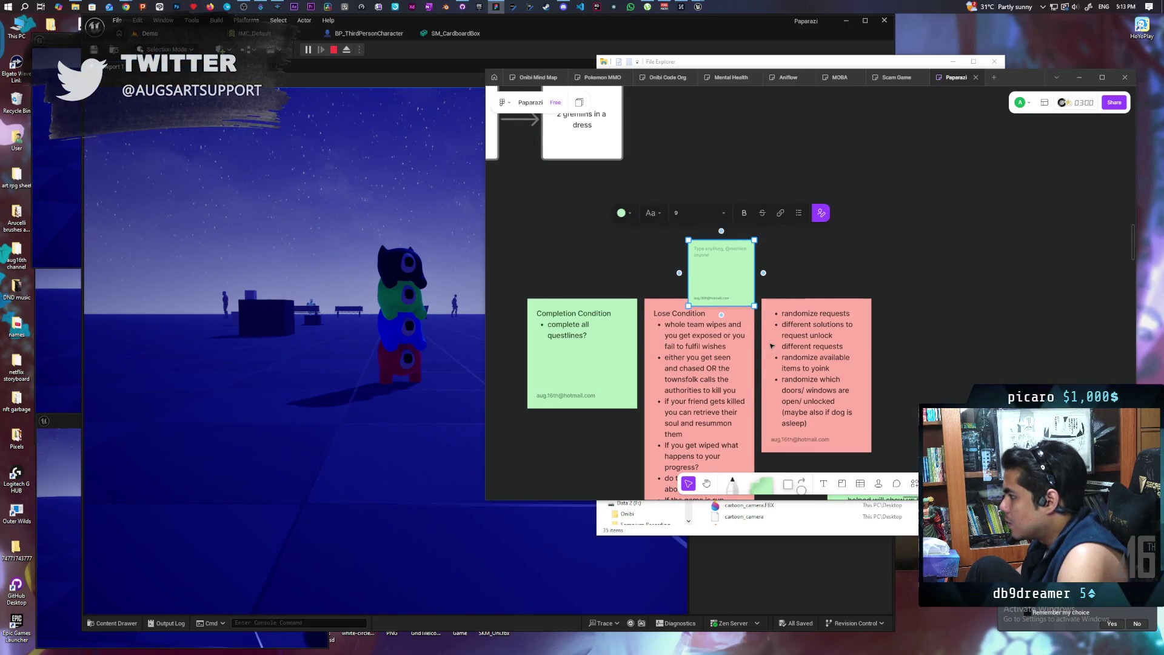
scroll(695, 227, "up", 3)
Make the sticky yellow with bullets and write the question about a timer for each request.
left_click(581, 299)
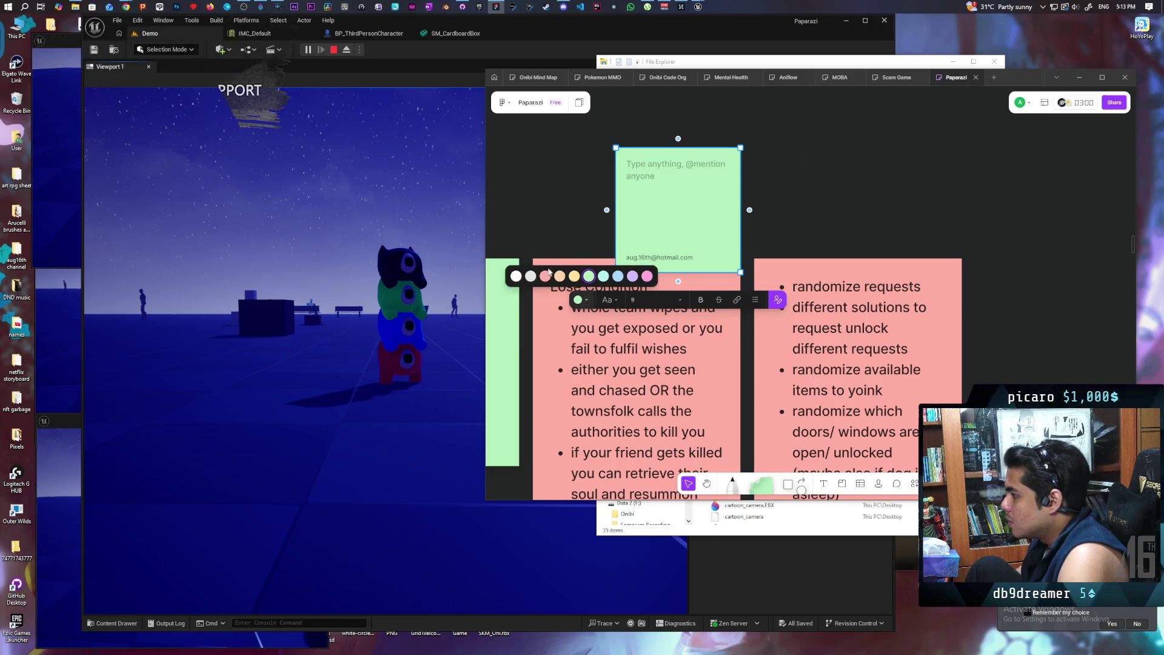
left_click(574, 276)
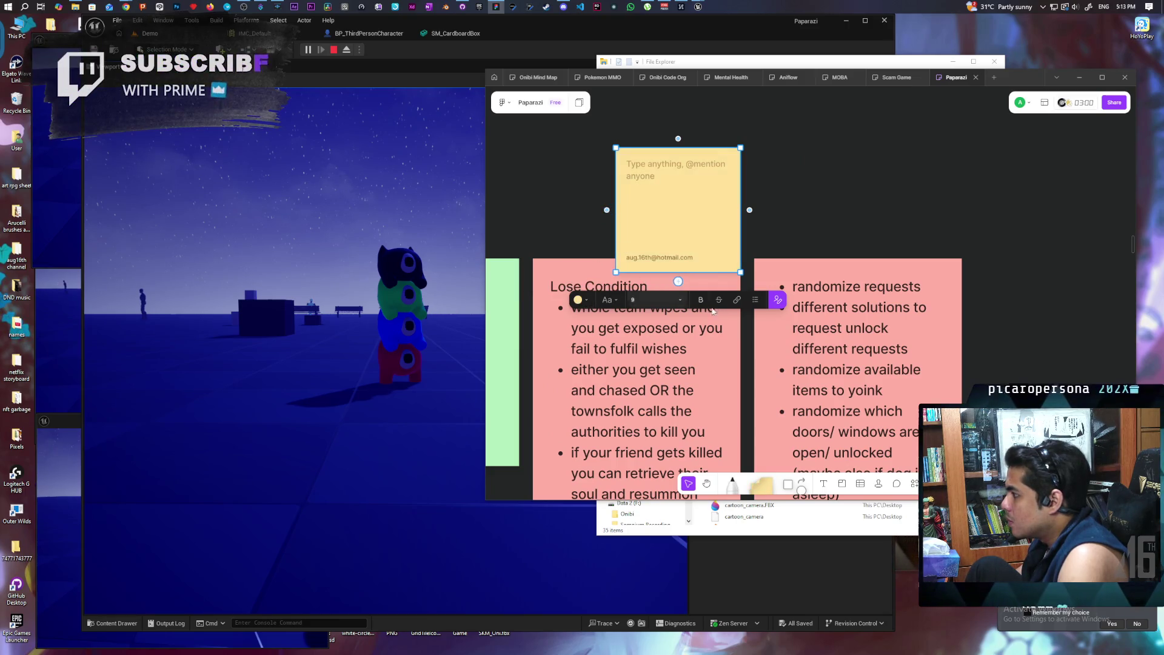
left_click(755, 299)
left_click(660, 163)
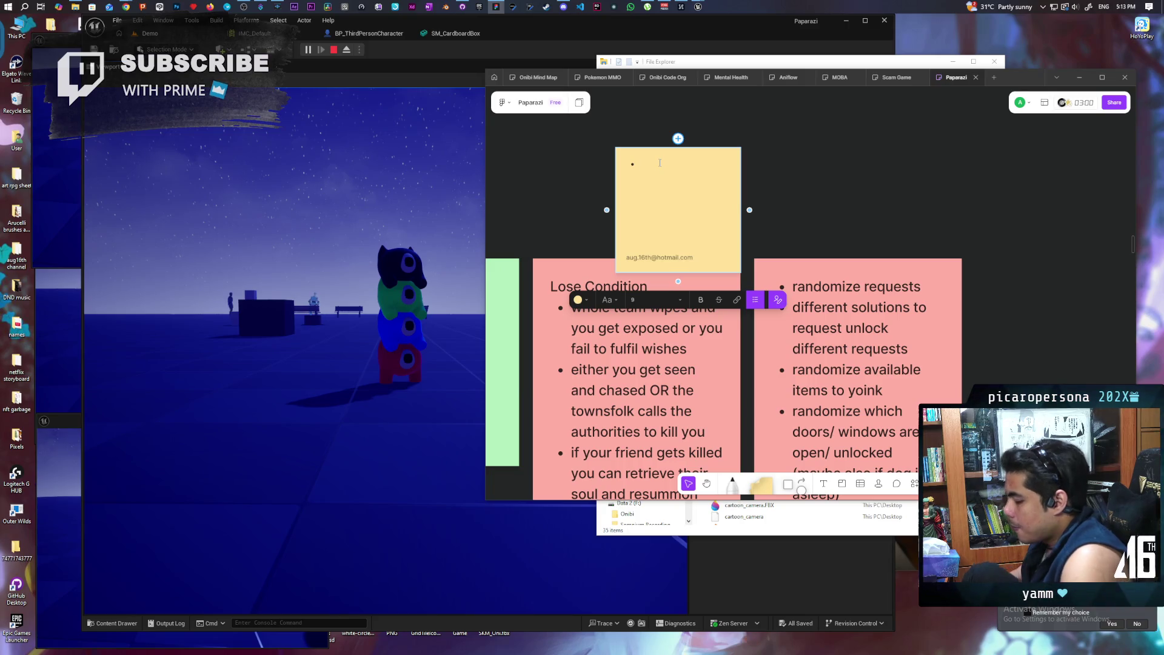
type("do we reall")
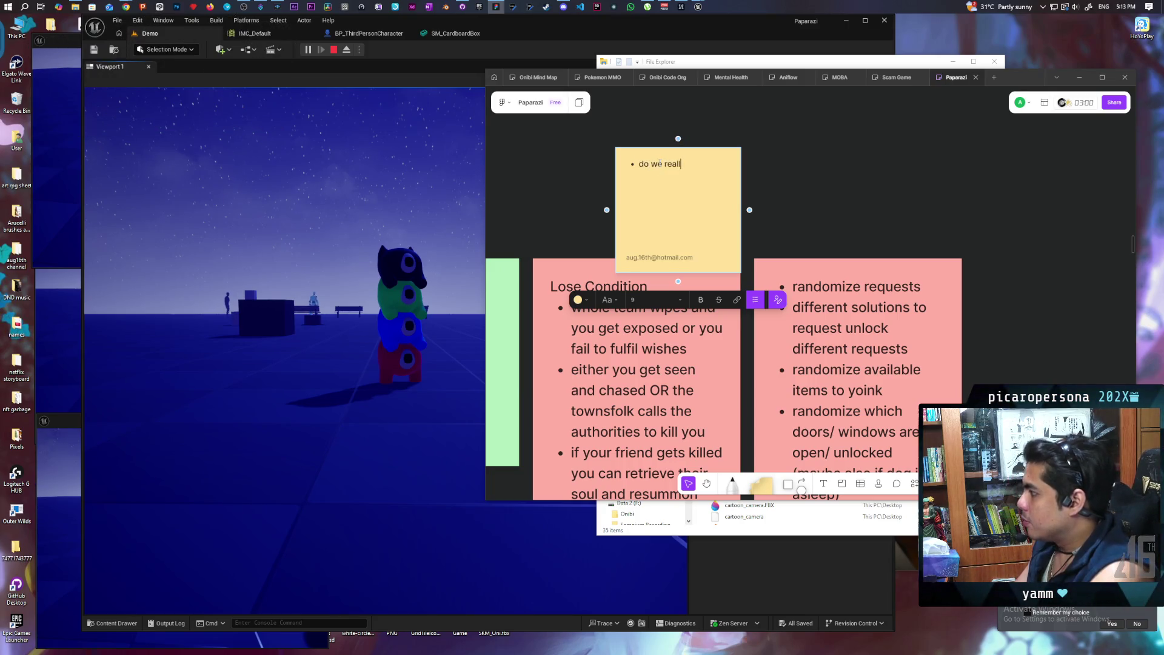
type(" have a timer")
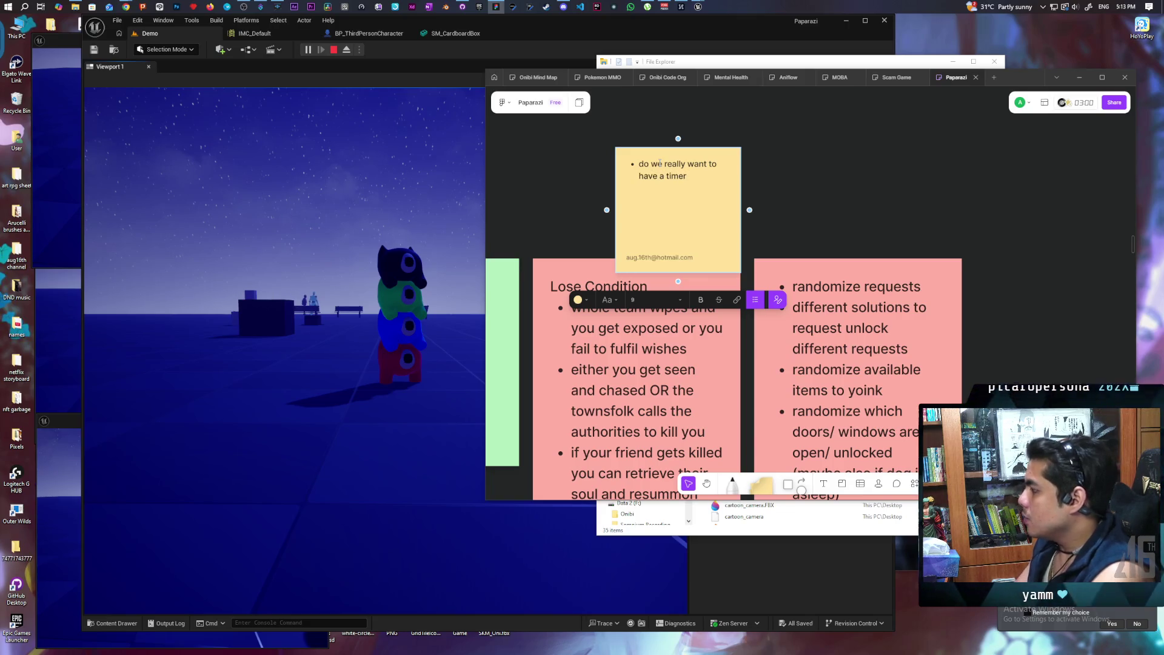
type(" for eah")
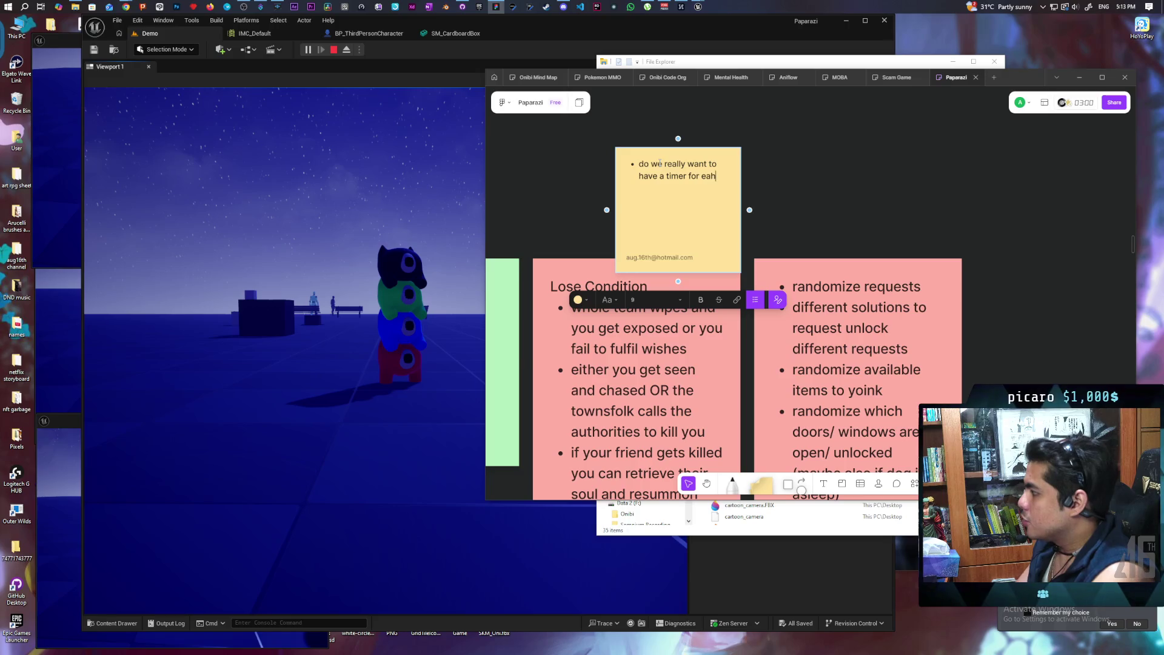
type("ch")
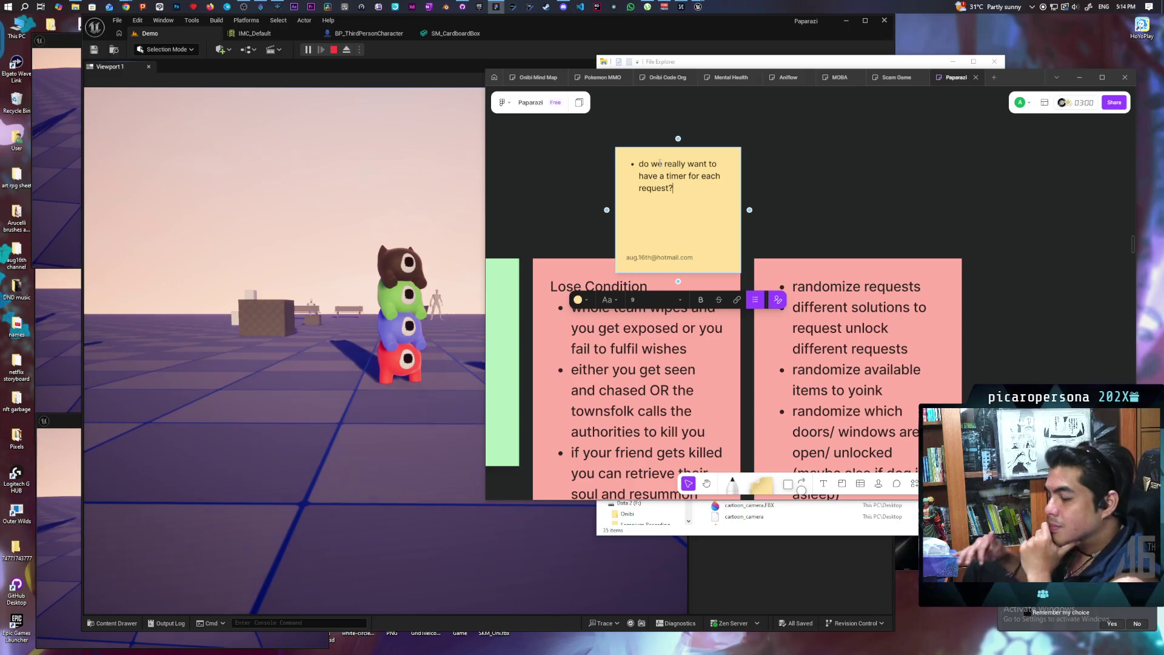
scroll(822, 156, "up", 5)
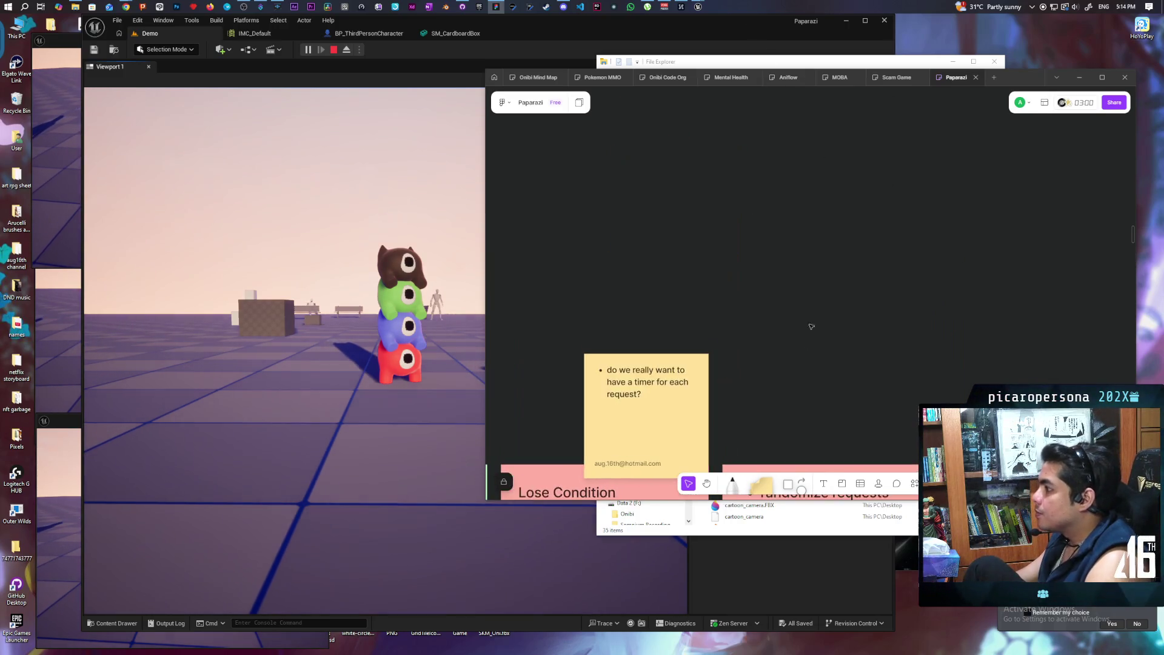
Zoom out to survey the whole board, then return to the condition notes.
scroll(978, 196, "down", 5)
scroll(977, 196, "down", 3)
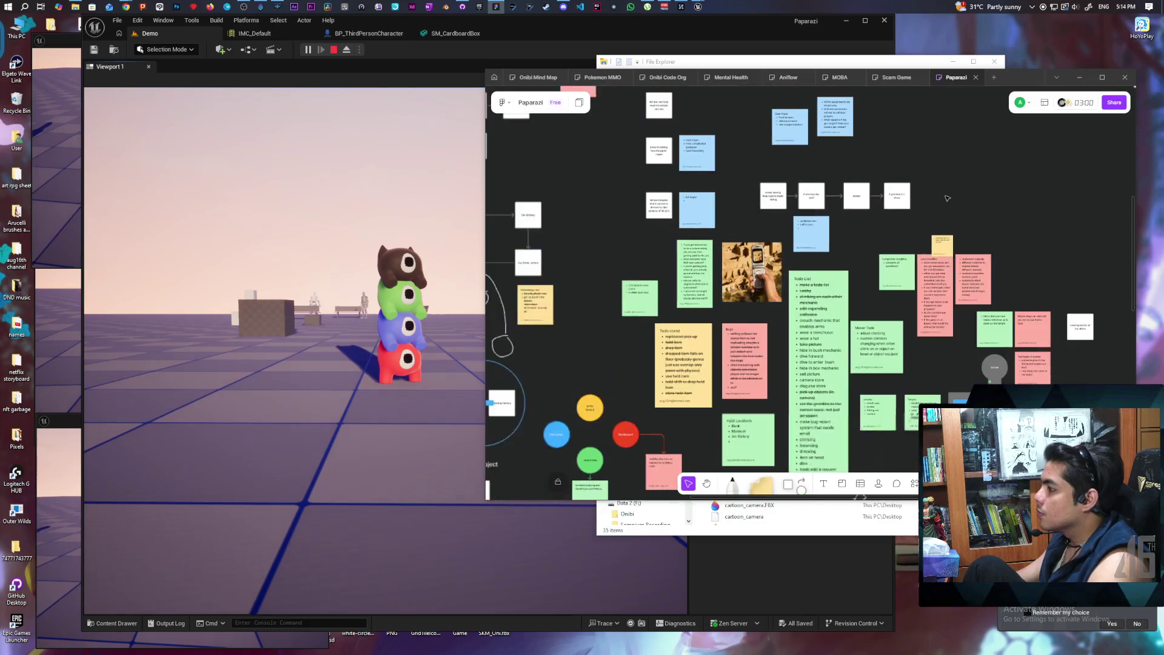
scroll(849, 273, "down", 5)
scroll(702, 382, "up", 5)
scroll(701, 382, "down", 3)
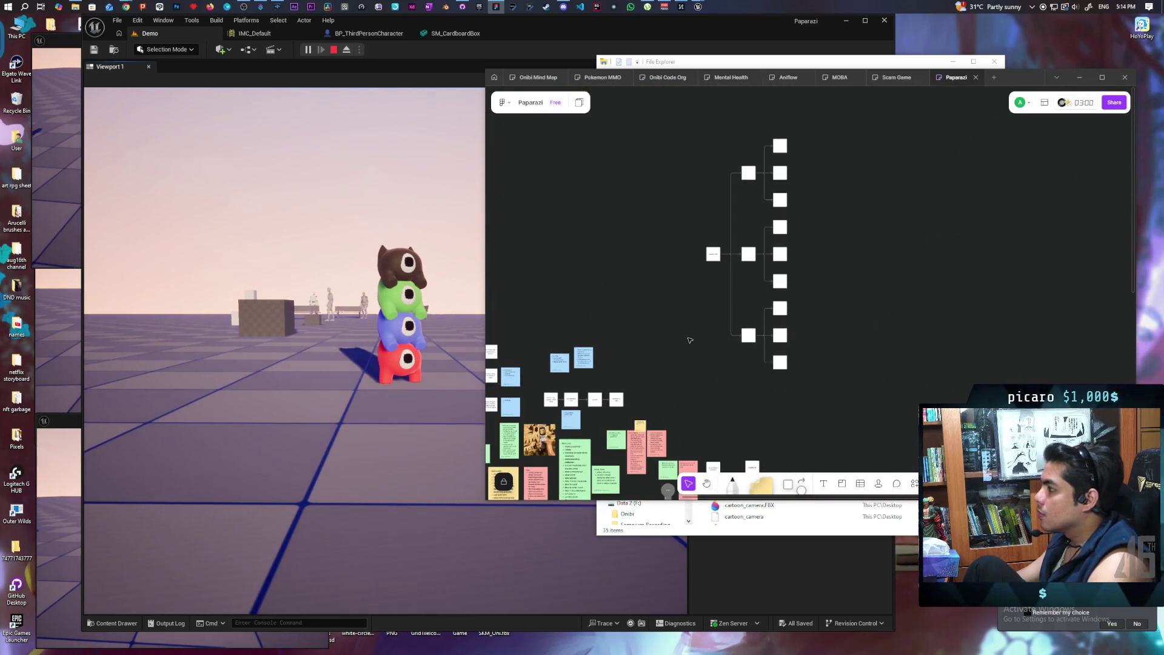
left_click_drag(709, 353, 676, 316)
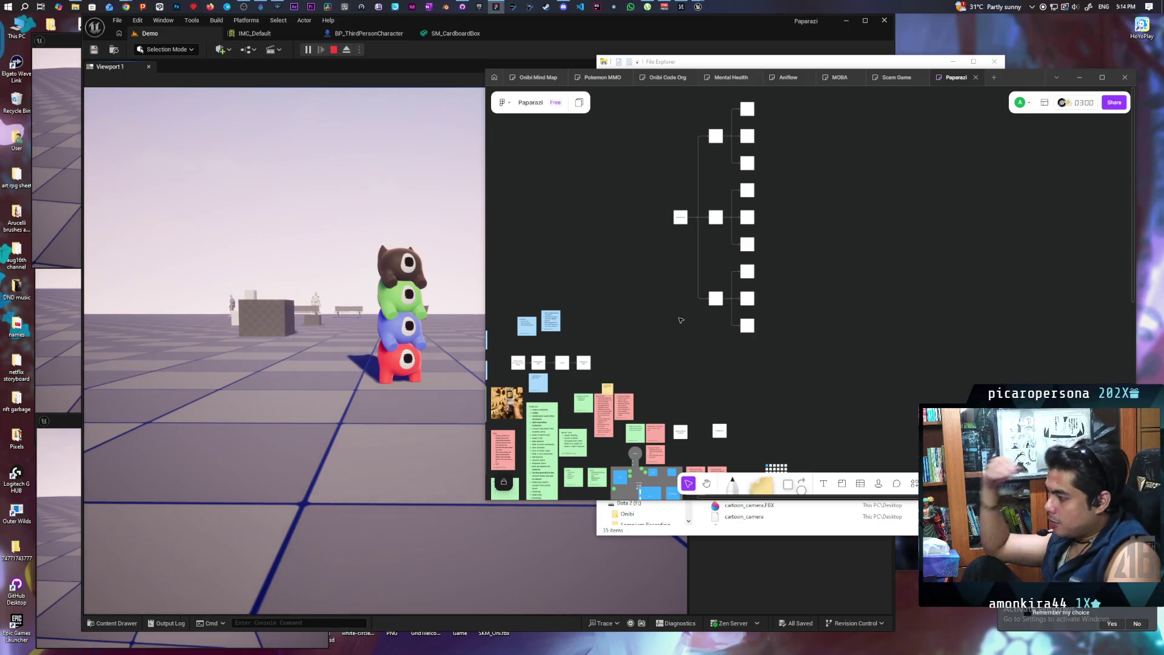
scroll(601, 441, "up", 5)
scroll(602, 441, "up", 4)
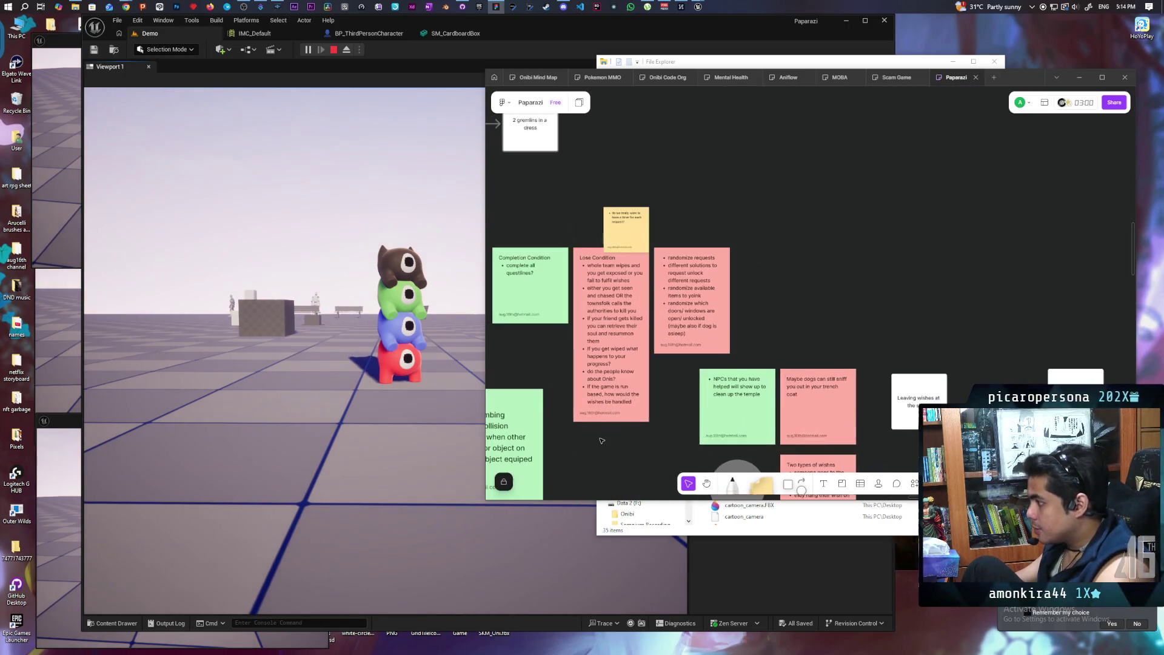
left_click_drag(538, 327, 587, 337)
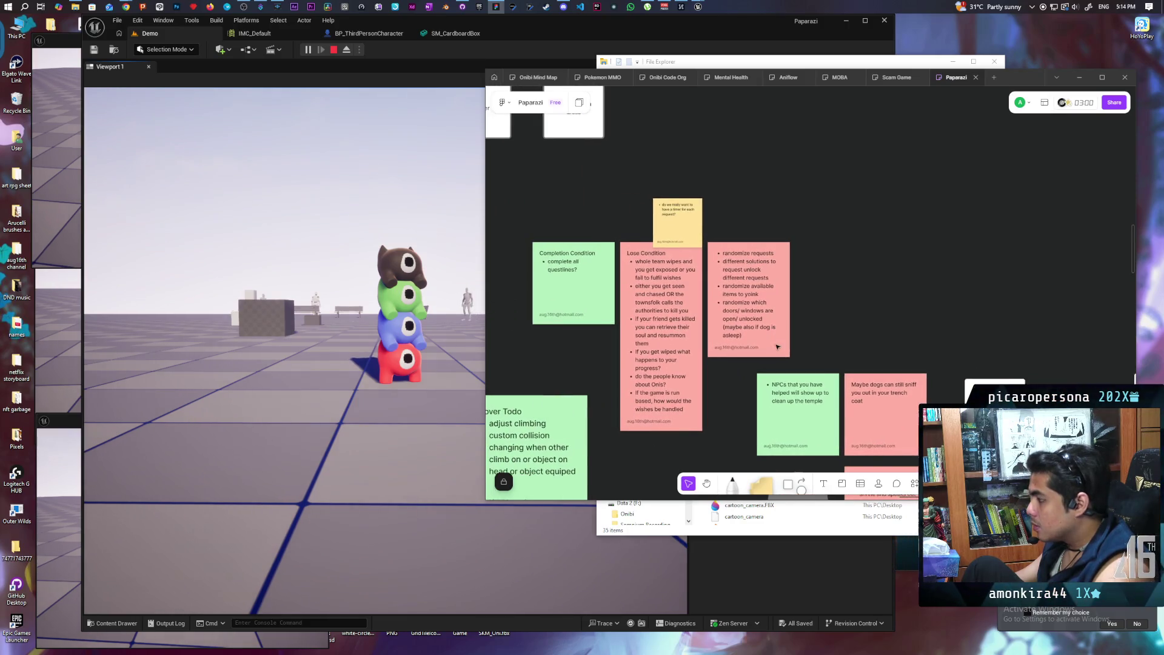
Recolour the randomize requests sticky note purple.
left_click(779, 261)
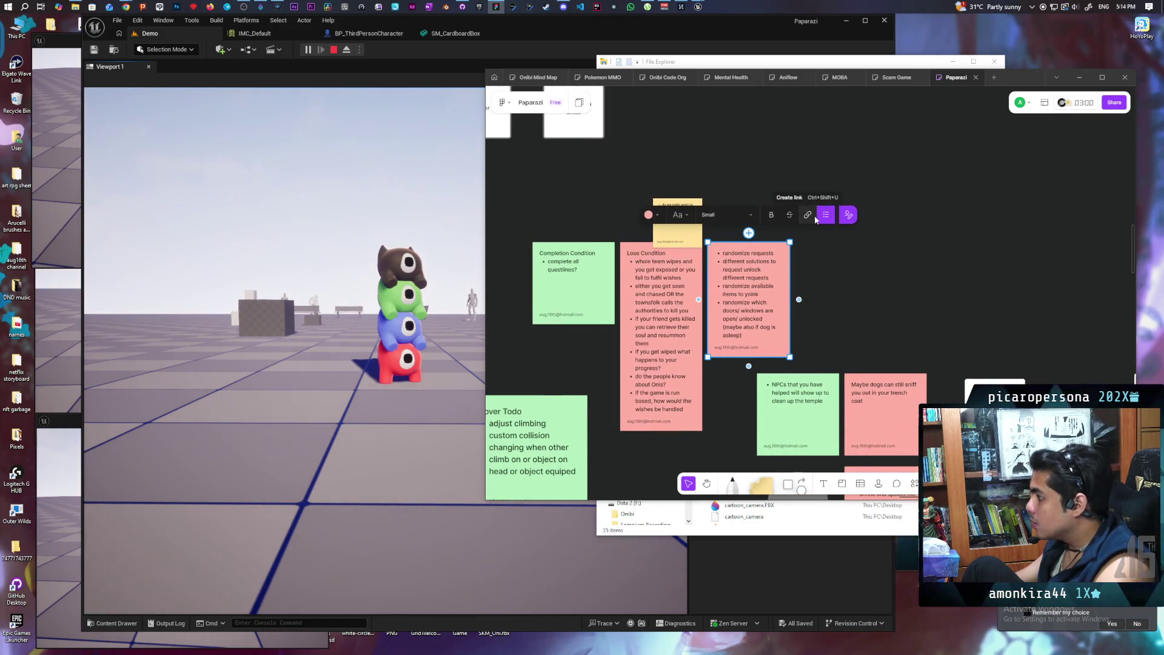
left_click(648, 215)
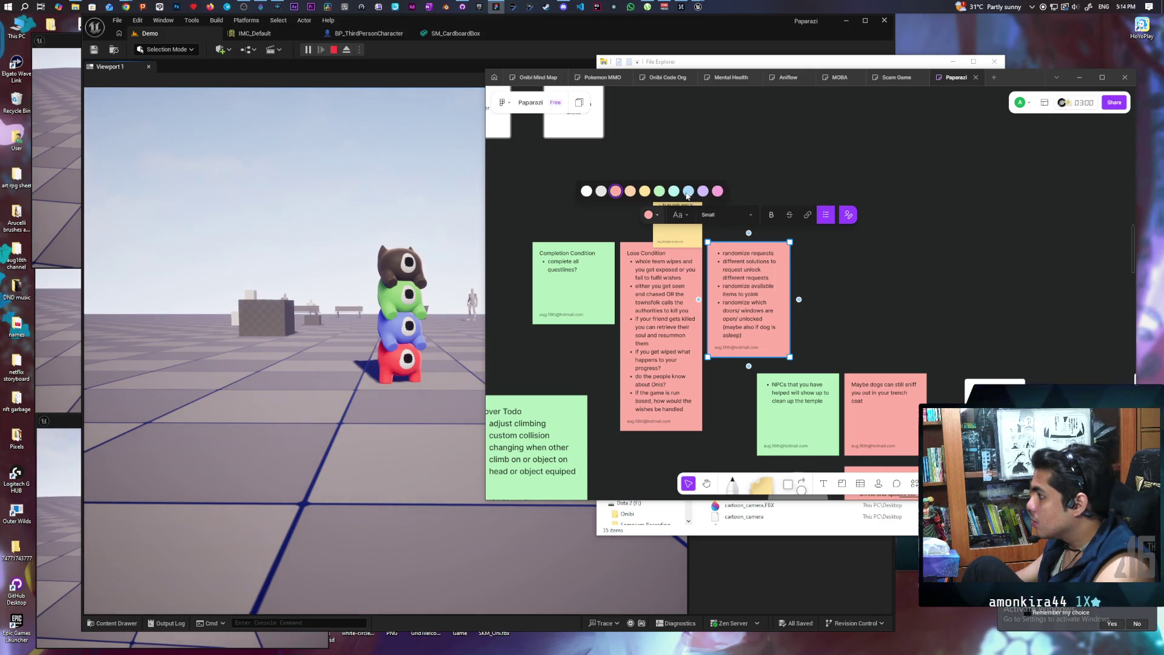
left_click(703, 191)
key("Escape")
scroll(665, 321, "up", 3)
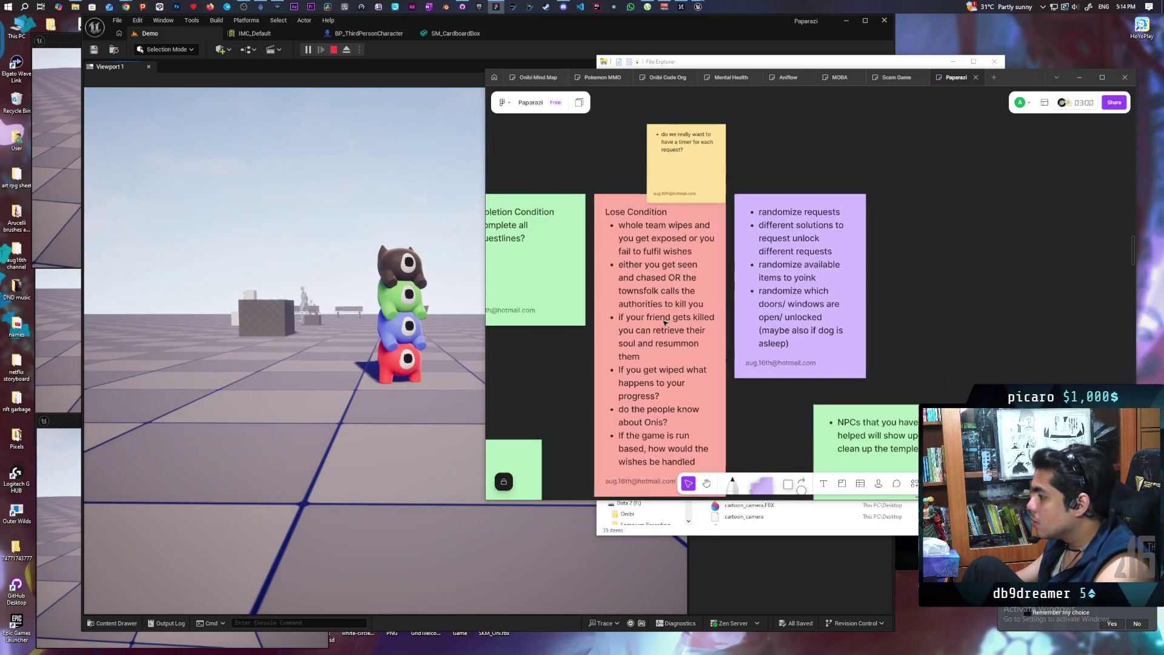
scroll(665, 322, "down", 3)
scroll(681, 278, "up", 3)
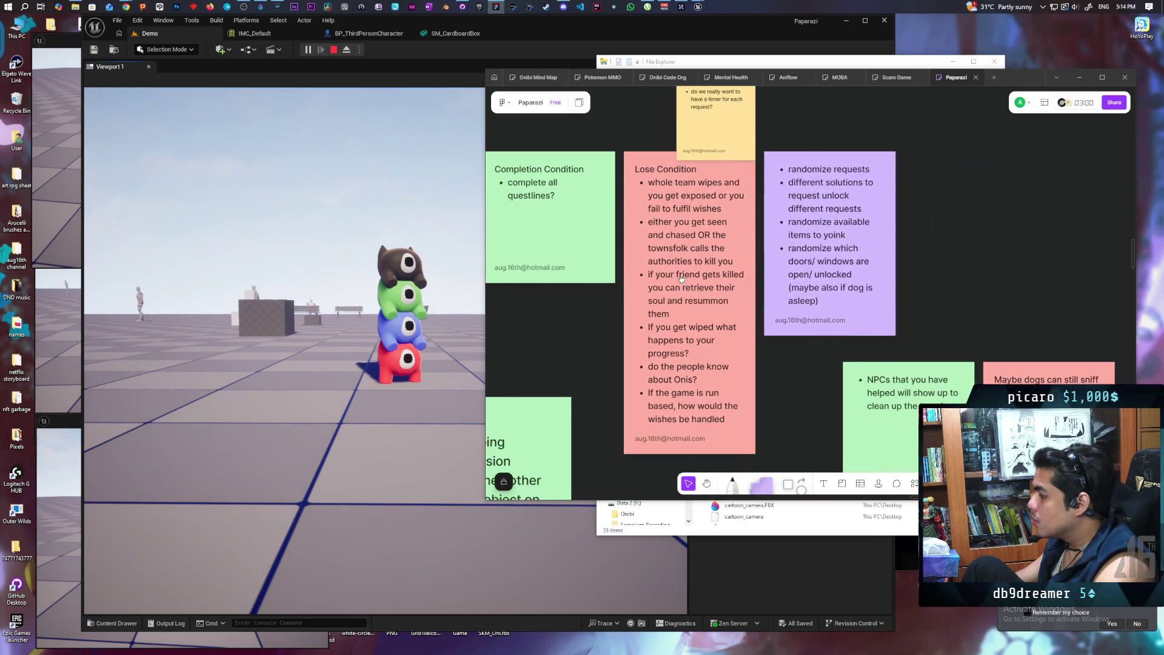
left_click_drag(682, 278, 662, 315)
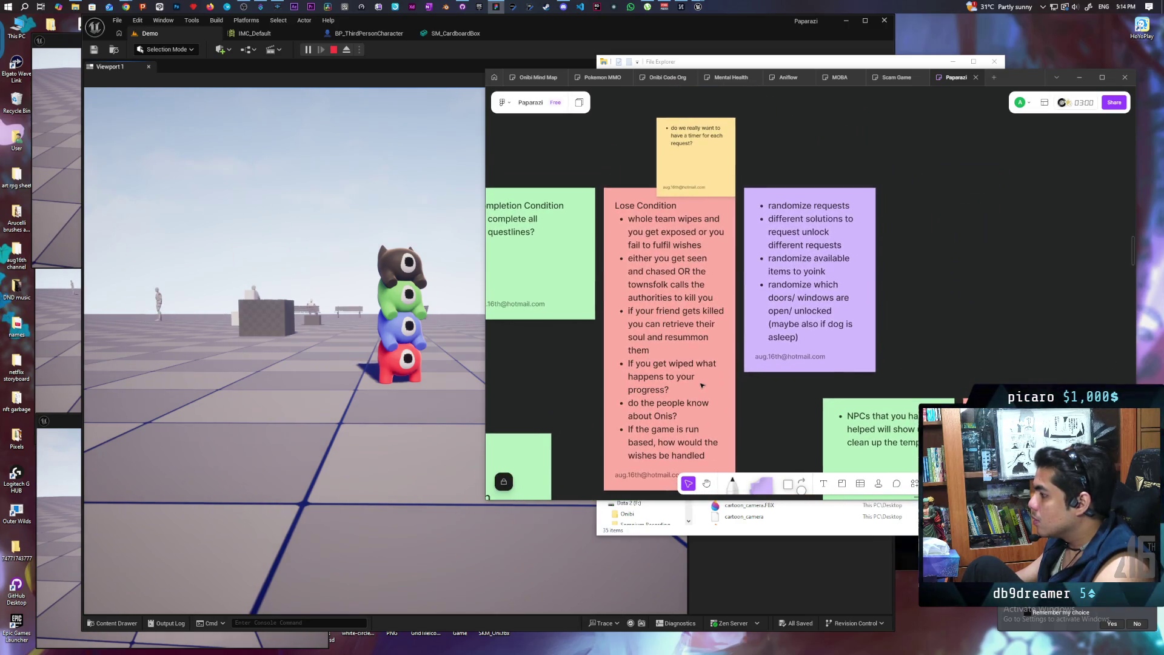
scroll(706, 386, "down", 3)
Add a Lose Condition bullet: 'what happens when you fail to fulfil a request?'.
left_click(725, 357)
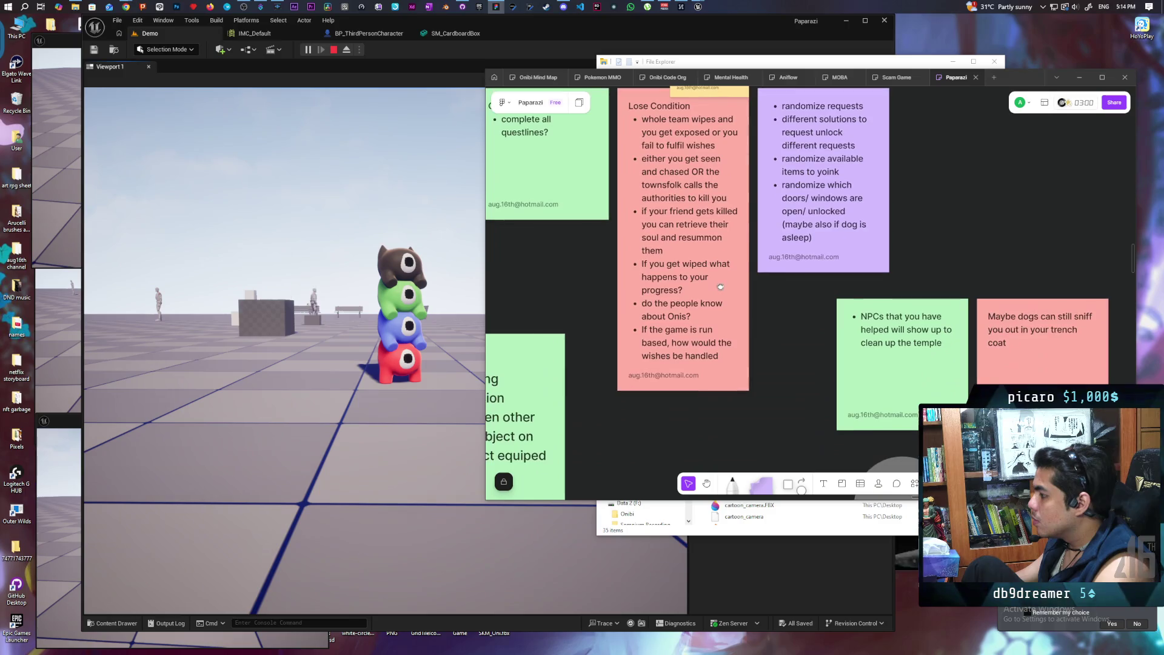
left_click(725, 358)
key("Return")
type("what happens when you fail to fulfil a re")
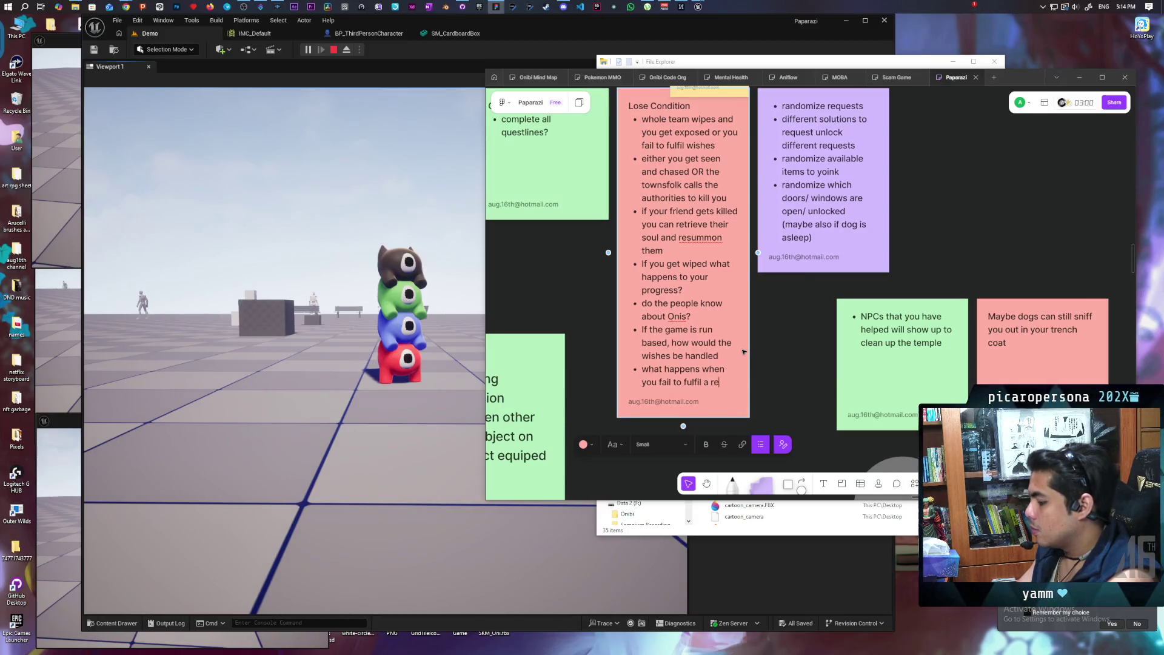
type("quest? do you lose")
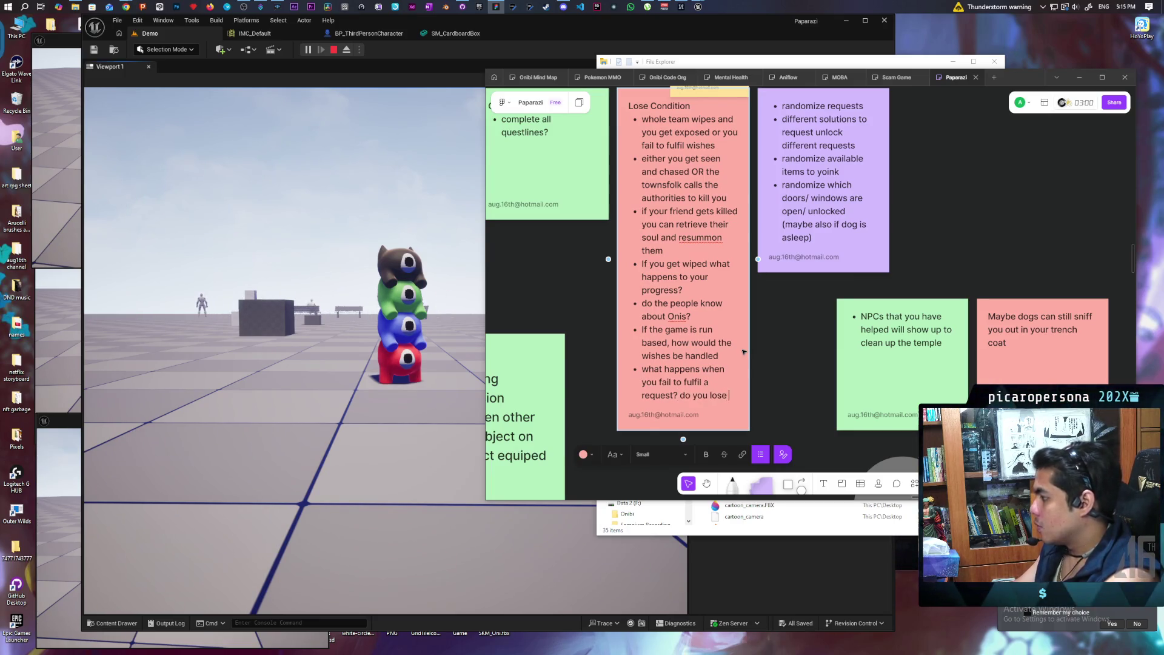
Continue the Lose Condition bullet asking whether you lose the entire request line.
type("all the")
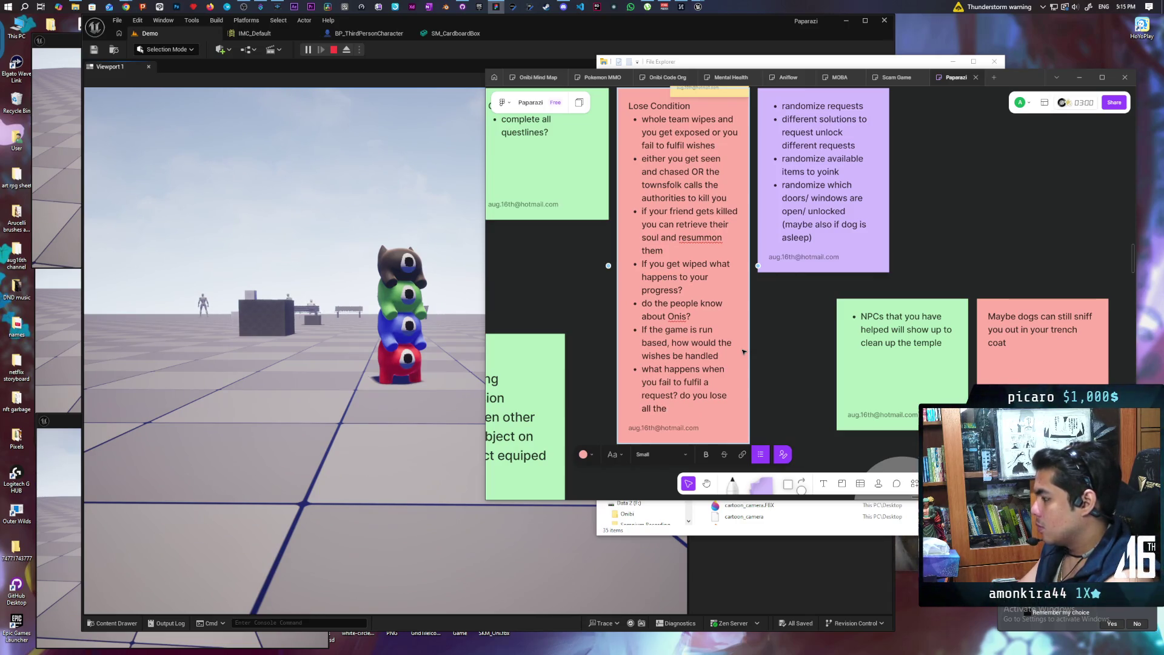
key("BackSpace")
key("BackSpace")
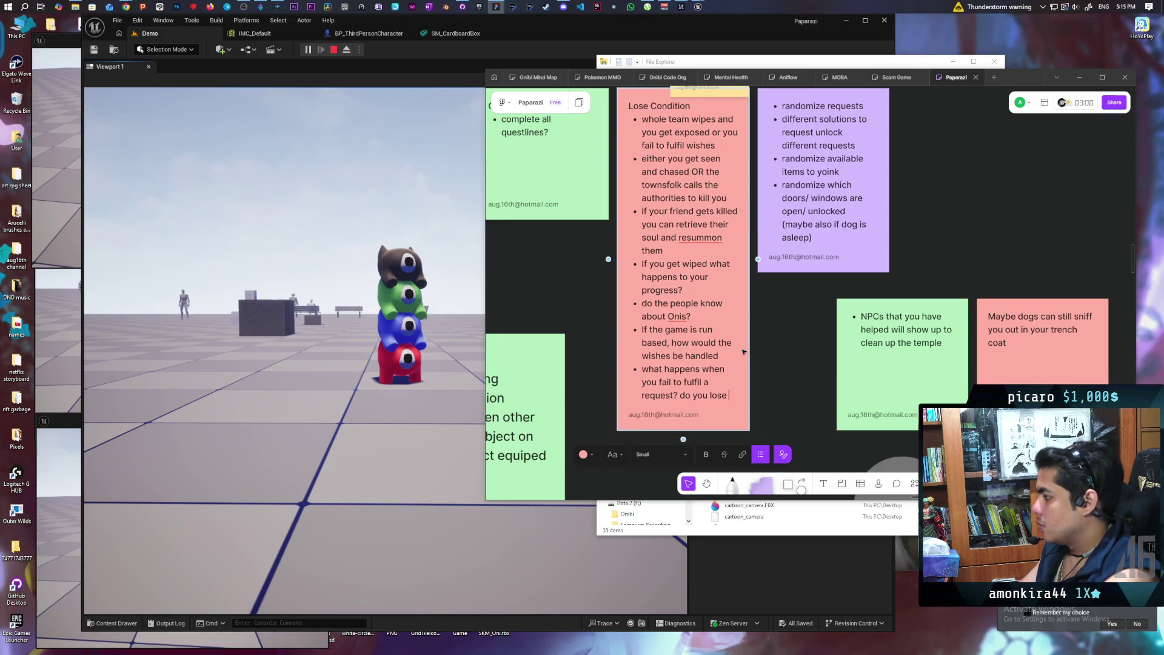
type("the entire")
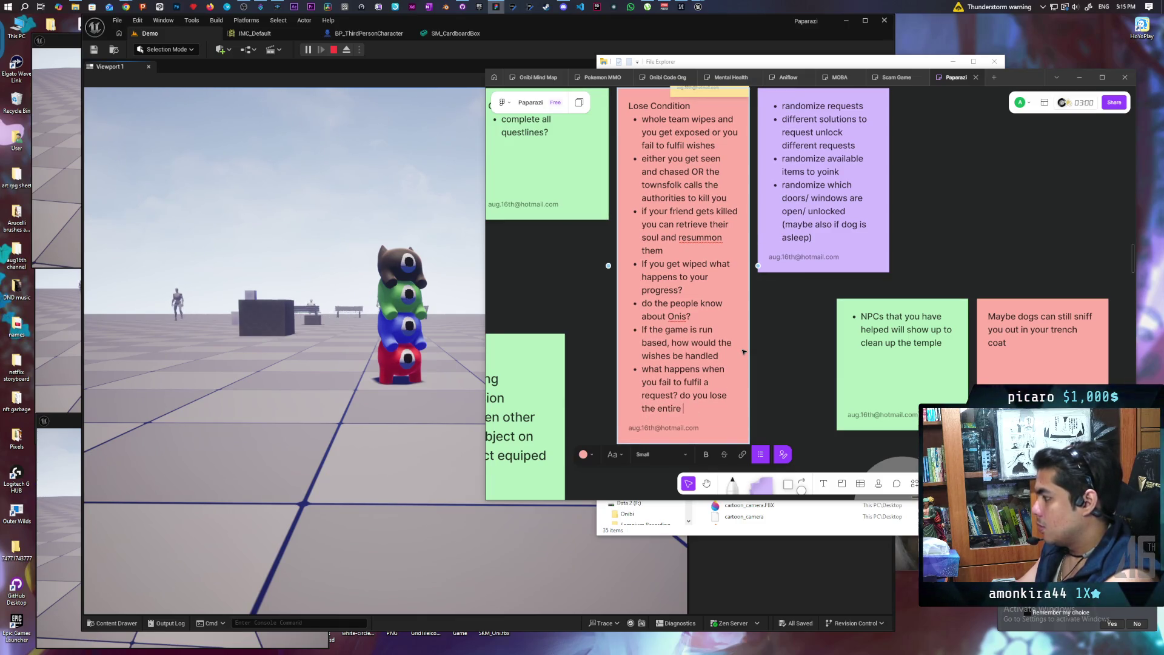
type(" request")
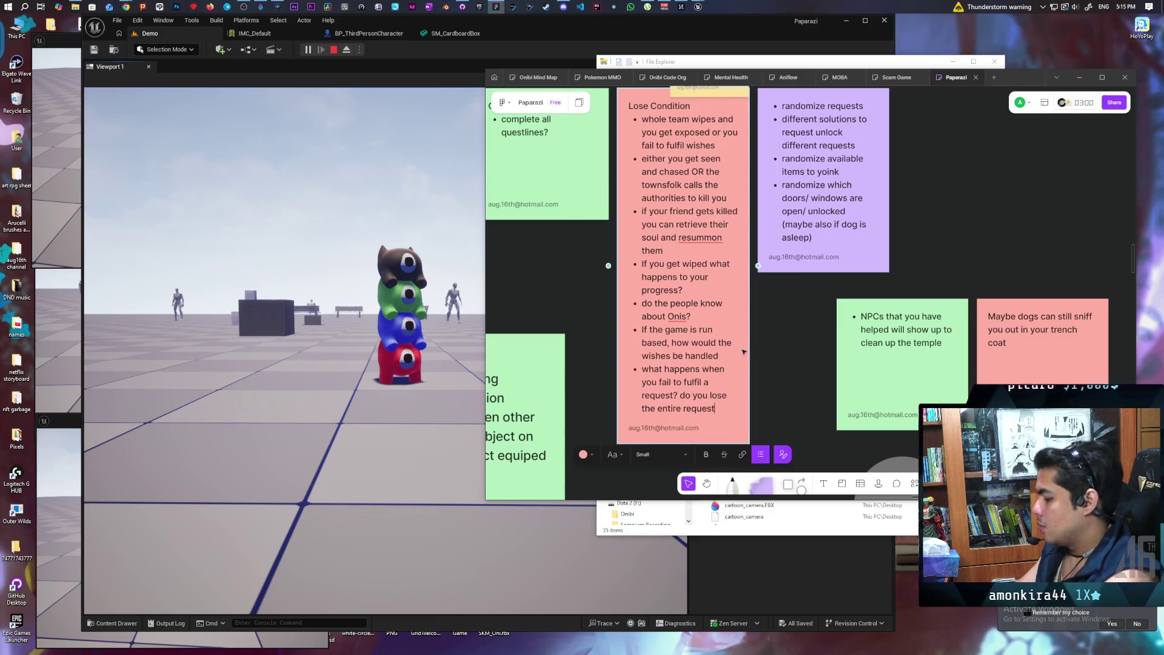
type(" line?")
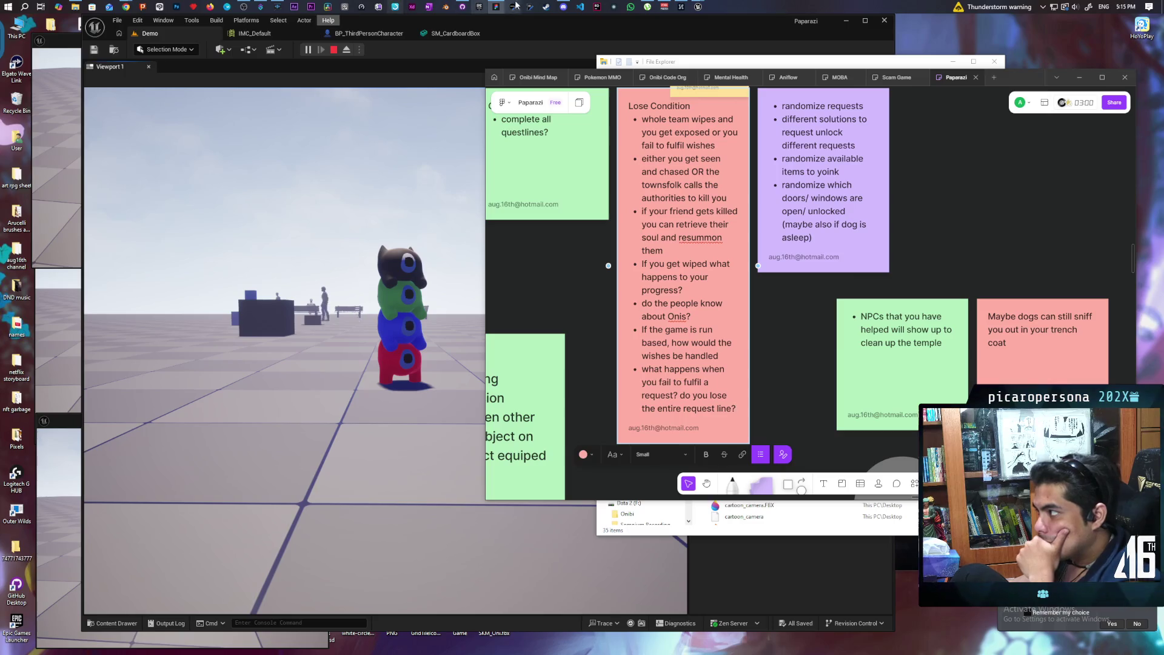
Stop the Unreal play session and commit the six files to main as 'added crouch and adjusted box'.
left_click(463, 7)
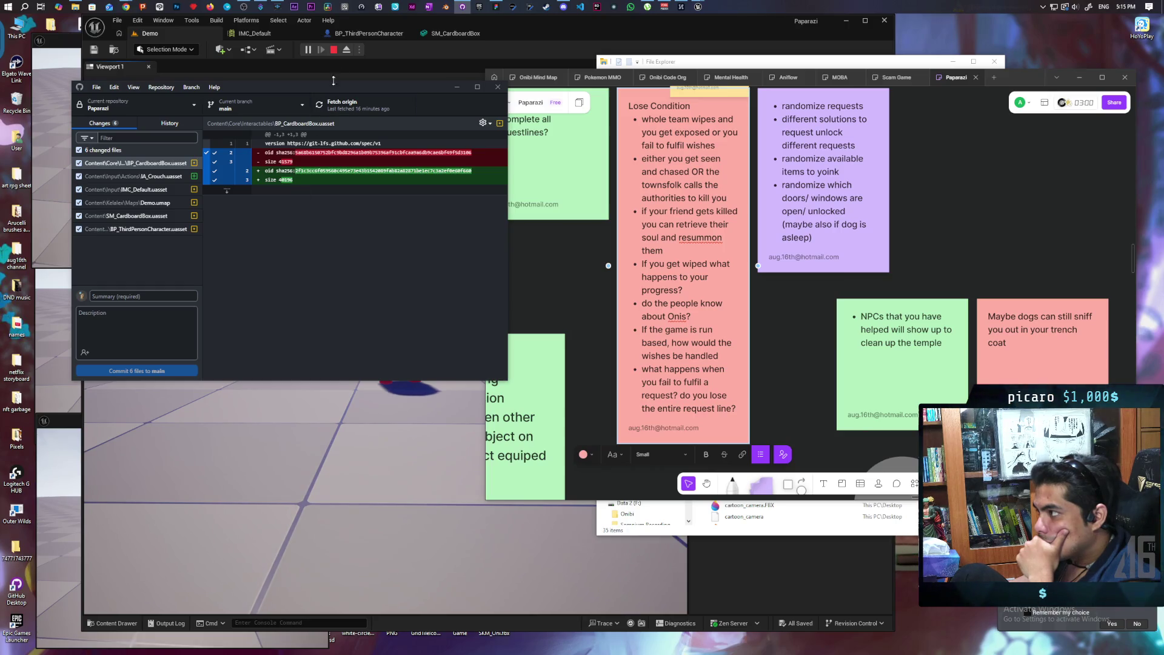
left_click(333, 50)
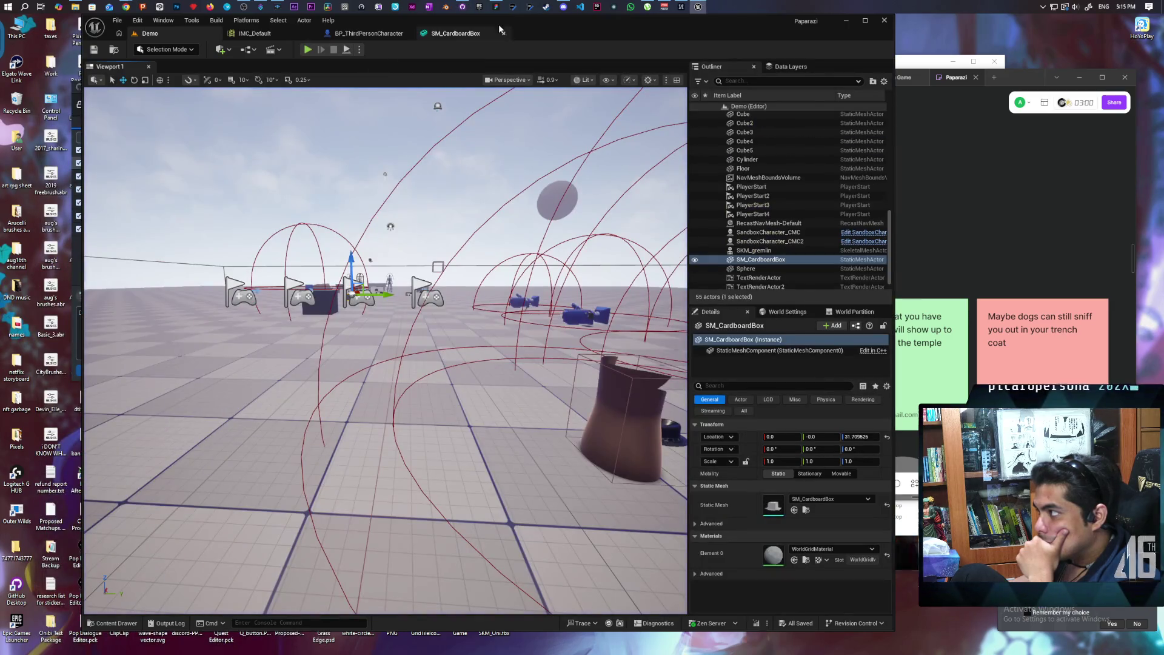
left_click(496, 8)
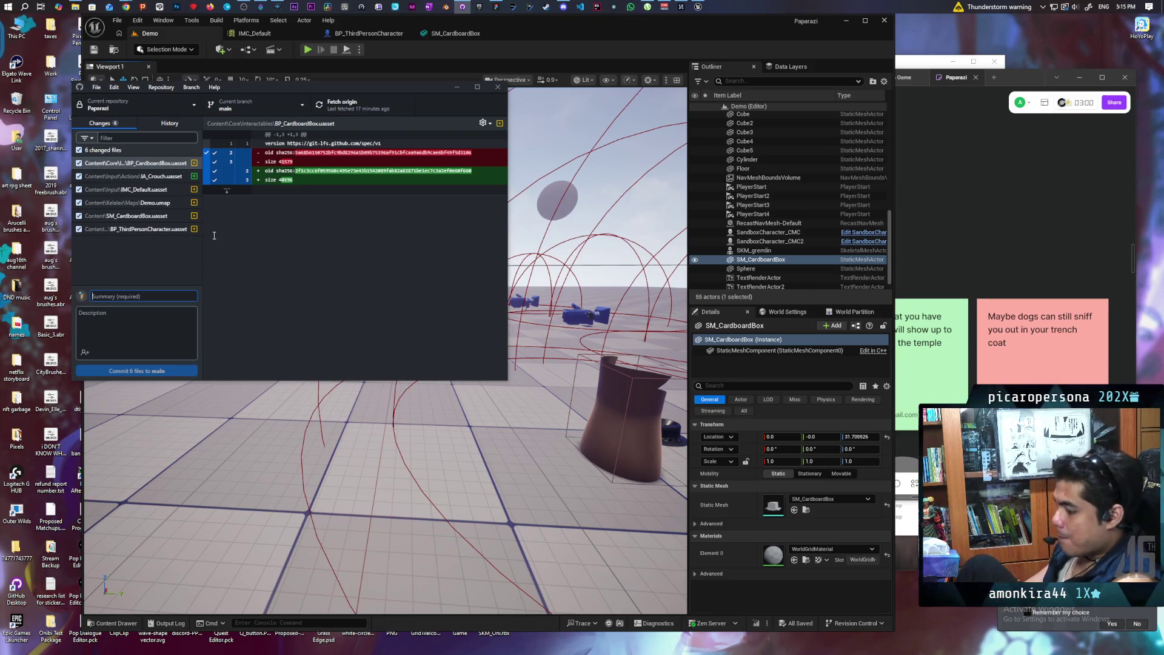
type("added crouch and")
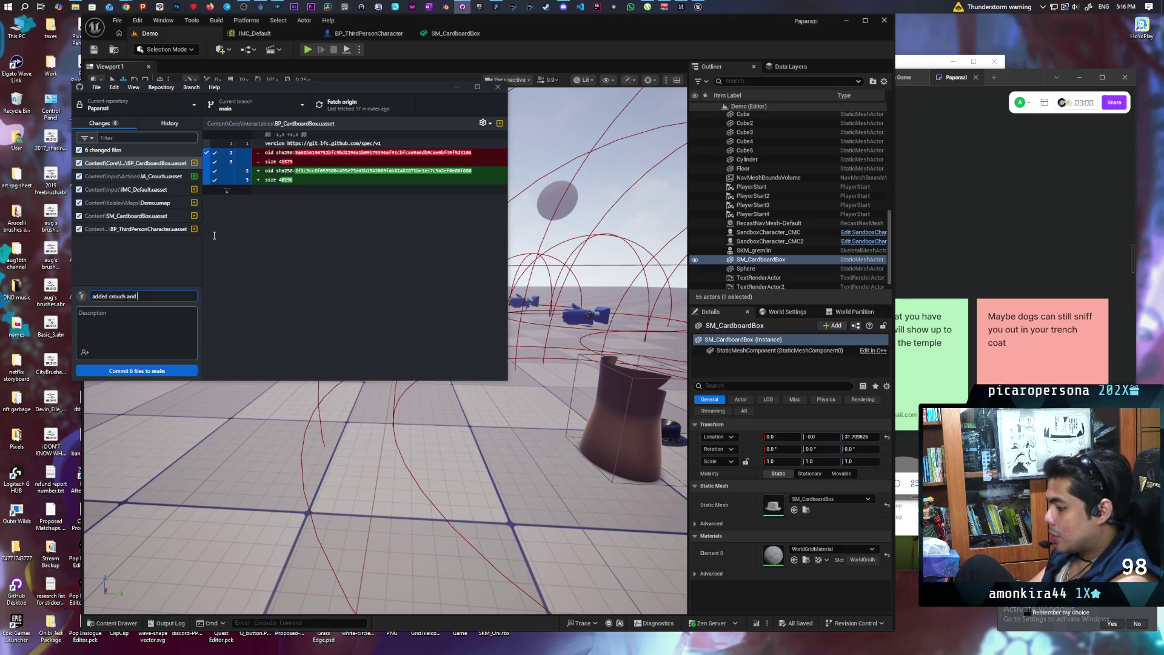
type(" ox")
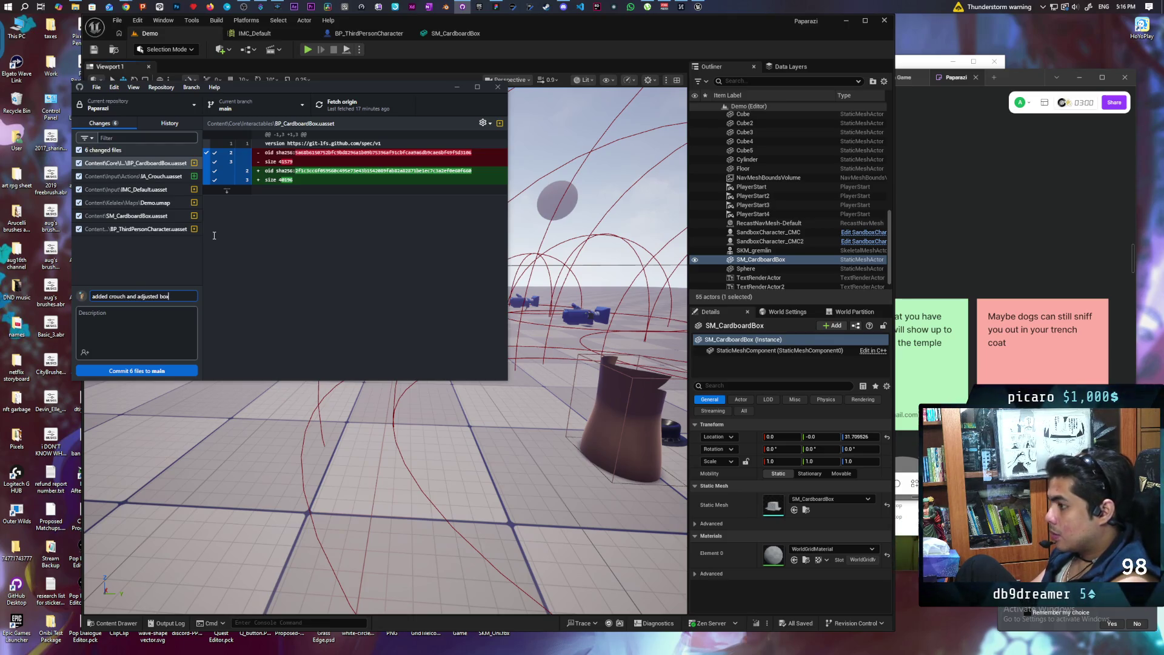
left_click(136, 371)
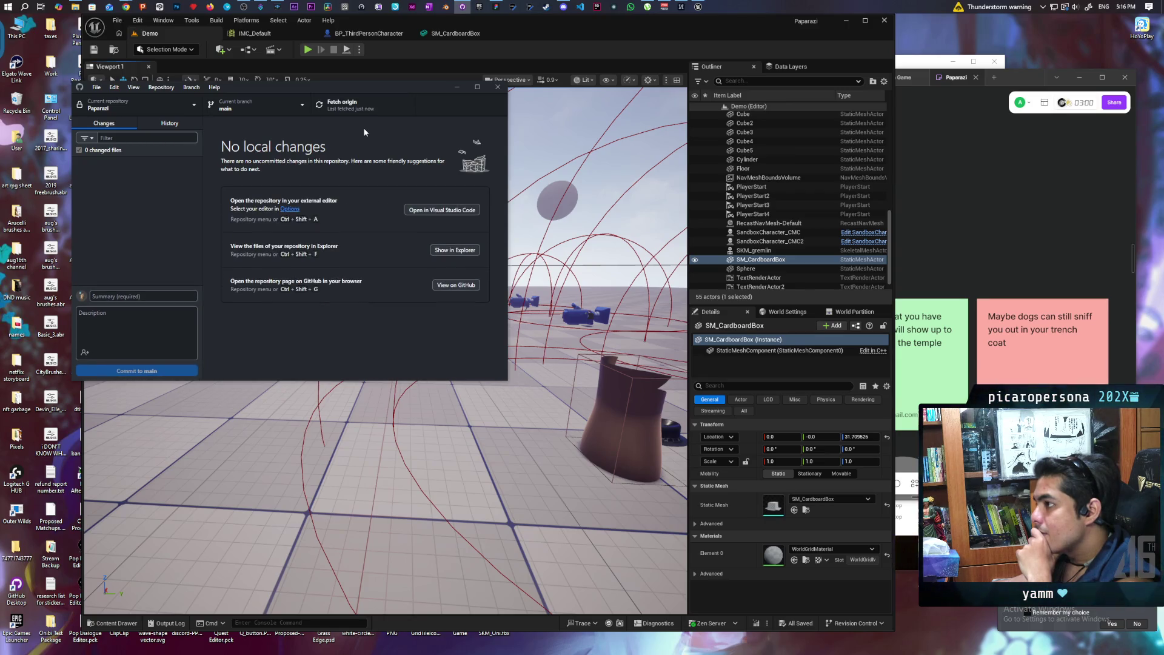
Bring Unreal and the FigJam board back and launch a multiplayer playtest.
left_click(548, 32)
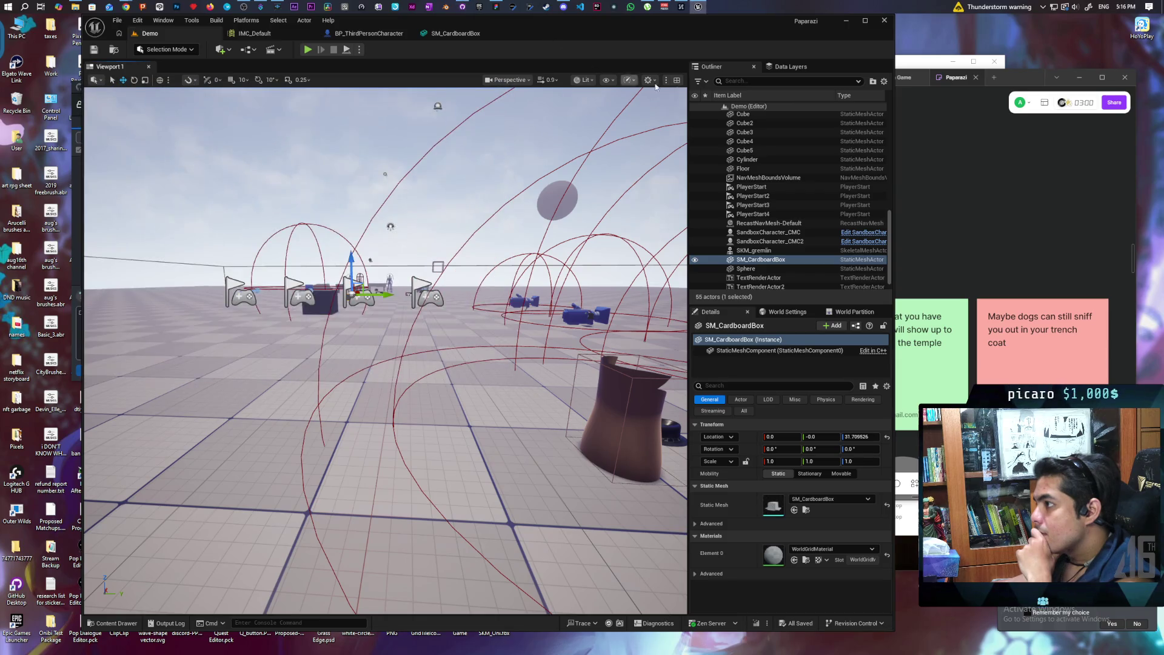
left_click(1019, 78)
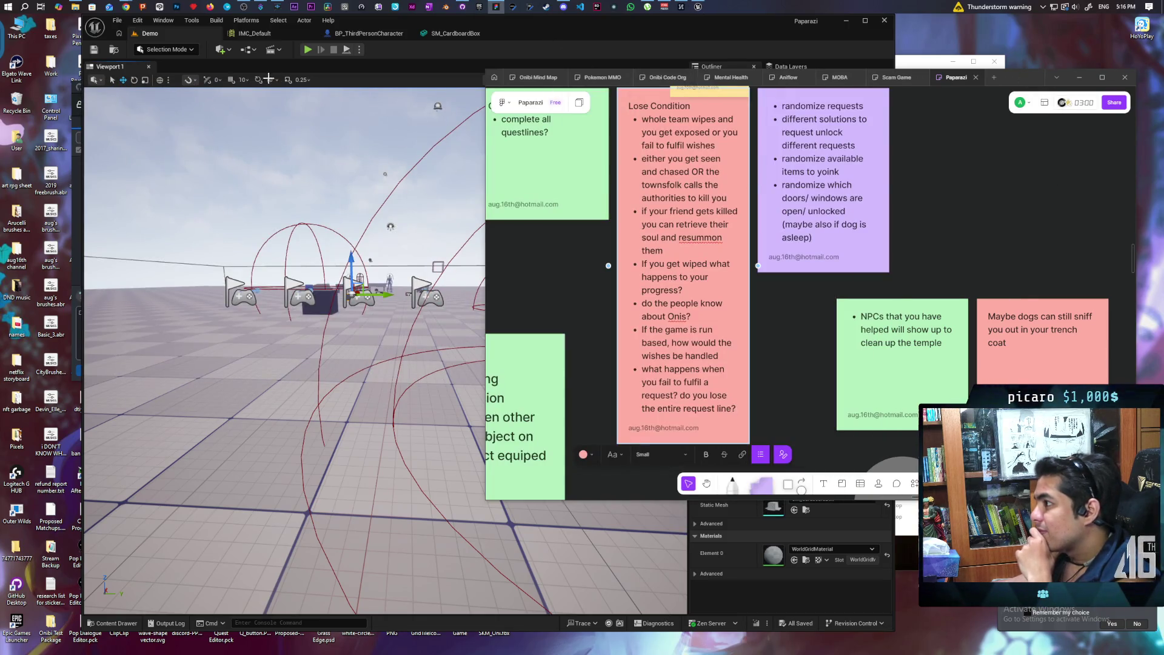
left_click(308, 50)
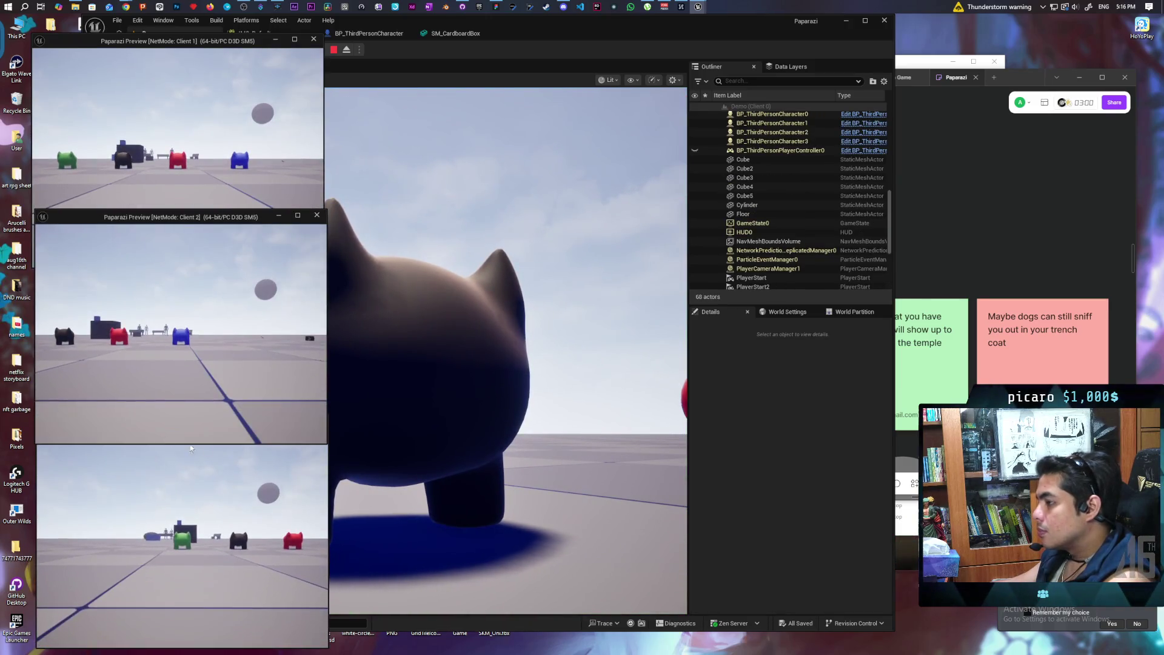
Move the blue and green characters onto the stack from their client windows.
left_click(176, 152)
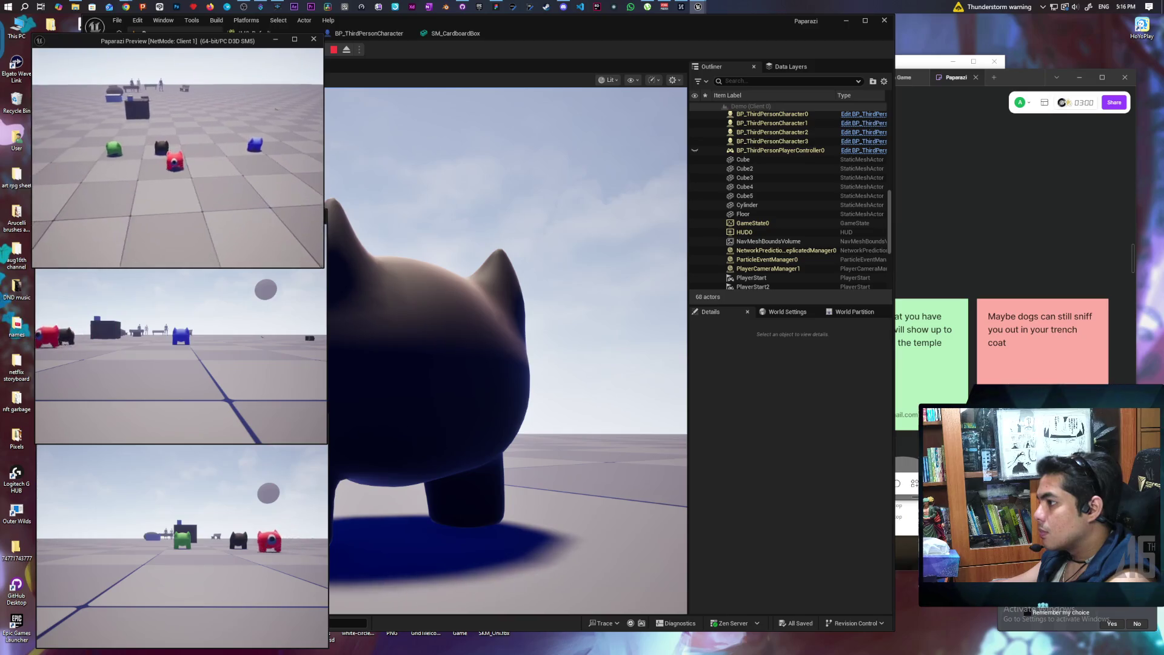
left_click(182, 334)
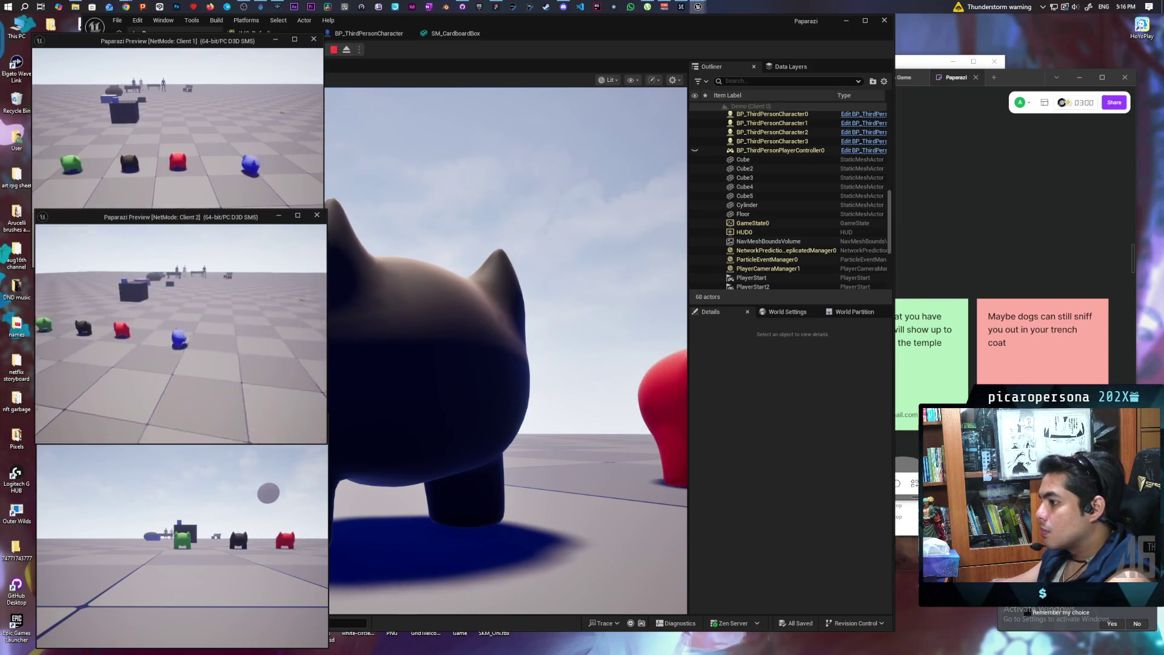
key("w")
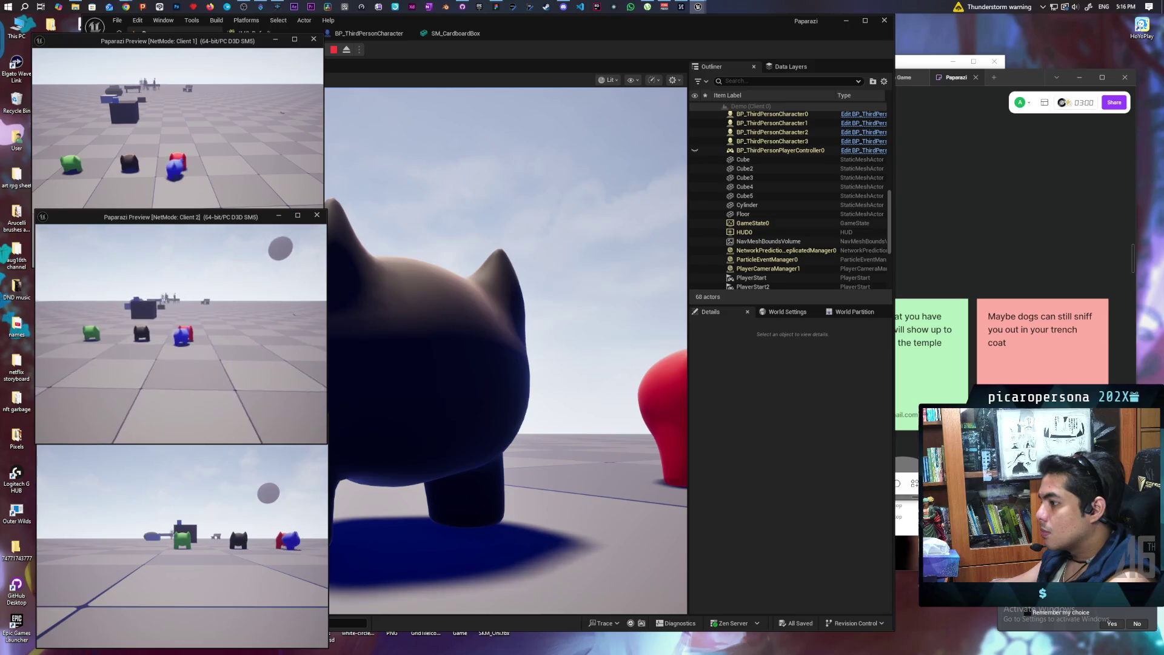
key("a")
key("alt+Tab")
left_click(223, 446)
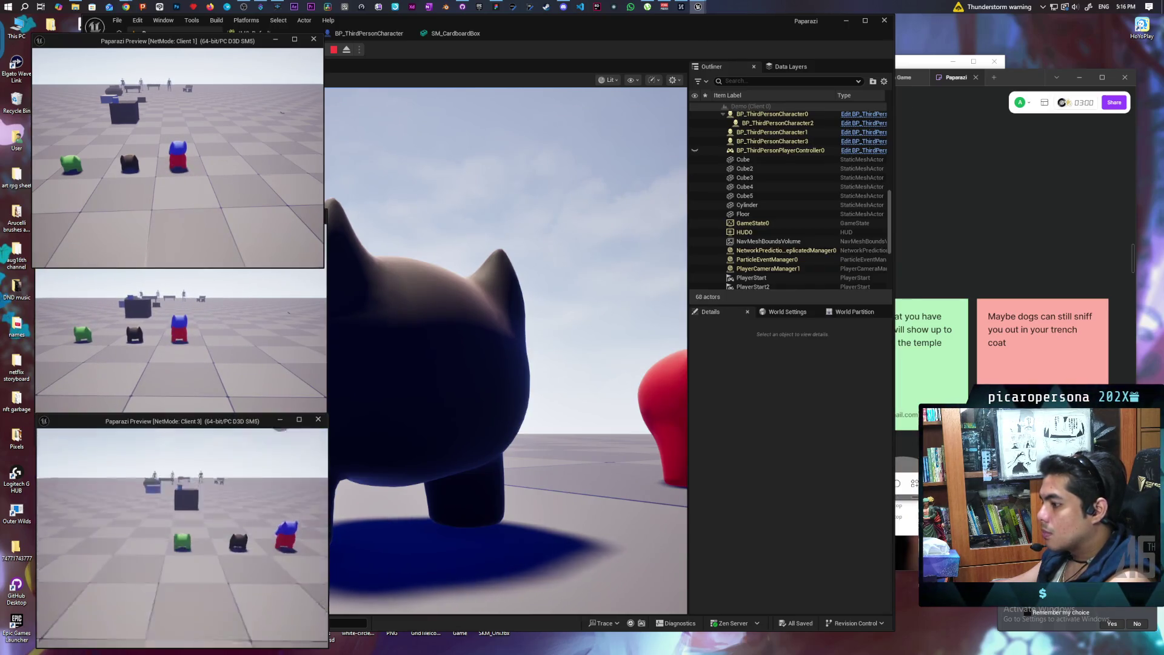
key("w")
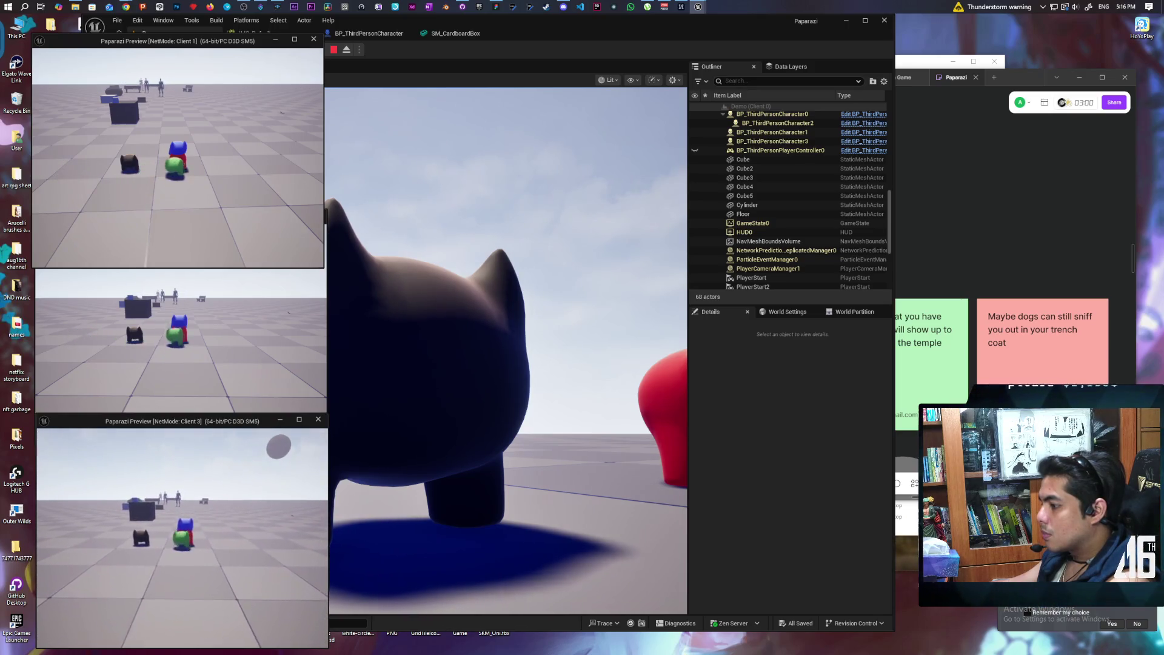
key("alt+Tab")
Climb the cat onto the tower, steer the stacked characters around, then return to FigJam.
key("w")
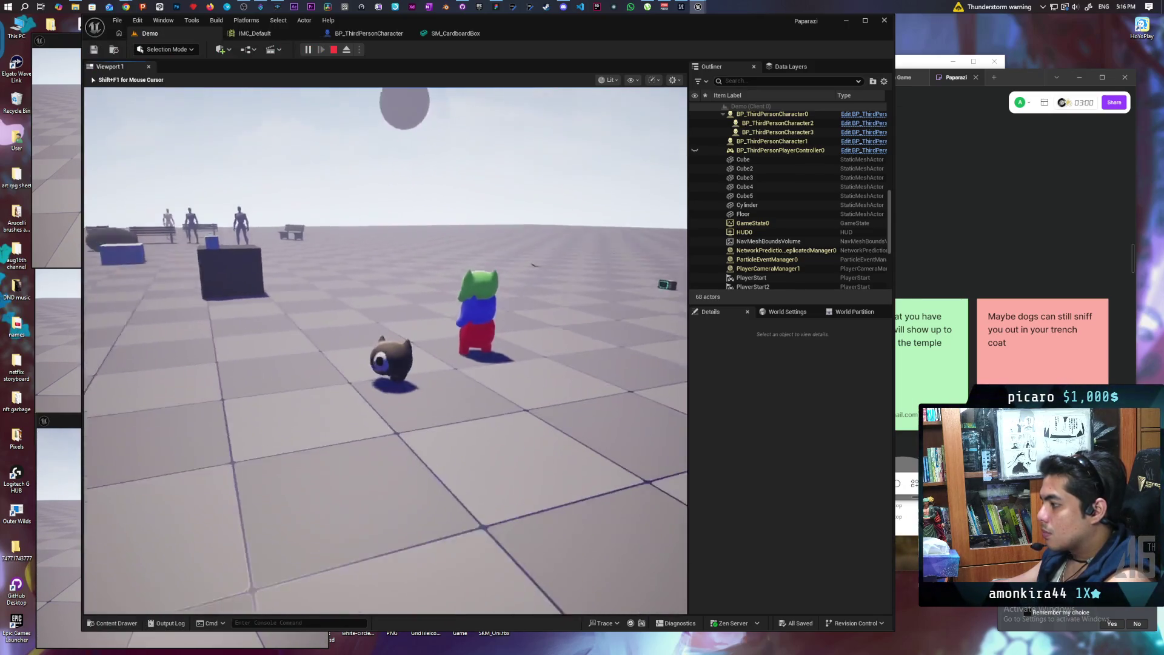
key("space")
key("alt+Tab")
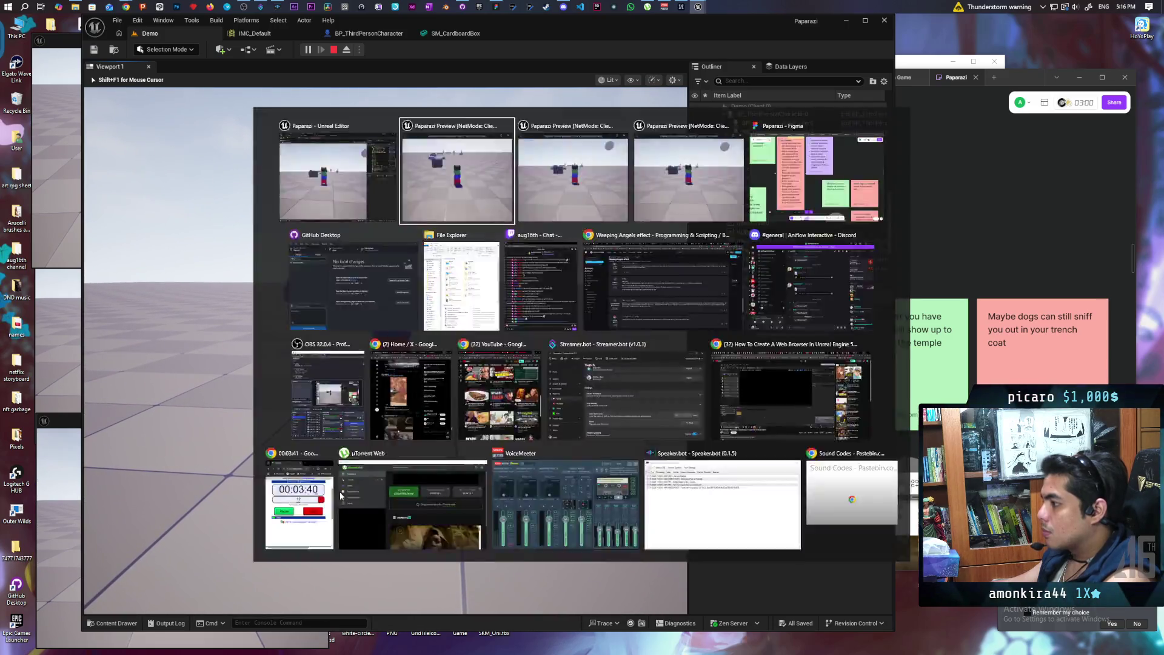
key("d")
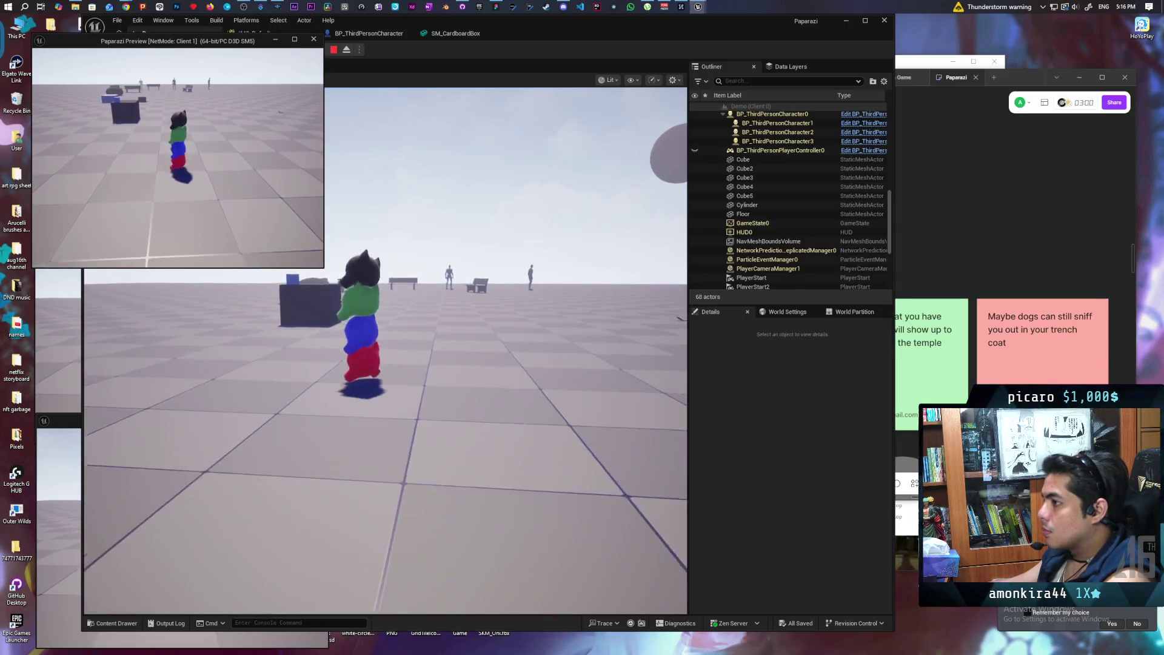
key("w")
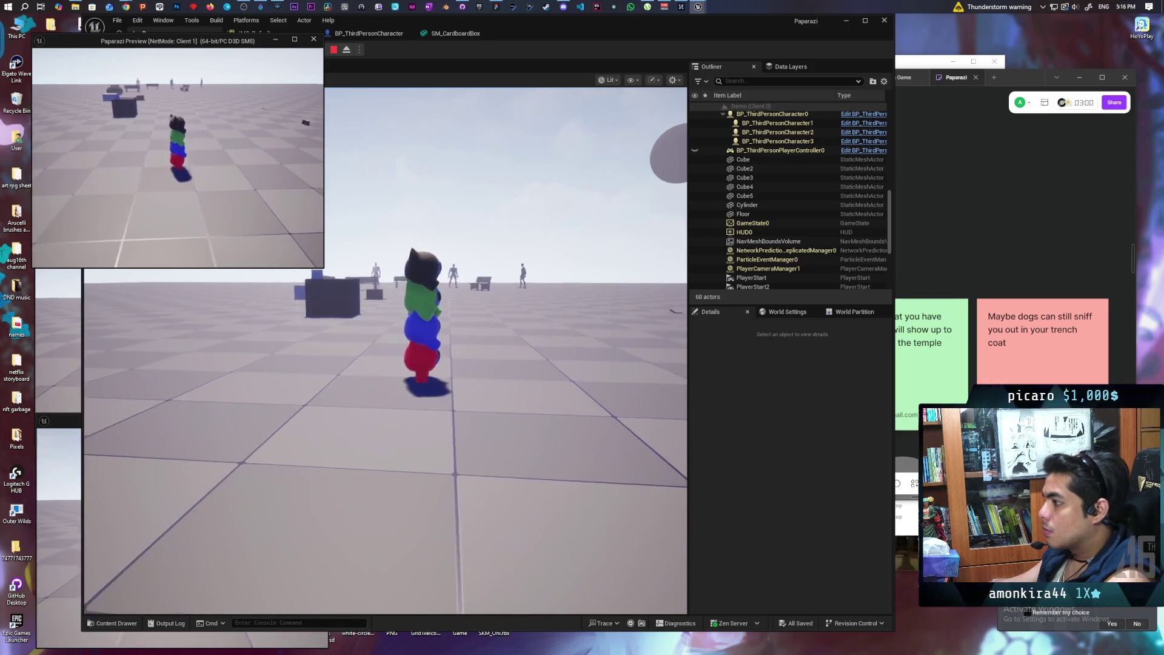
key("s")
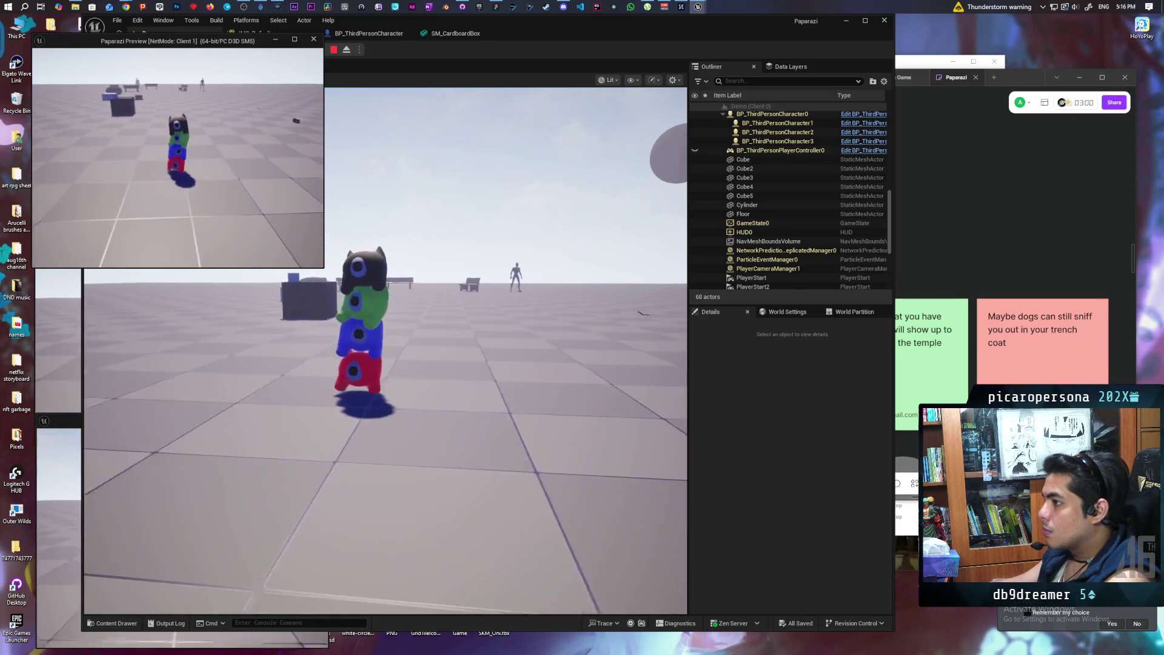
key("d")
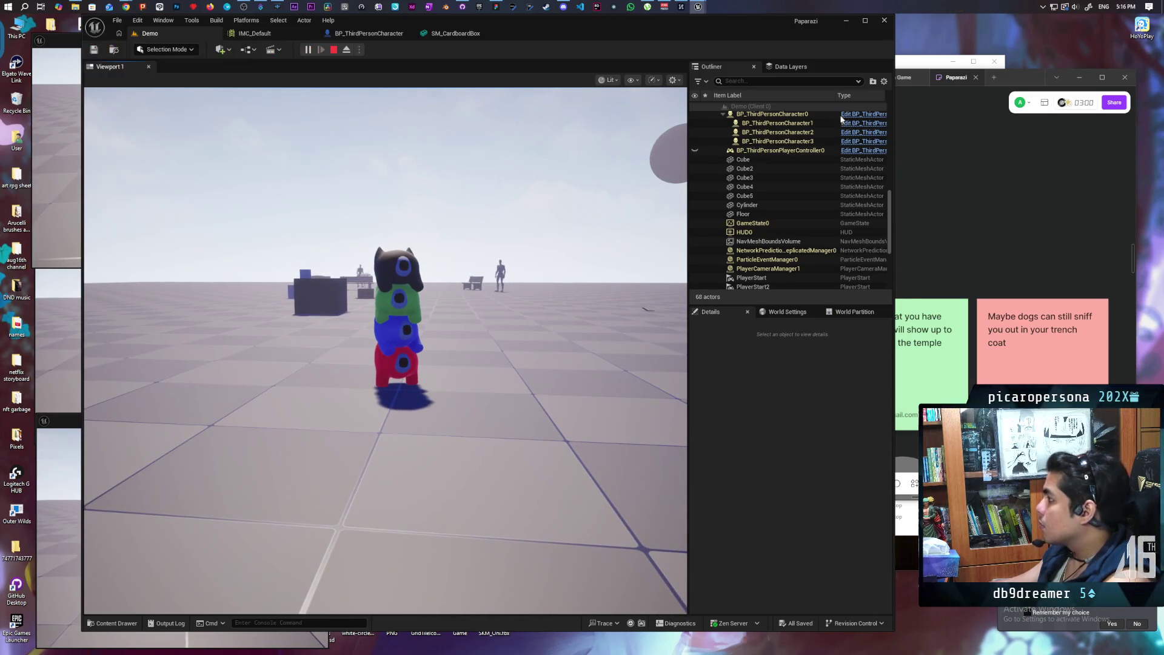
left_click(988, 142)
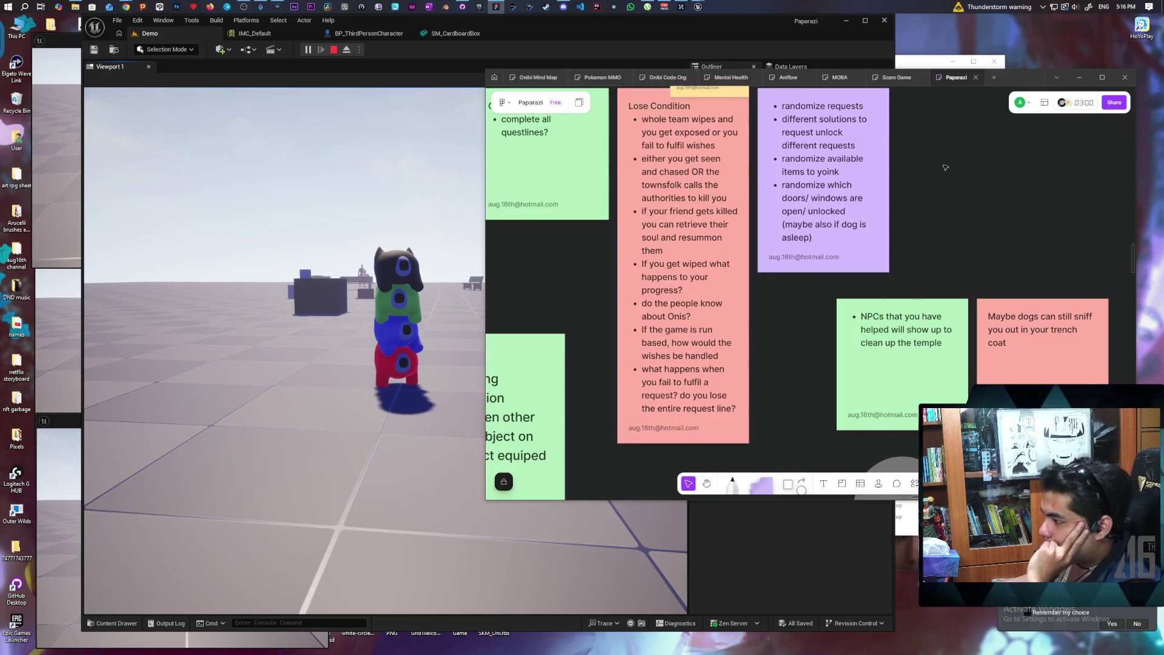
Pan and zoom out to show the full board, then preview the Chrome YouTube window.
mouse_move(780, 332)
left_mouse_down()
mouse_move(795, 388)
mouse_move(798, 374)
left_mouse_up()
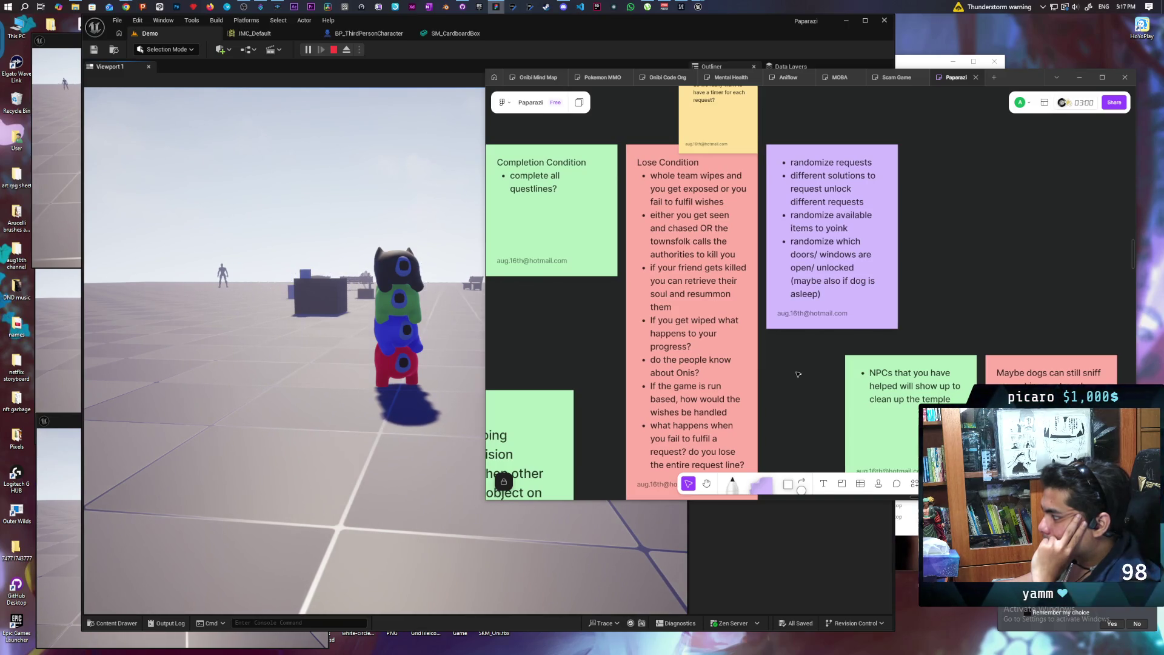
mouse_move(798, 374)
left_mouse_down()
mouse_move(844, 355)
mouse_move(932, 288)
mouse_move(786, 313)
mouse_move(740, 381)
mouse_move(734, 419)
mouse_move(674, 451)
left_mouse_up()
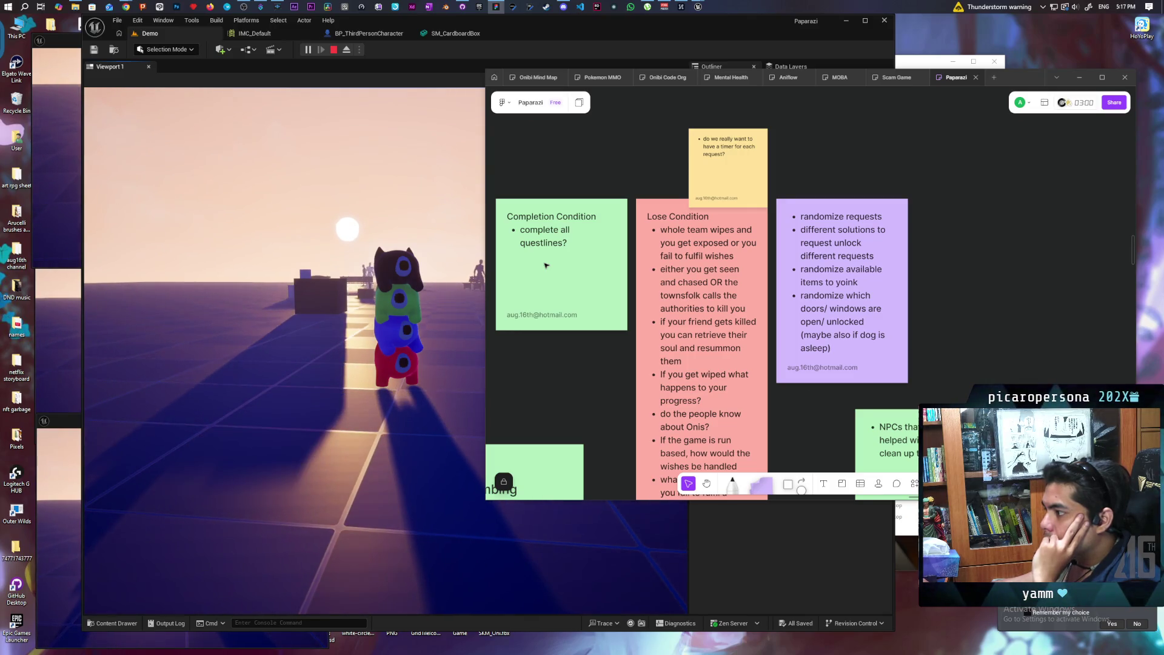
scroll(813, 228, "up", 5)
scroll(812, 228, "right", 3)
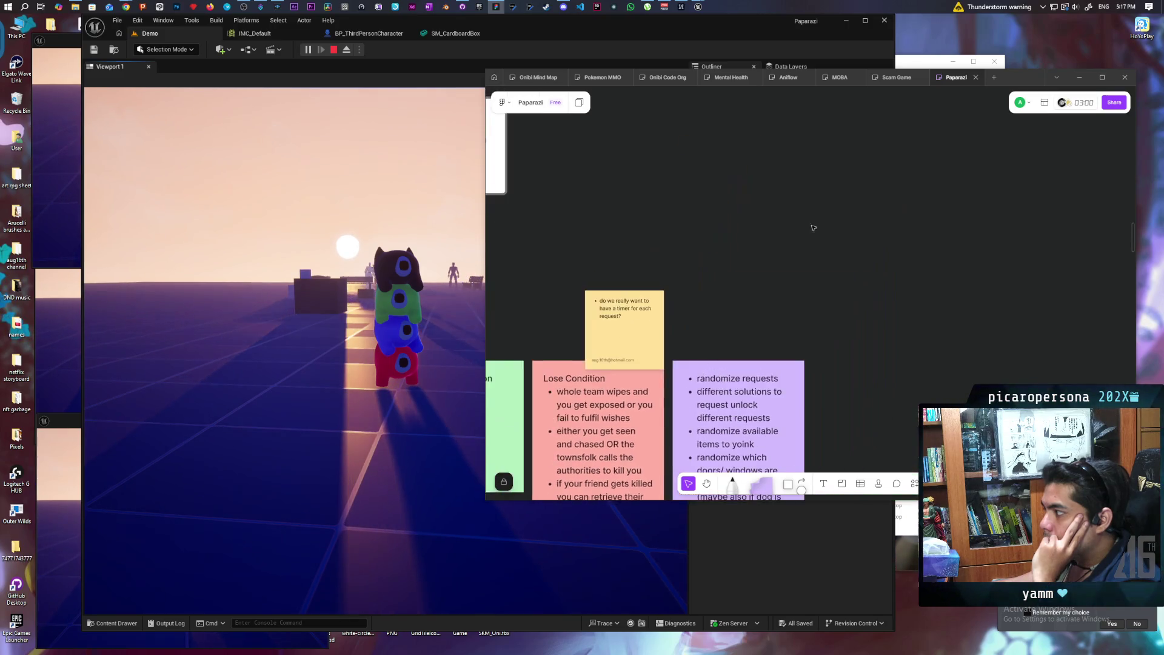
scroll(813, 228, "up", 5)
scroll(727, 316, "down", 5)
scroll(727, 315, "down", 3)
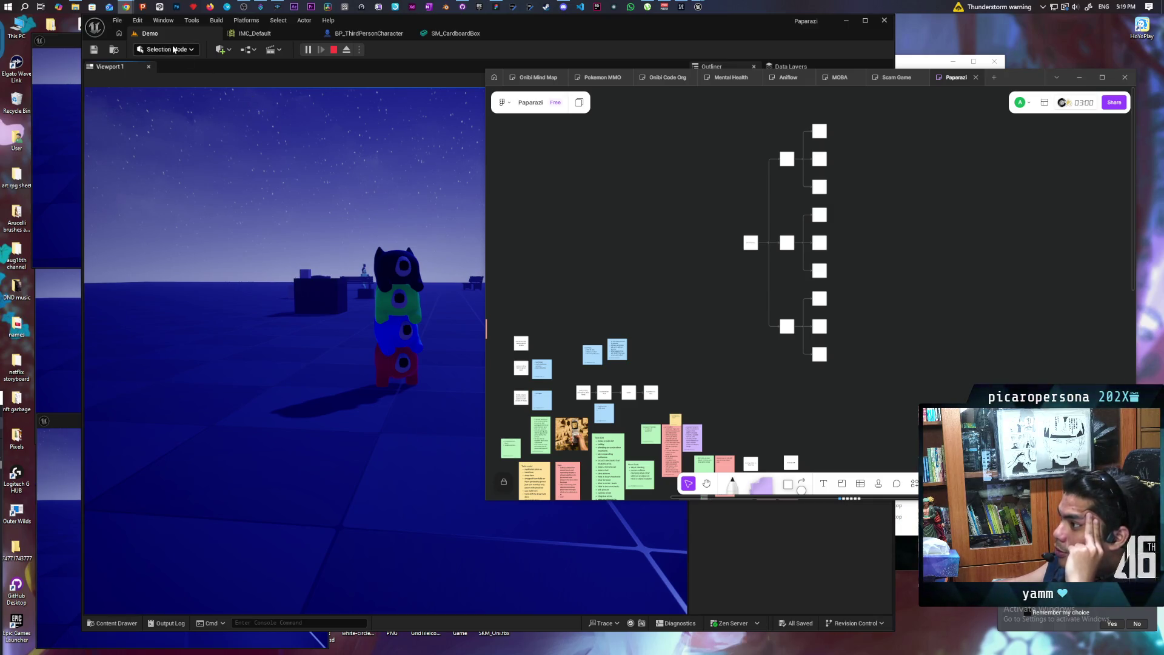
mouse_move(132, 11)
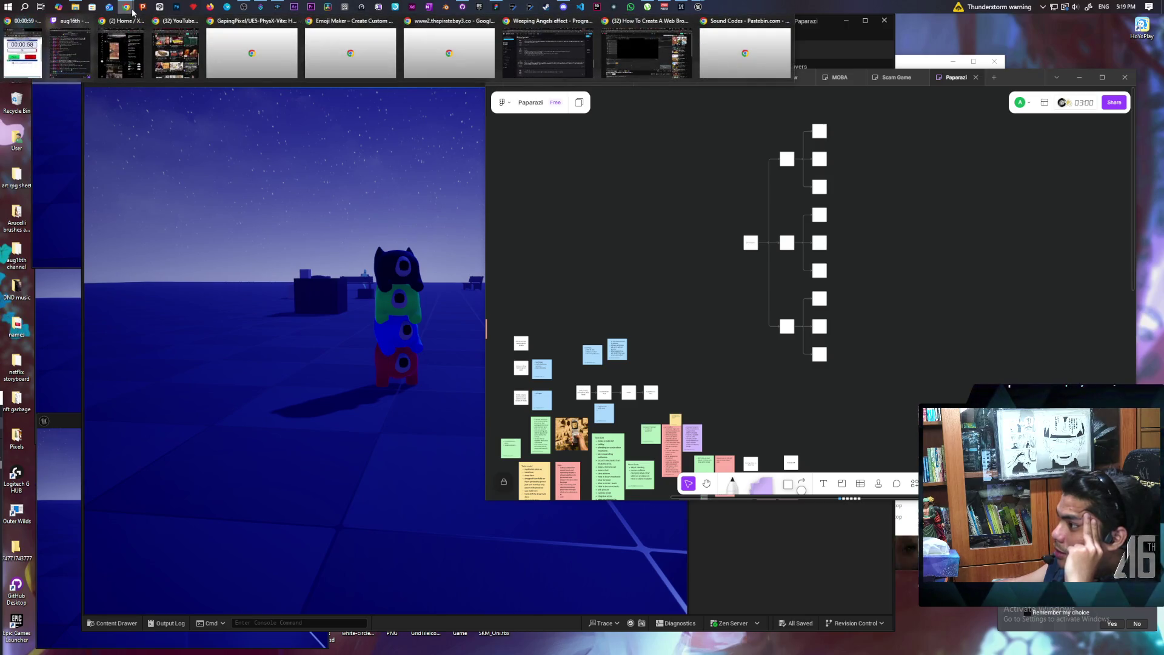
mouse_move(176, 52)
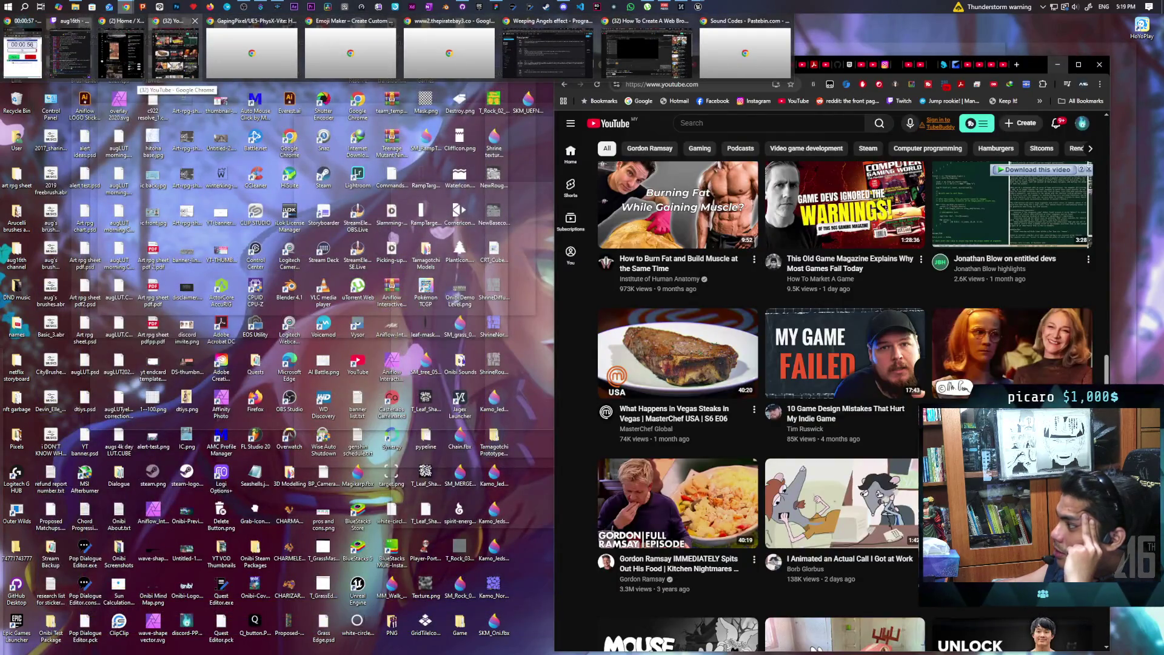
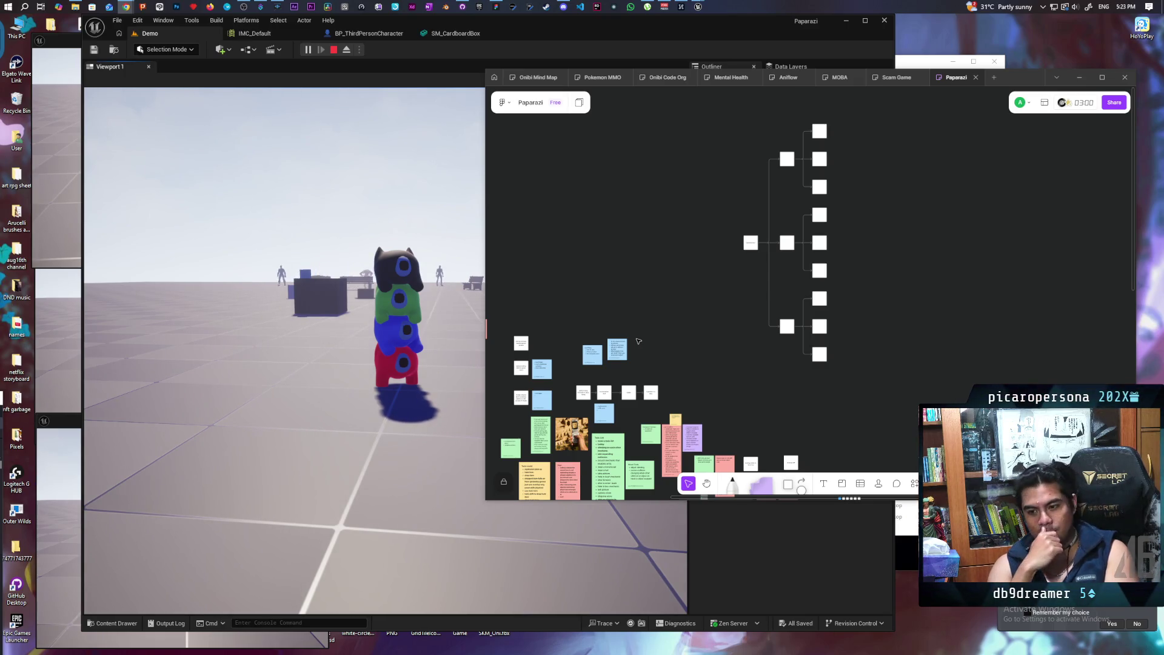
Stop the play session and, in GitHub Desktop, fetch and pull the 2 new origin commits for Paparazi.
left_click(333, 50)
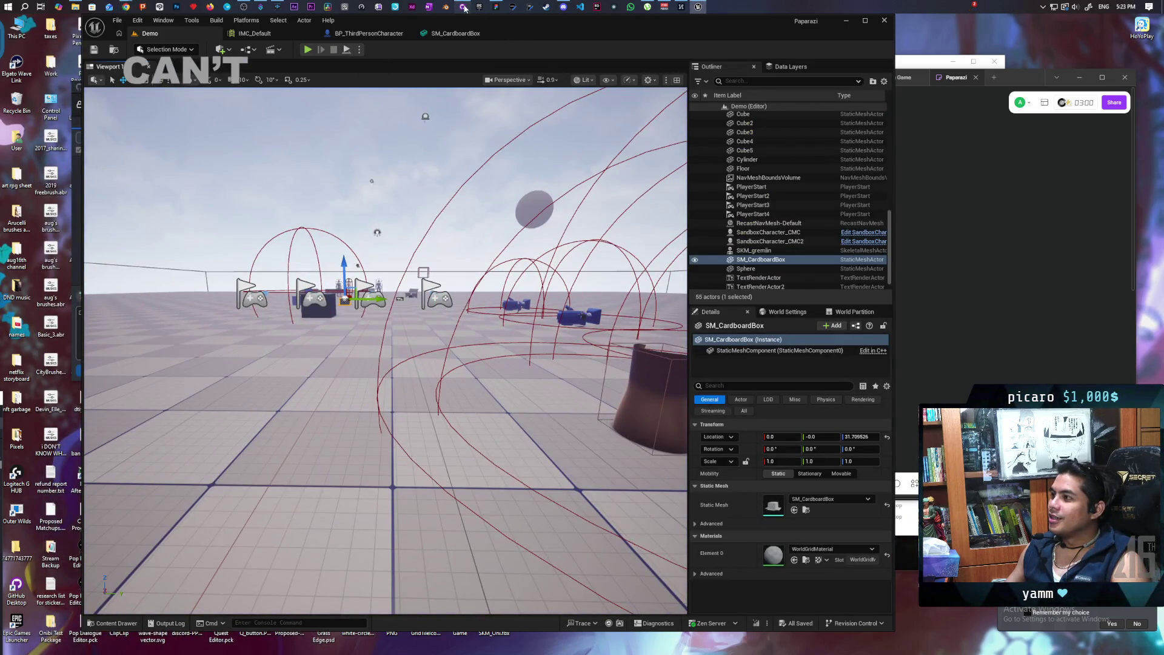
left_click(465, 8)
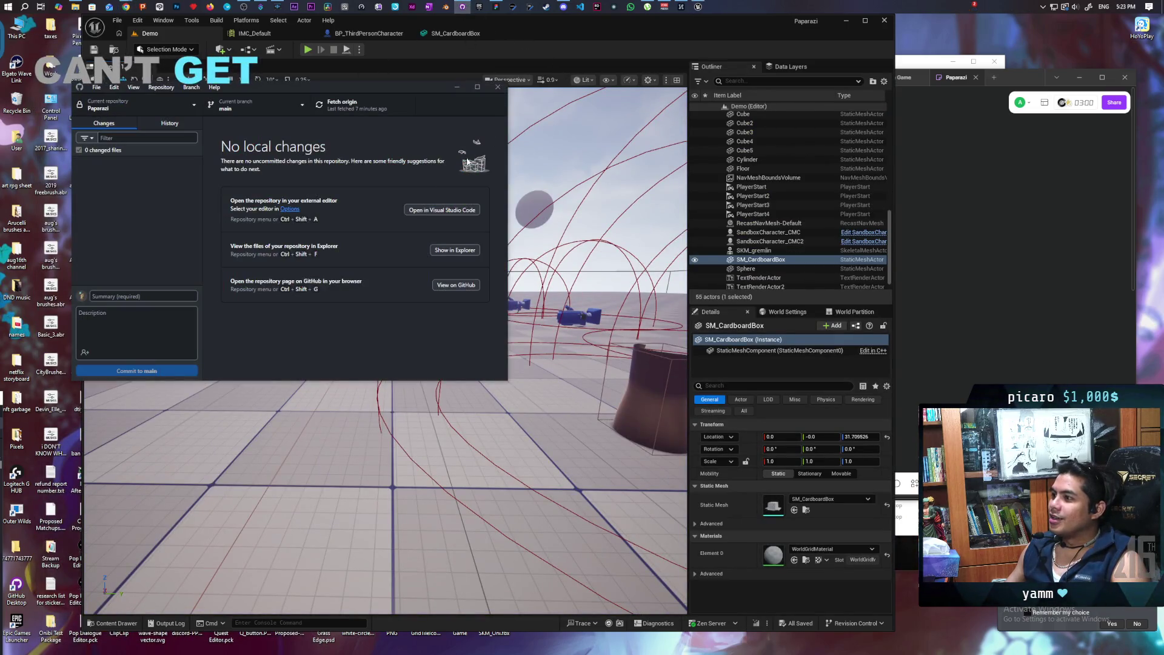
left_click(344, 112)
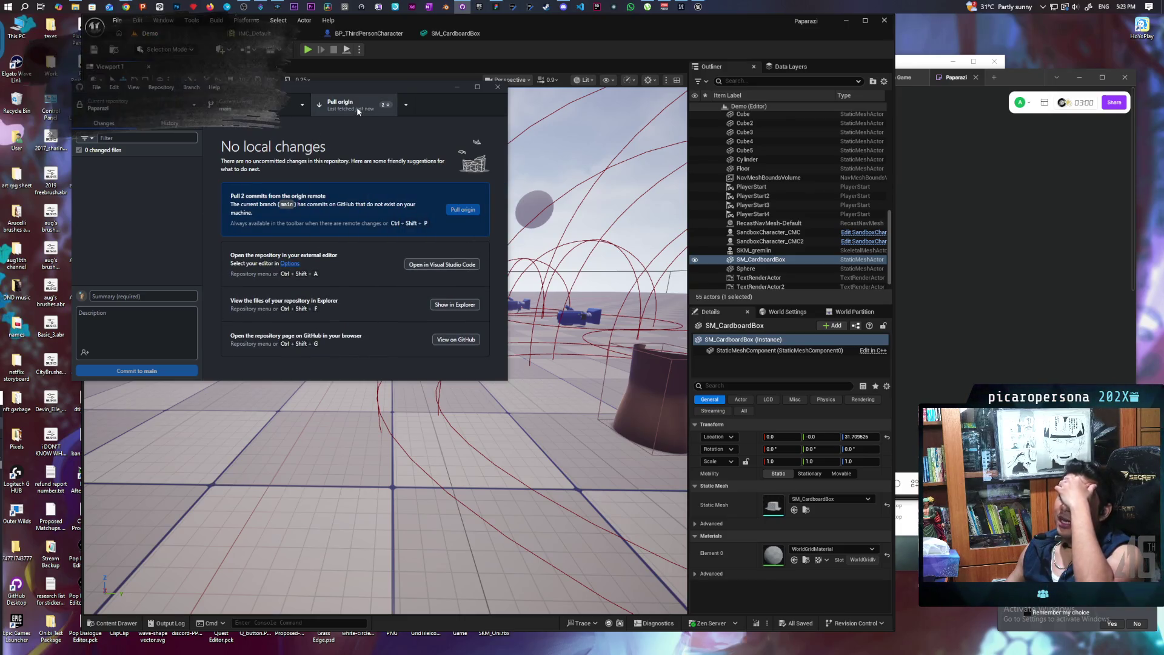
left_click(356, 106)
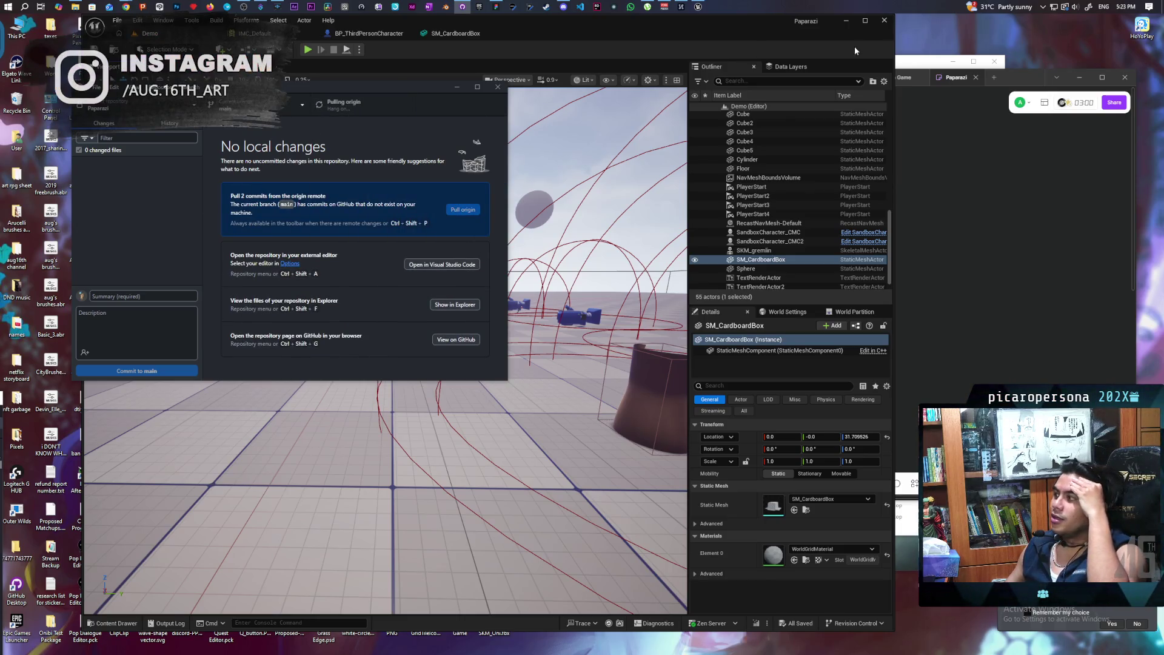
Close Unreal, discard all eight local changes, pull origin again, and show the repository in Explorer.
left_click(885, 22)
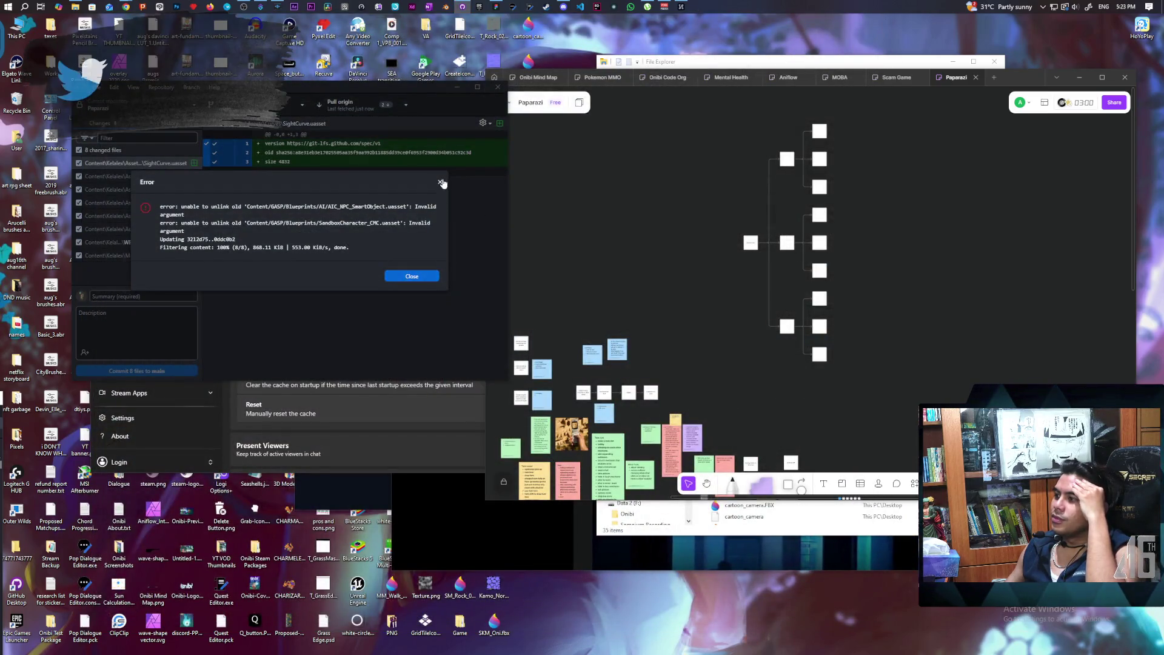
left_click(403, 276)
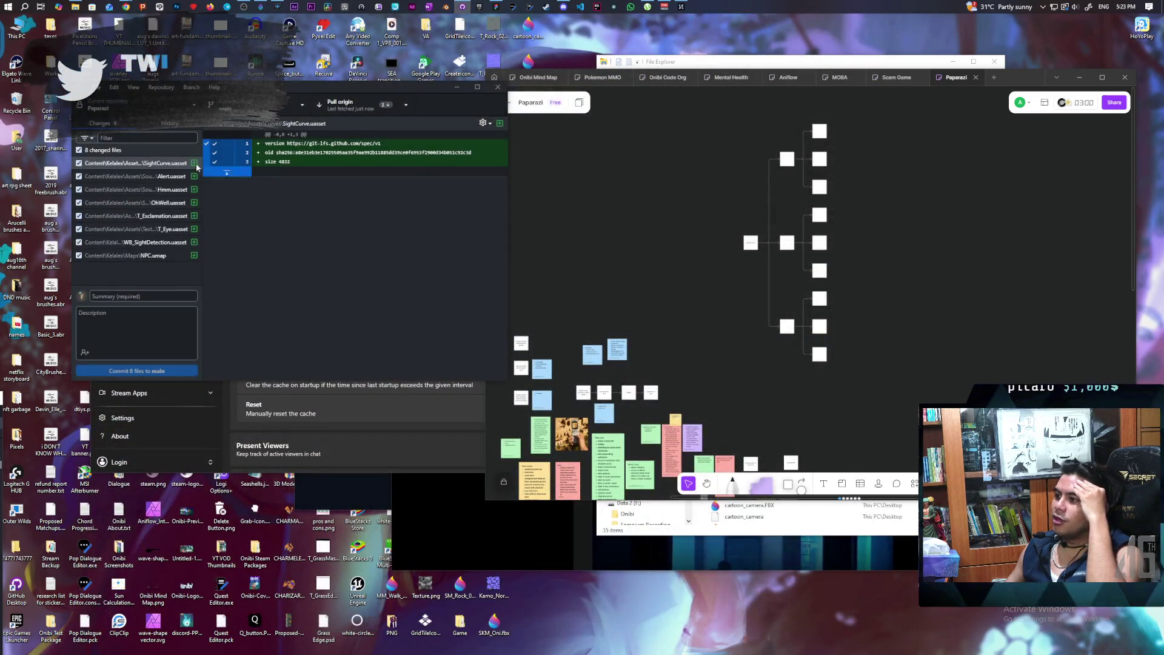
right_click(103, 155)
left_click(133, 160)
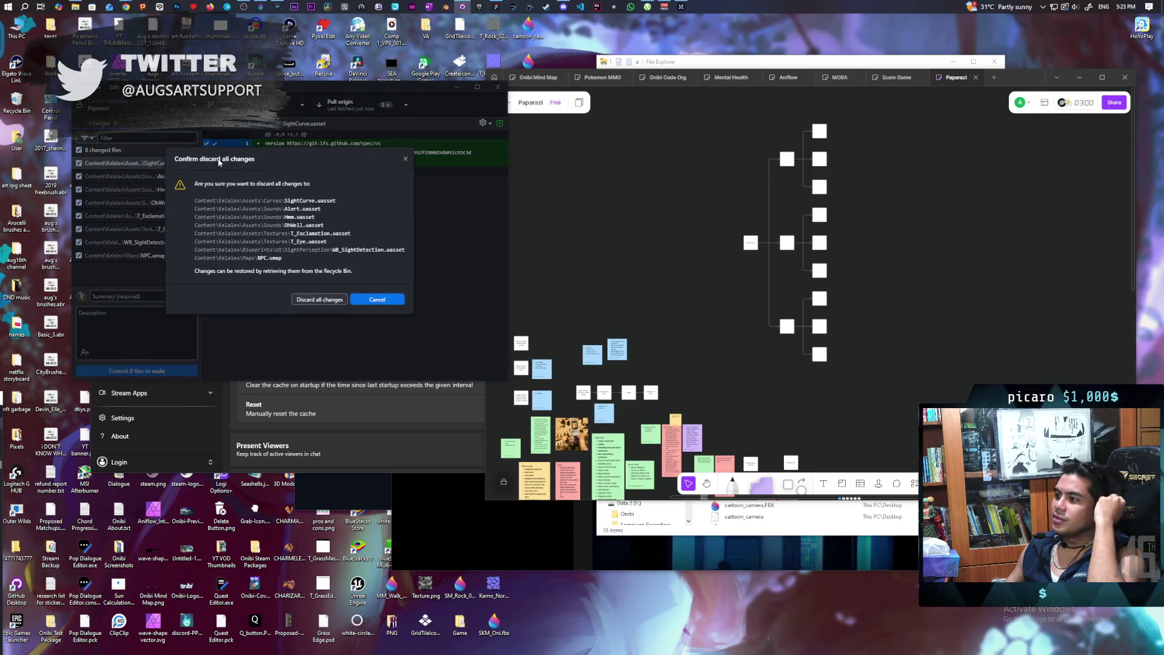
left_click(318, 297)
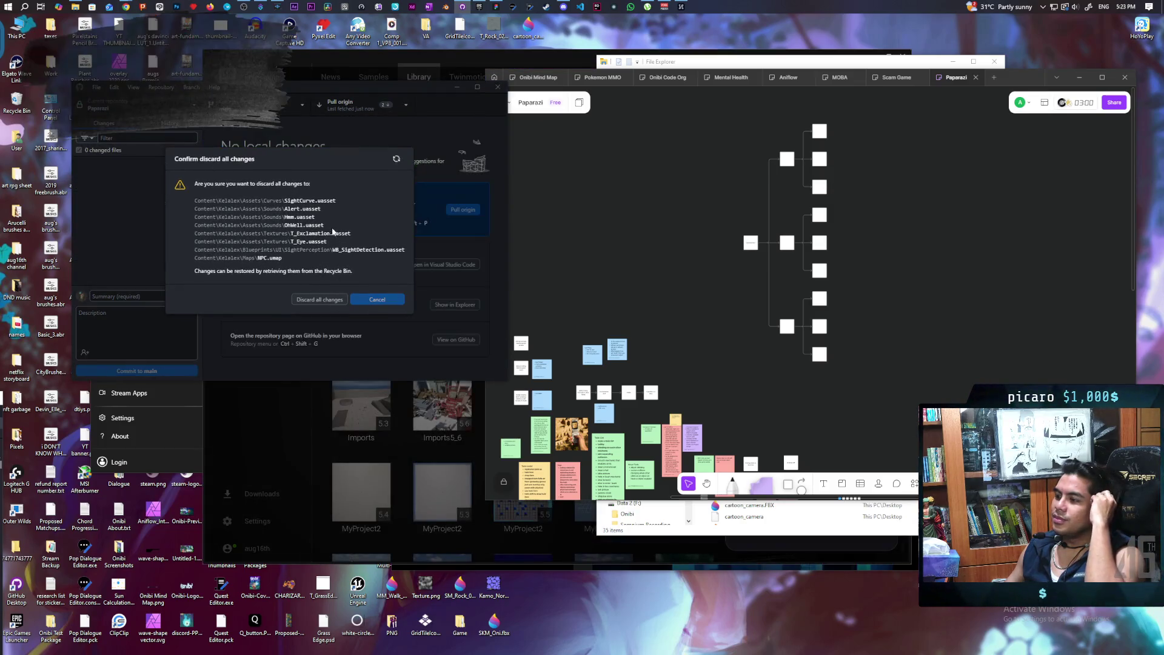
left_click(358, 113)
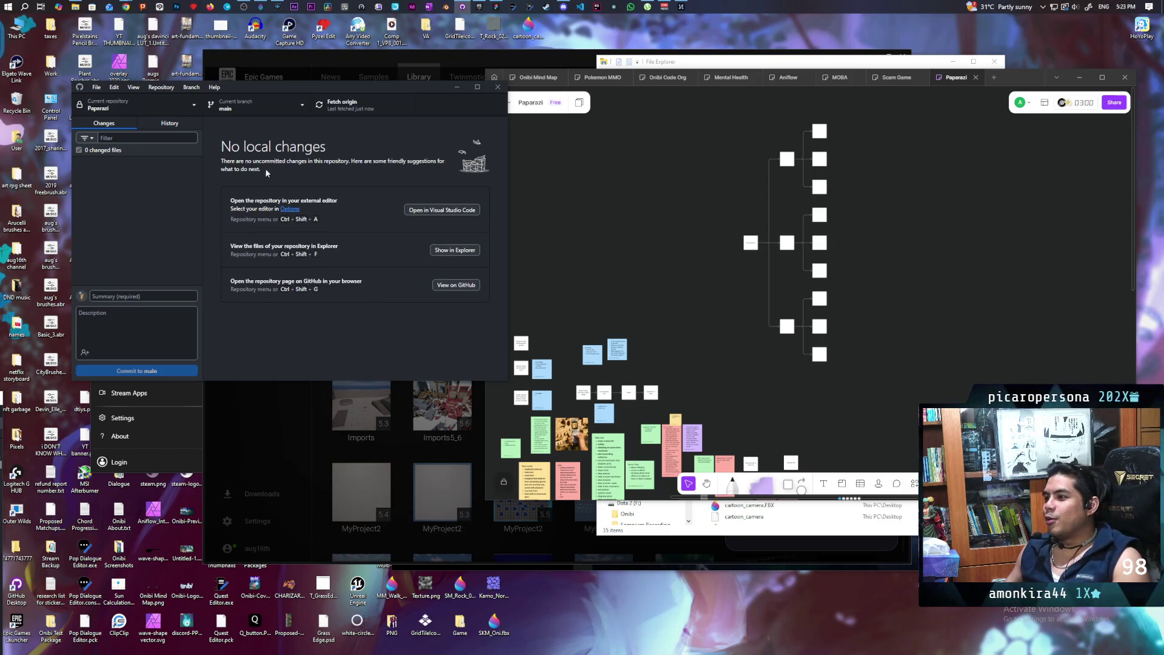
left_click(445, 250)
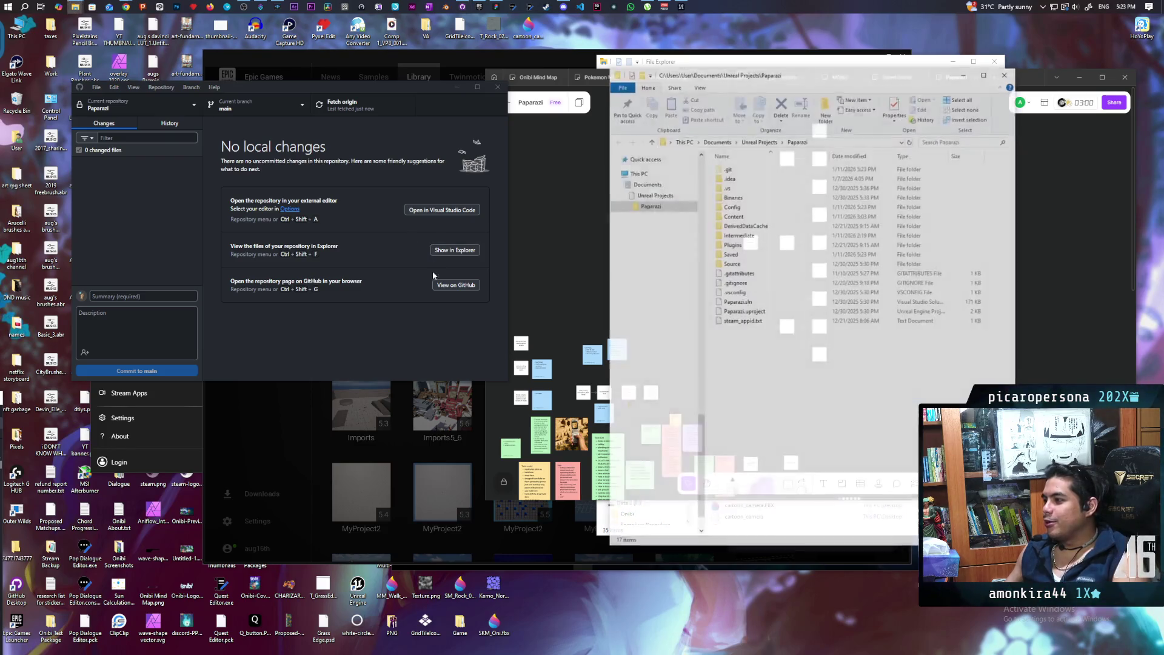
Launch Paparazi.uproject from File Explorer to load the project's Demo level in Unreal Editor.
double_click(744, 312)
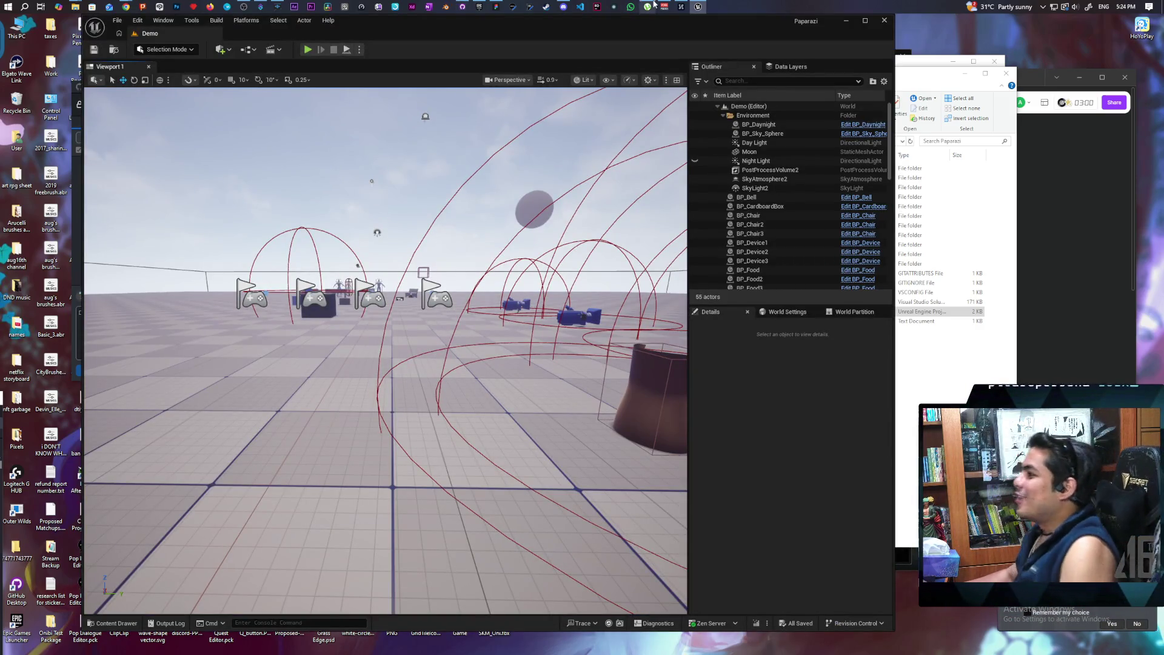
Maximize the editor and open the NPC level from Kelalex/Maps in the Content Drawer.
mouse_move(607, 39)
left_mouse_down()
mouse_move(758, 28)
mouse_move(750, 39)
left_mouse_up()
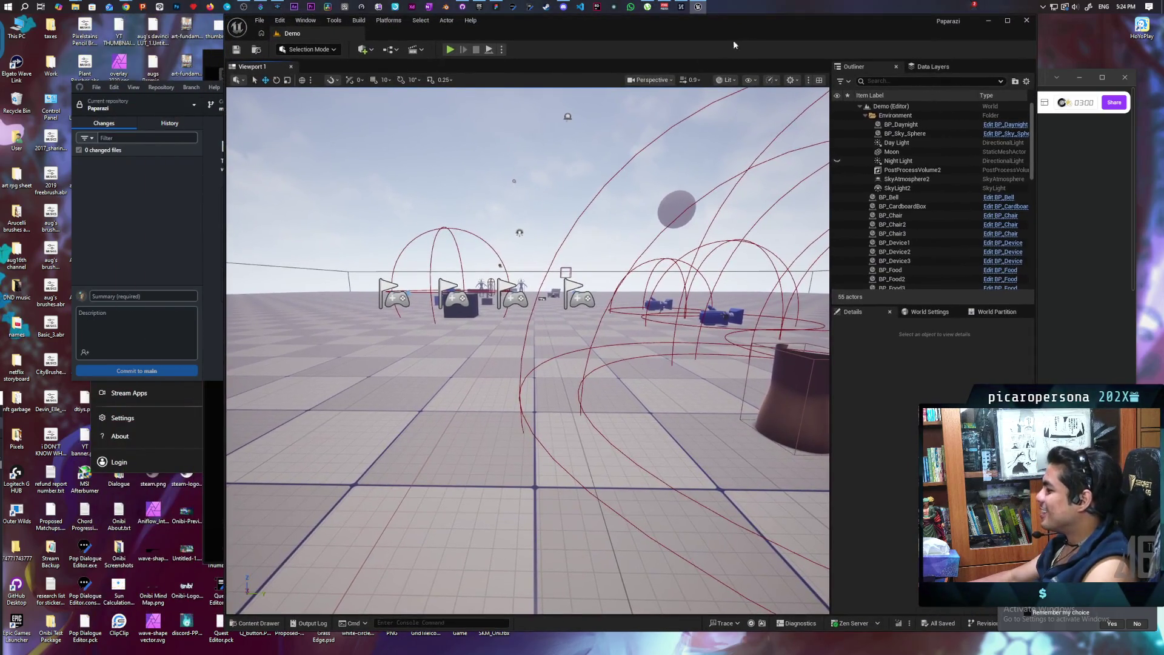
double_click(657, 32)
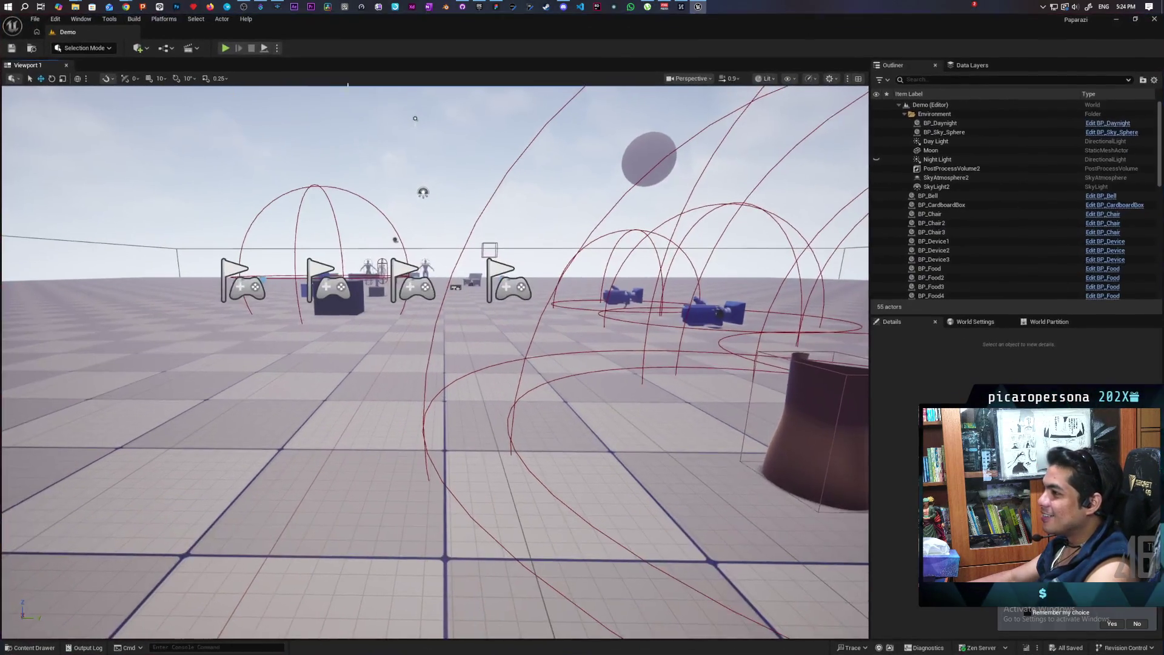
left_click(31, 49)
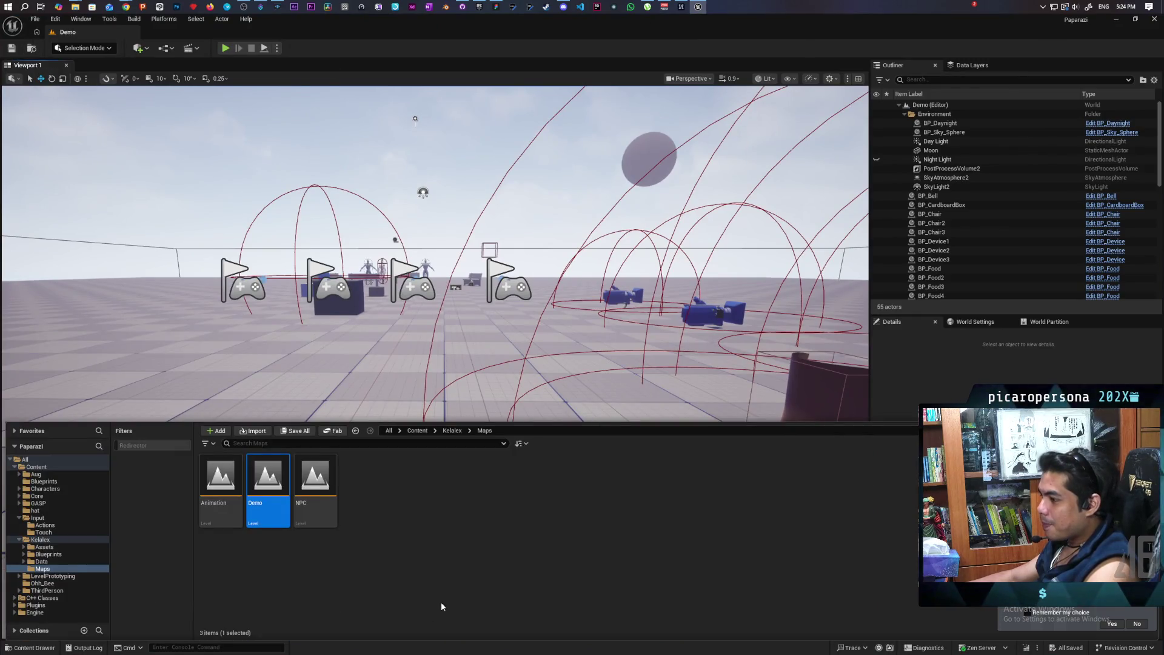
double_click(316, 485)
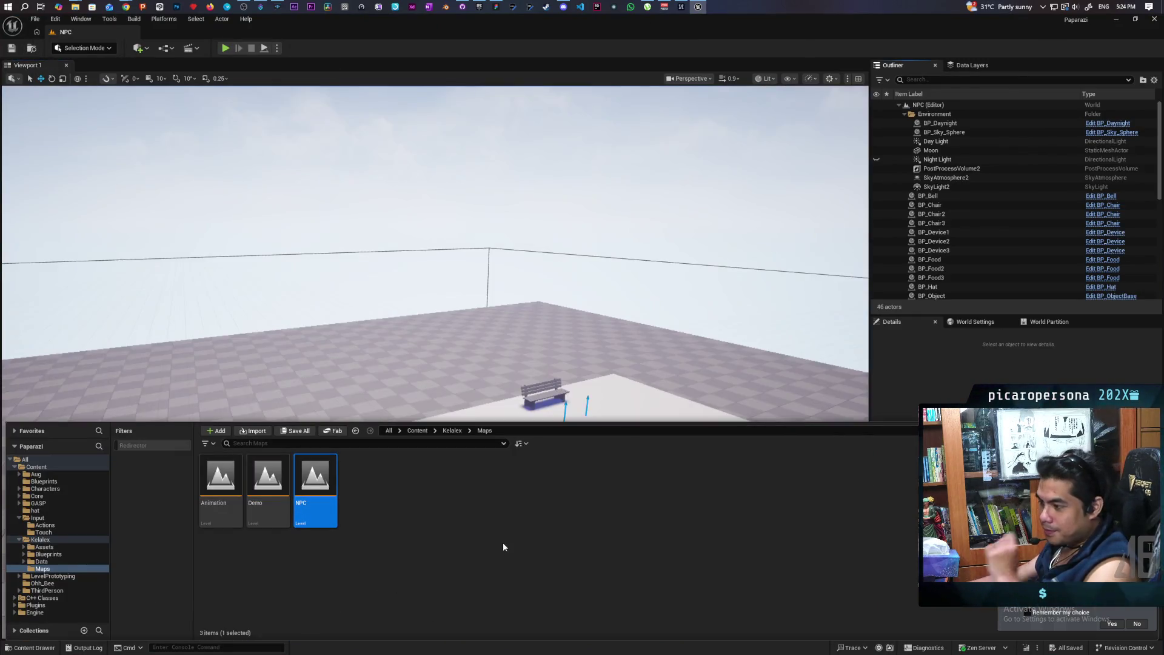
Fly around the benches, NPCs and props, then select SandboxCharacter_CMC2.
left_click_drag(533, 364, 533, 364)
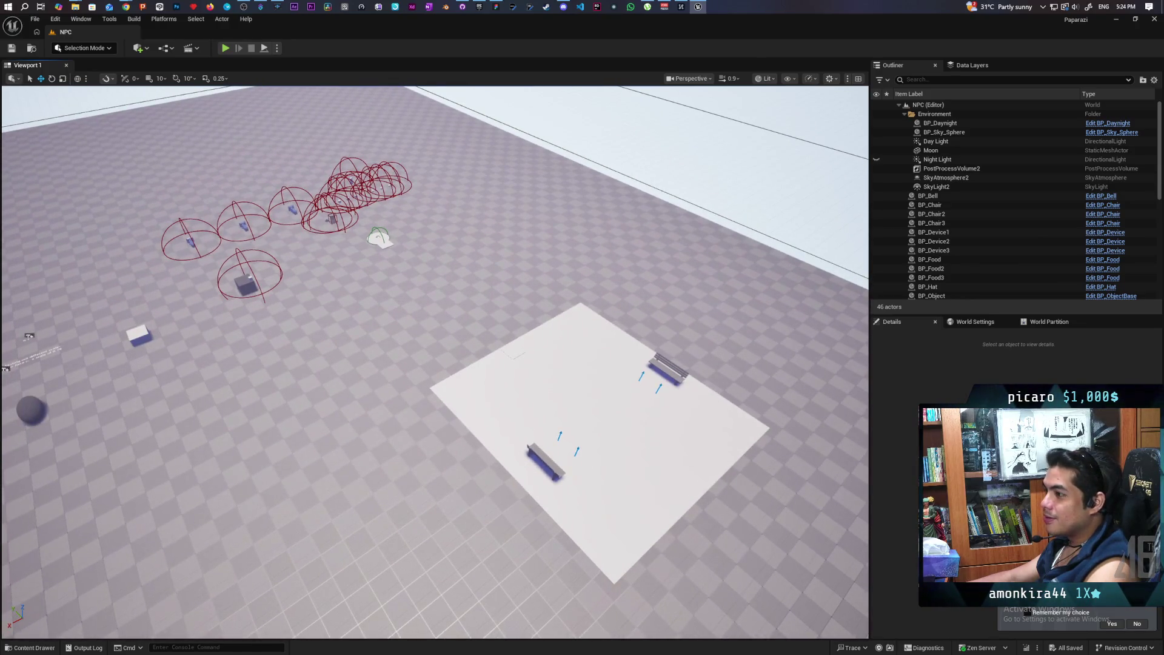
left_click_drag(533, 364, 533, 364)
left_click_drag(560, 313, 560, 314)
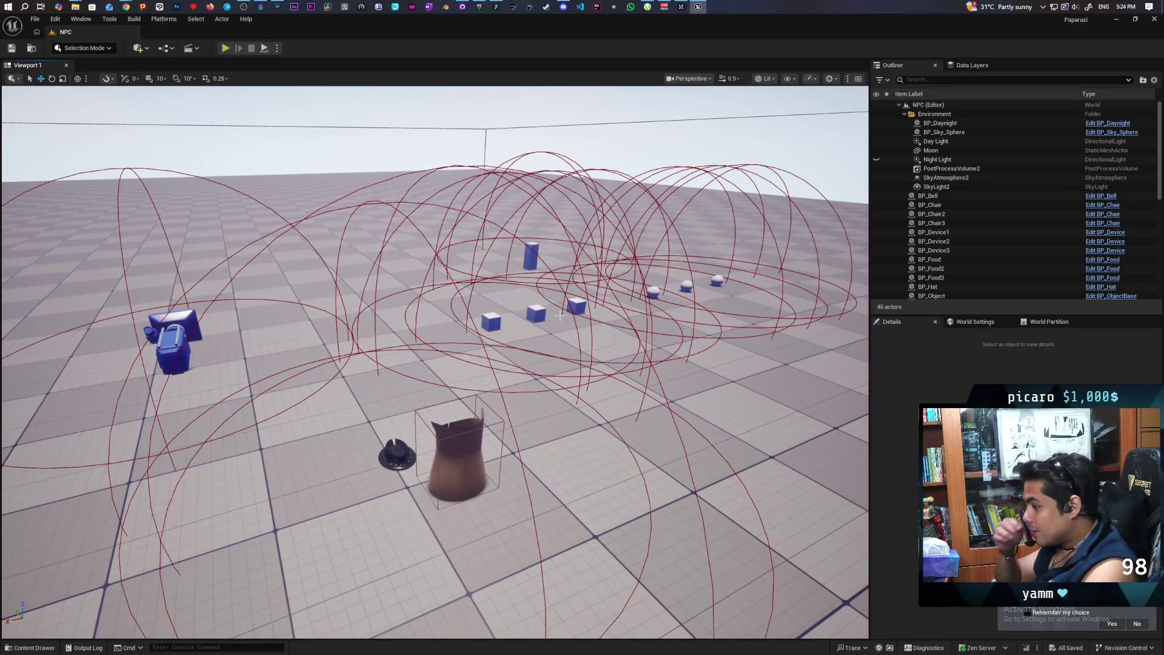
left_click_drag(436, 362, 435, 363)
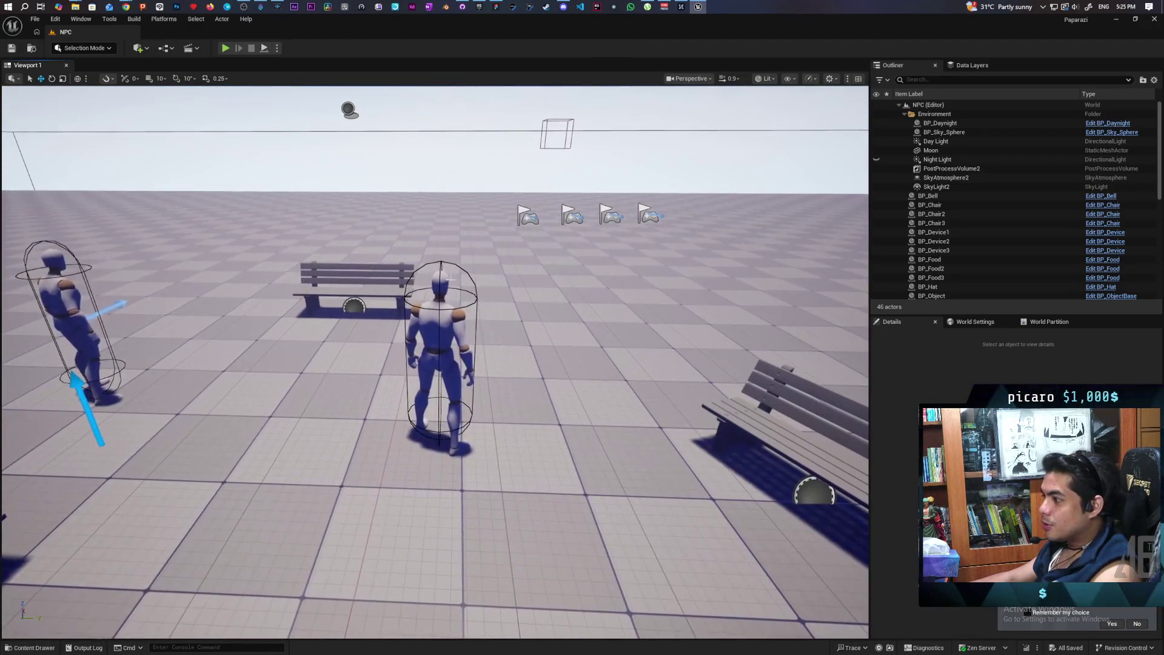
left_click(437, 376)
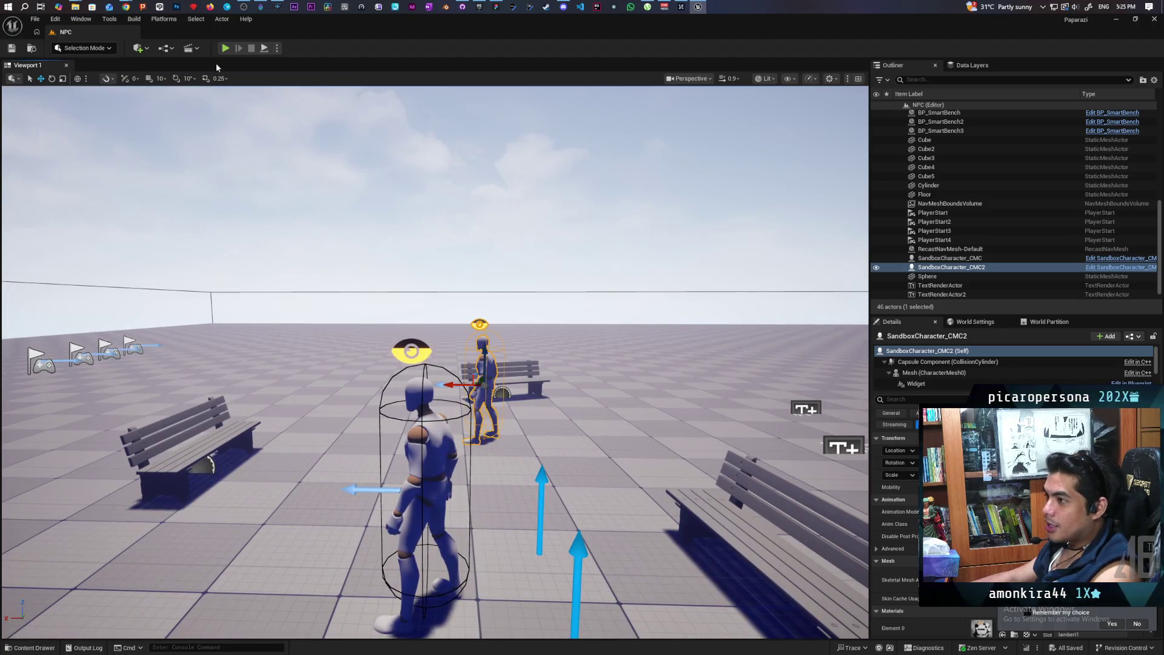
Start a three-client multiplayer test and walk the cat back and forth toward the bench NPCs.
left_click(229, 46)
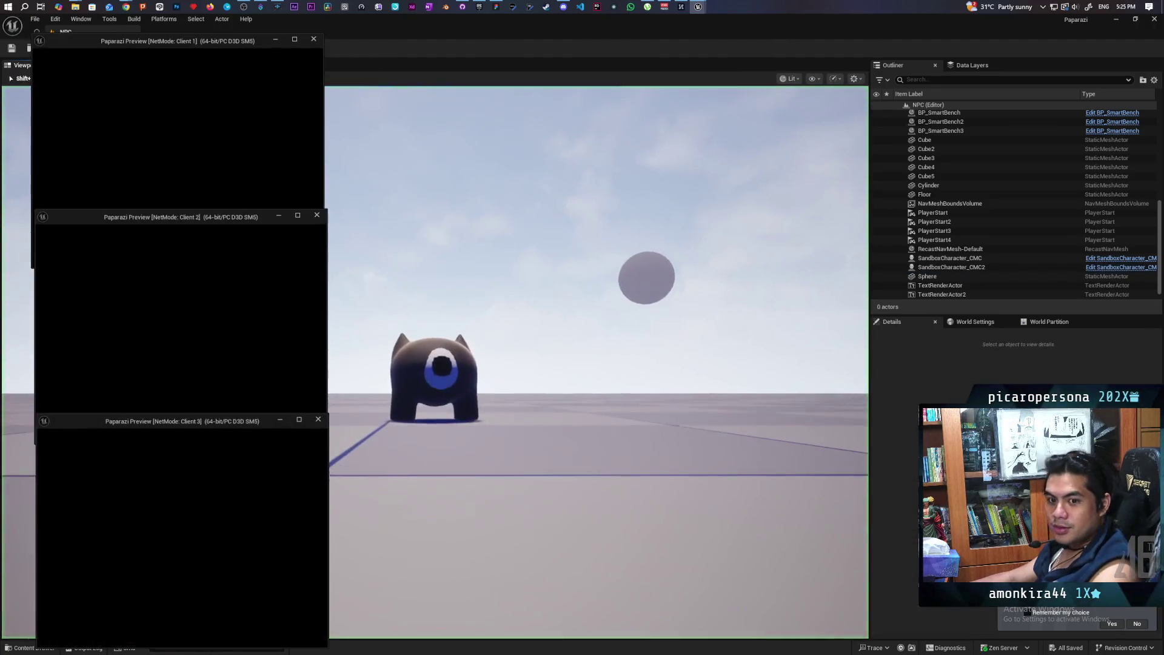
key("alt+Tab")
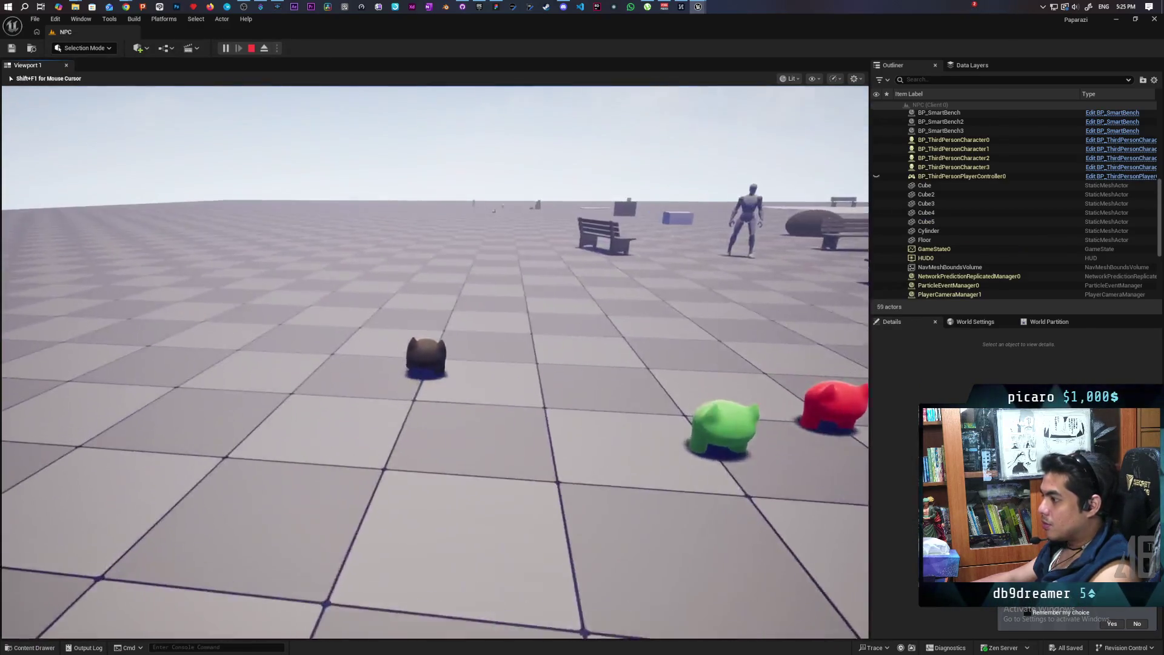
key("w")
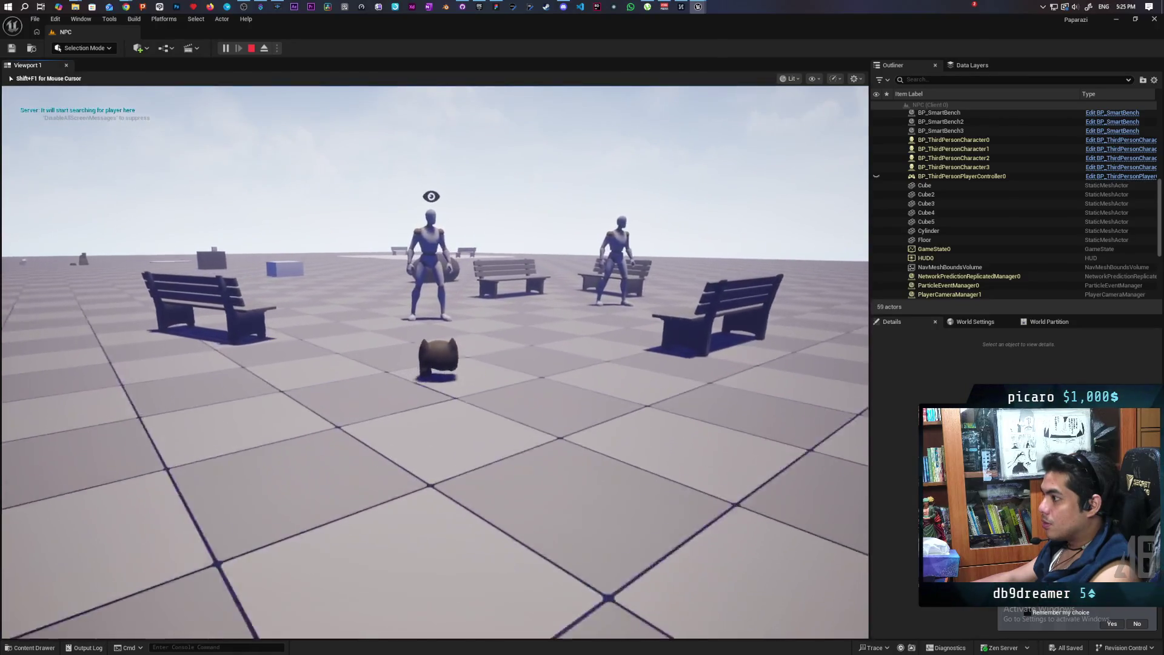
key("s")
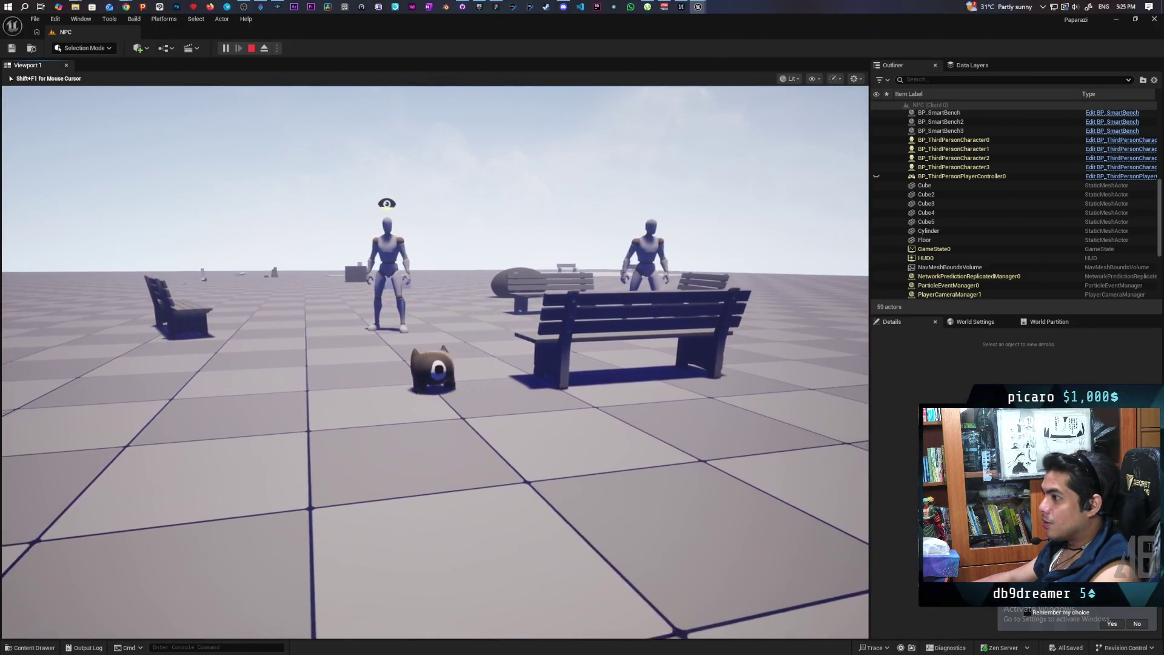
key("w")
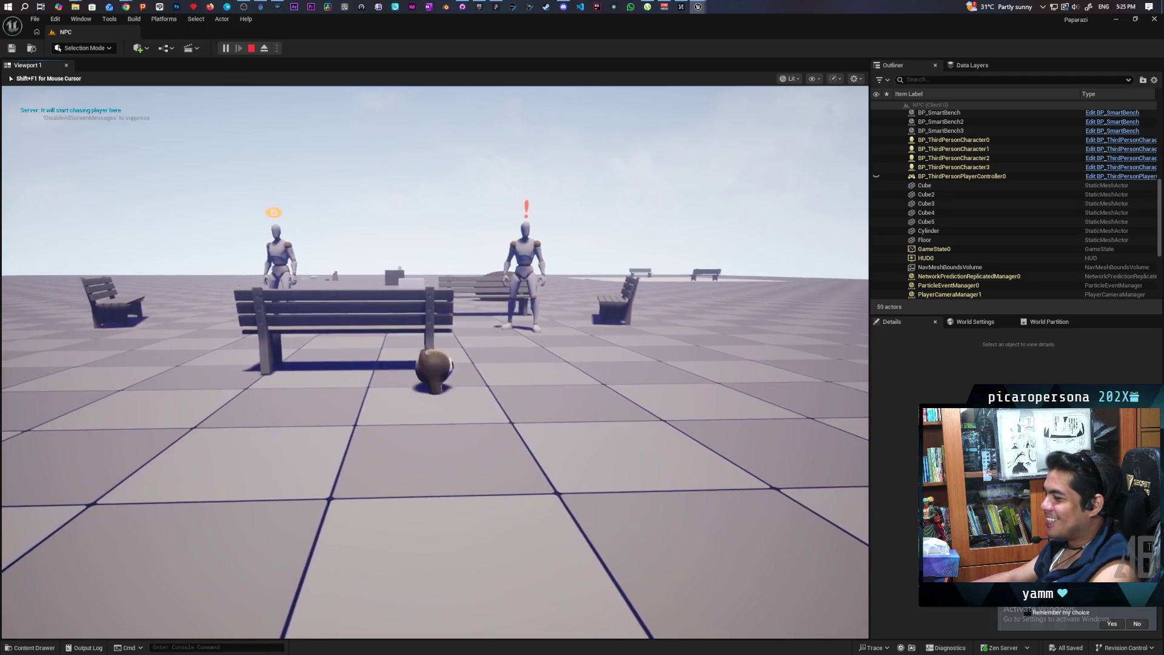
key("s")
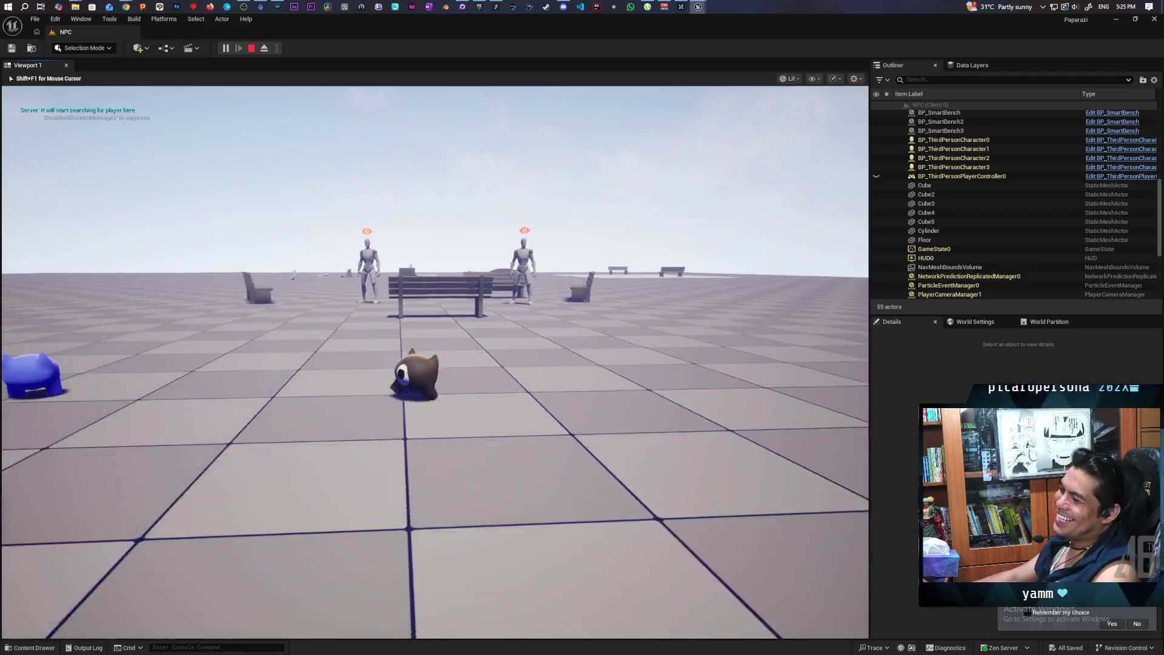
key("w")
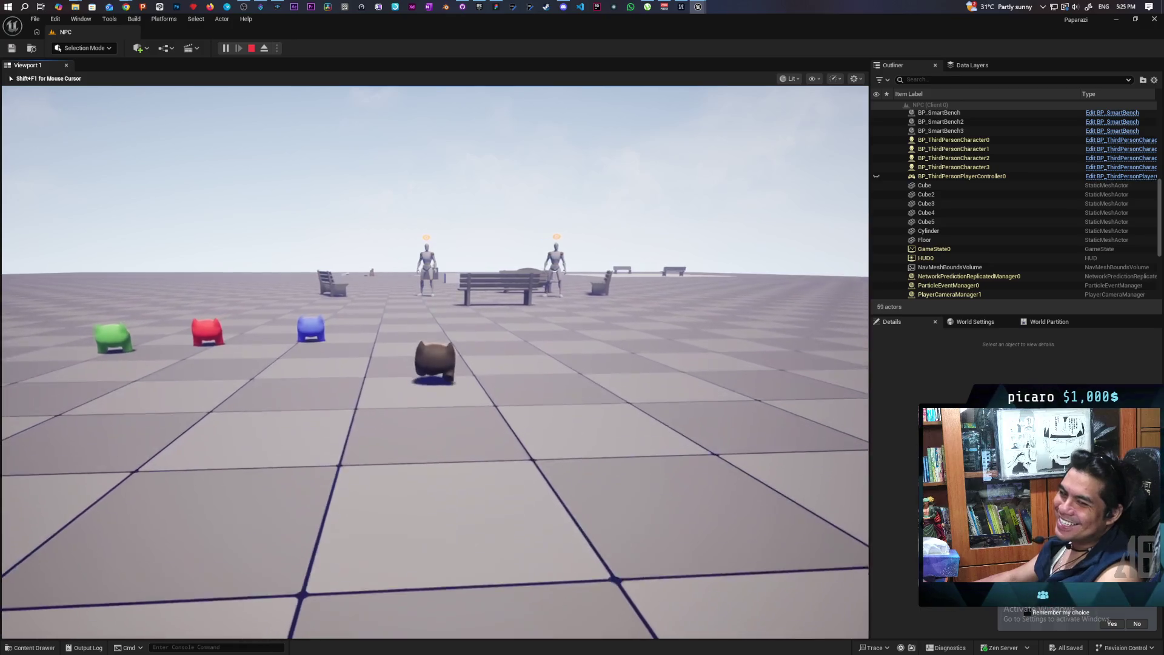
key("w")
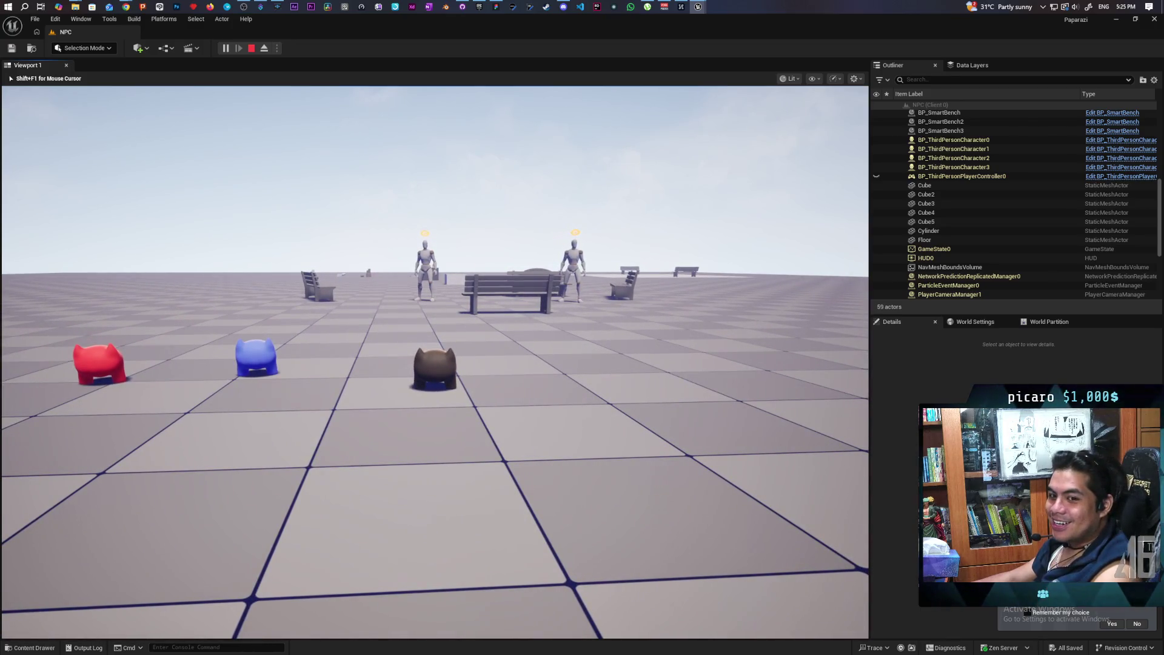
key("w")
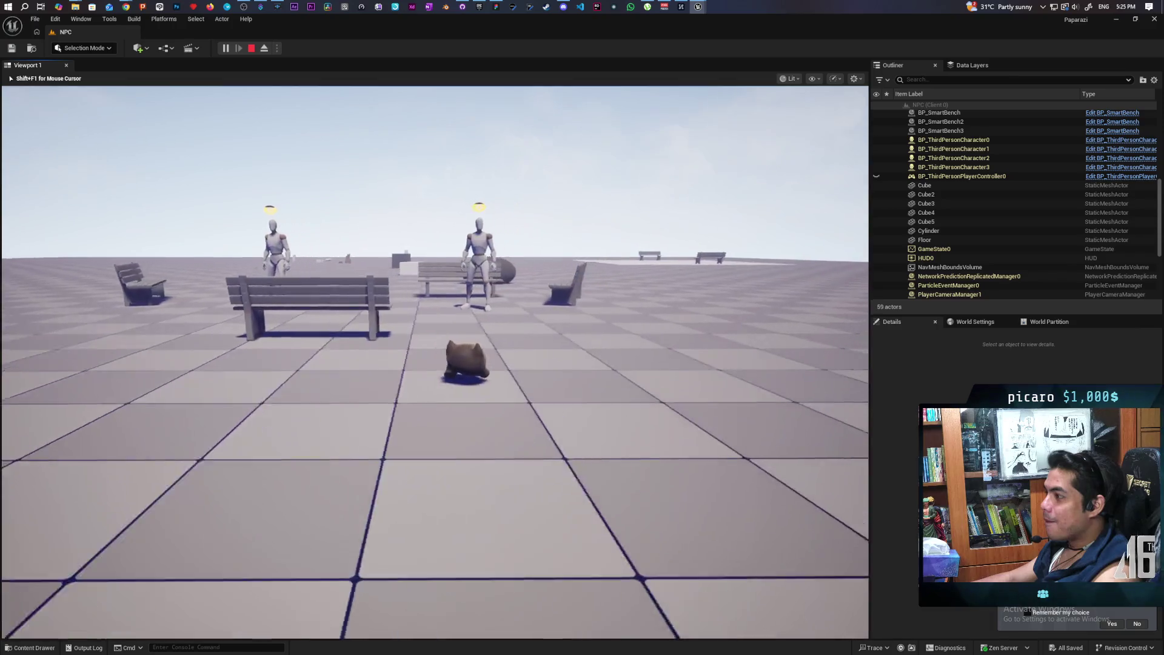
key("w")
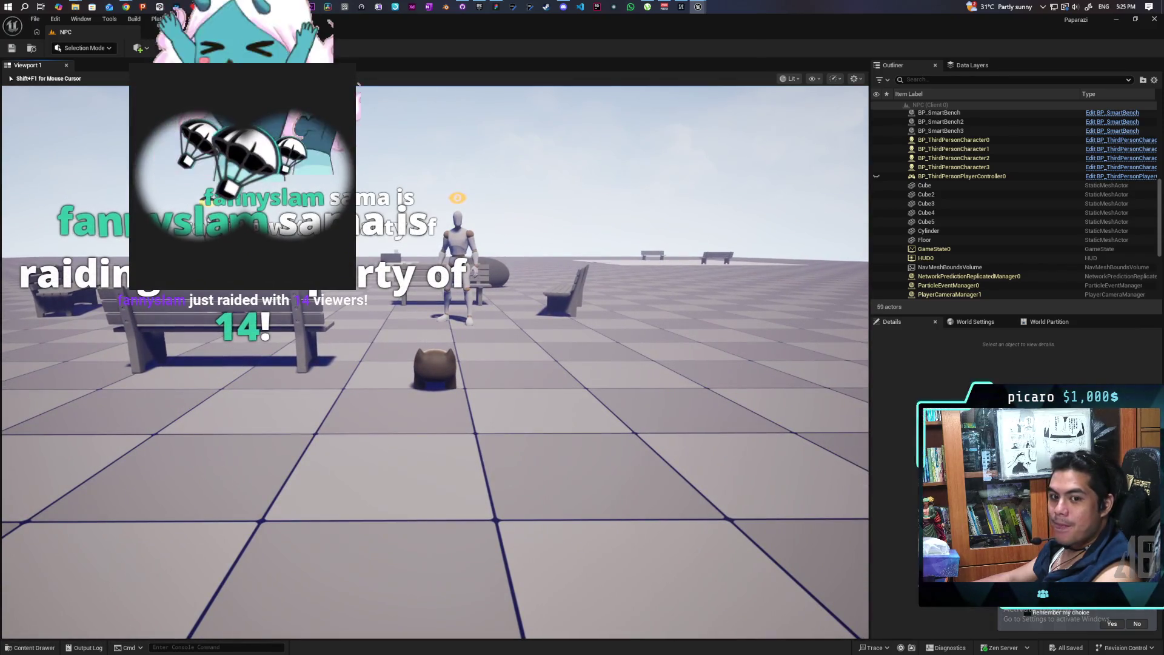
key("w")
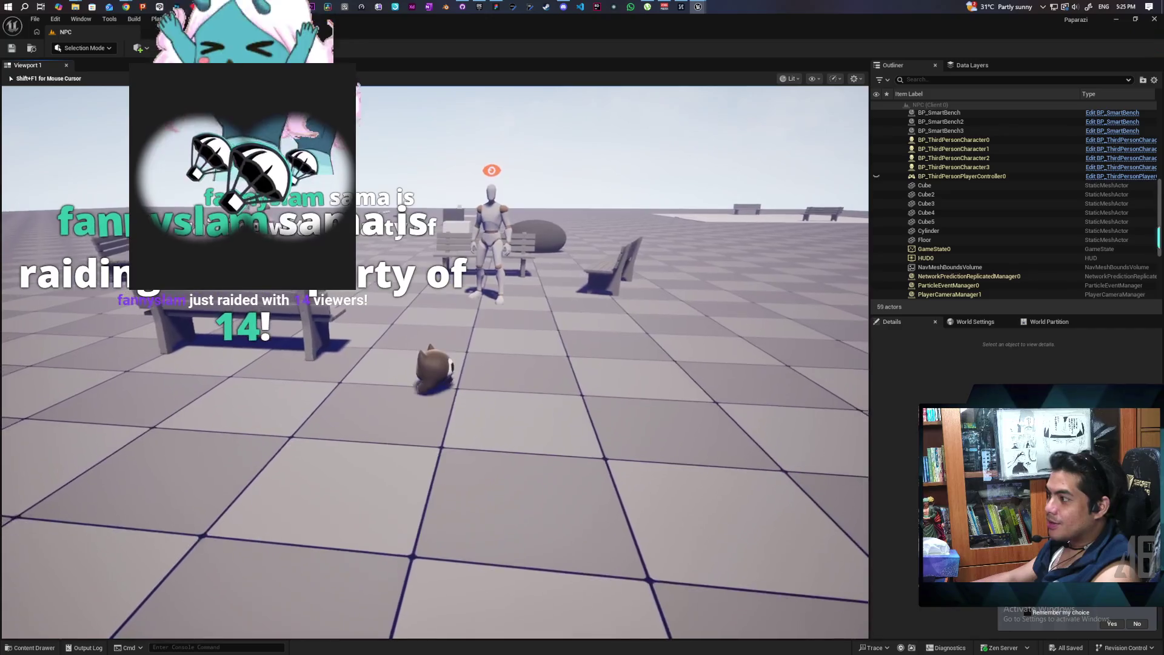
key("w")
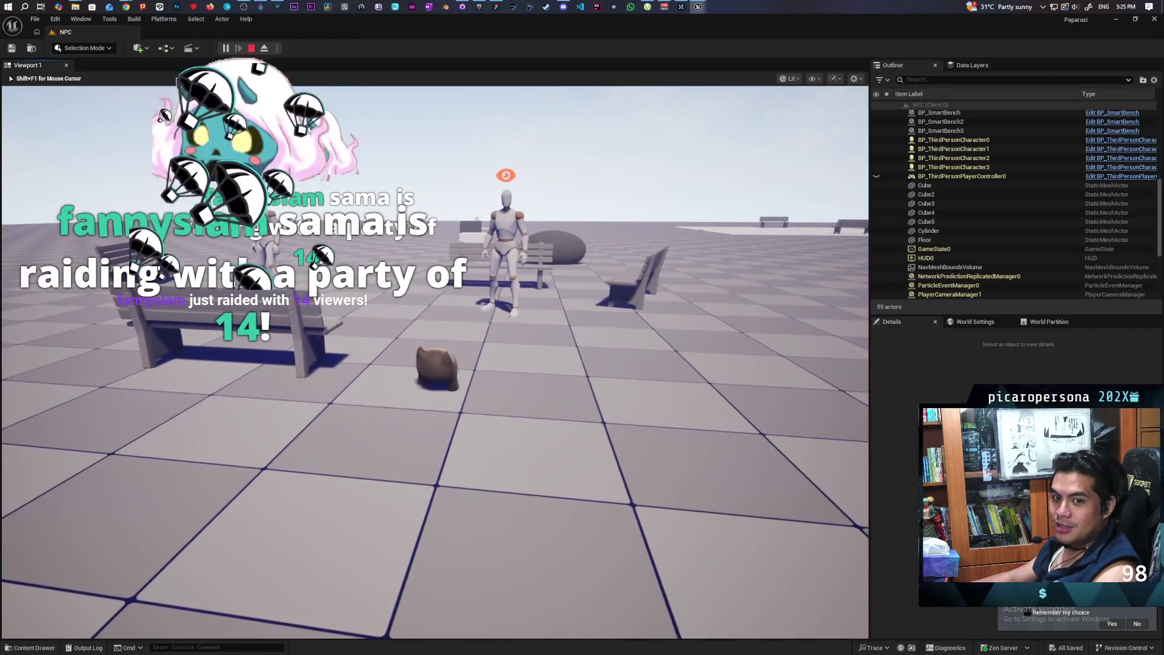
key("s")
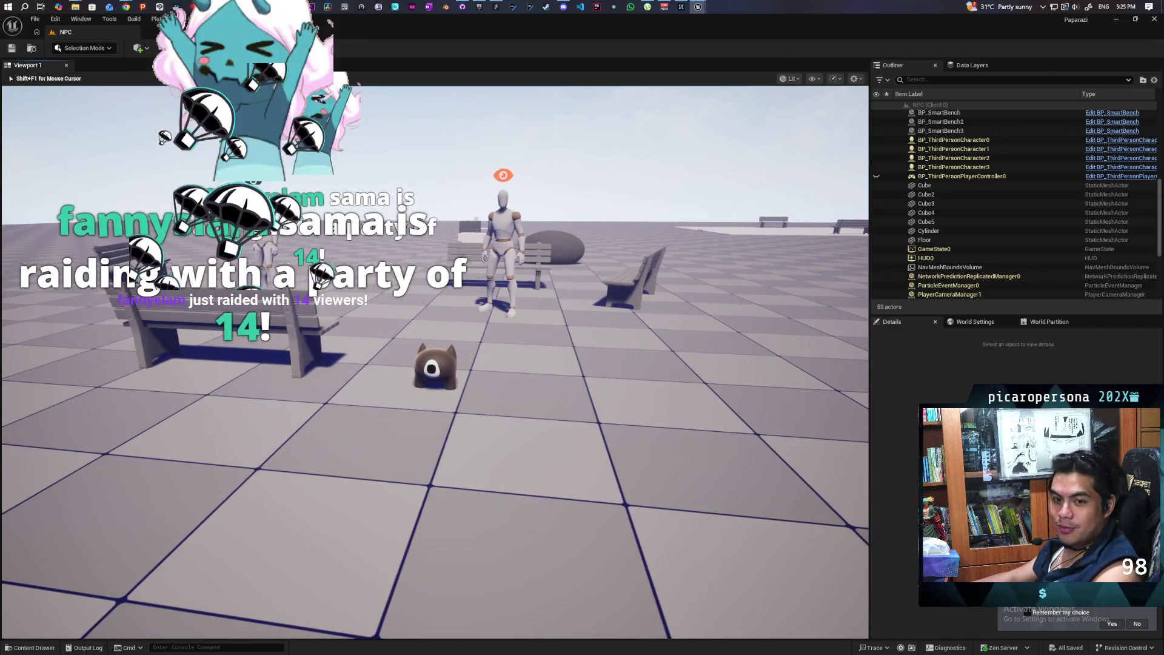
Walk the character toward the mannequins and steer left into the left NPC's view.
key("s")
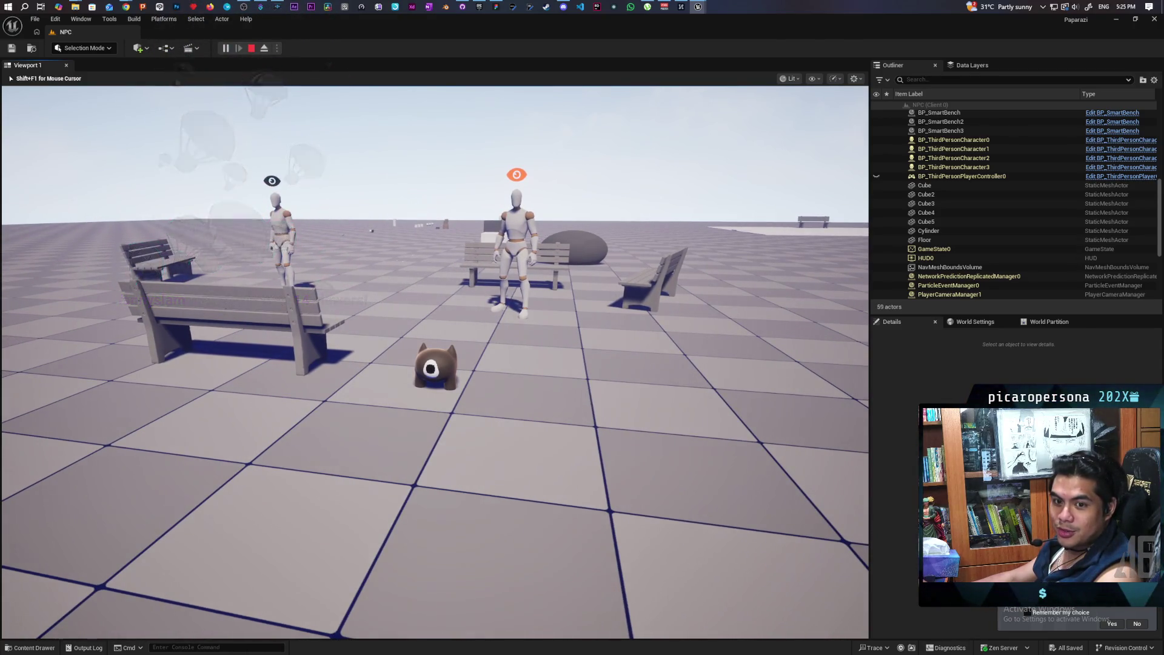
key("w")
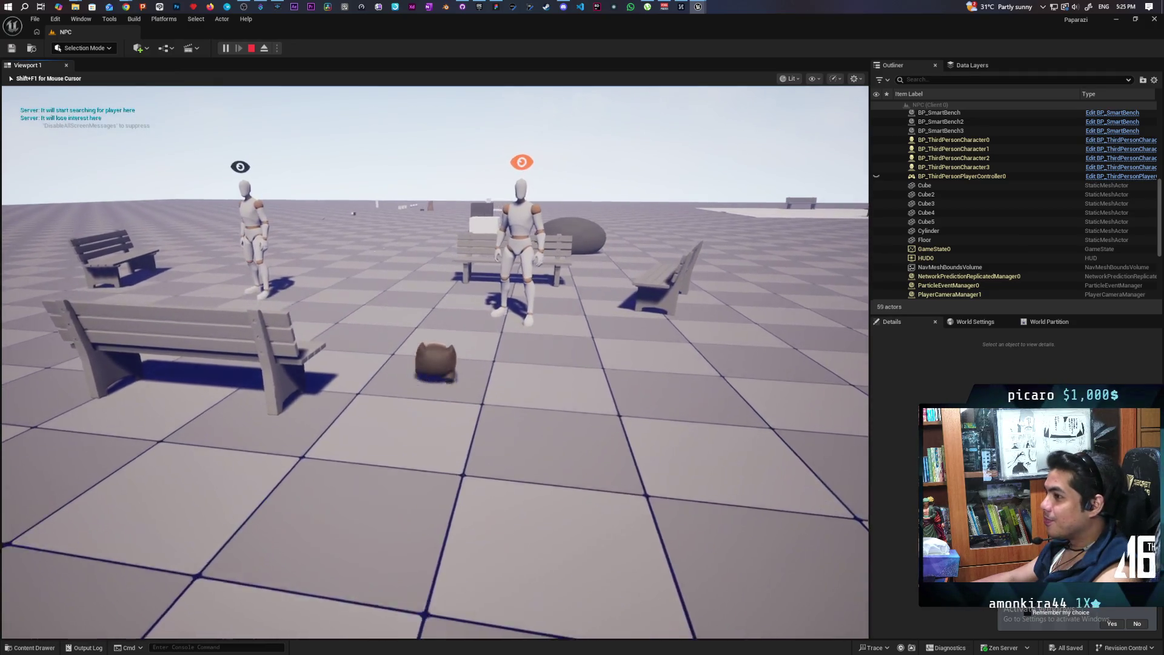
key("w")
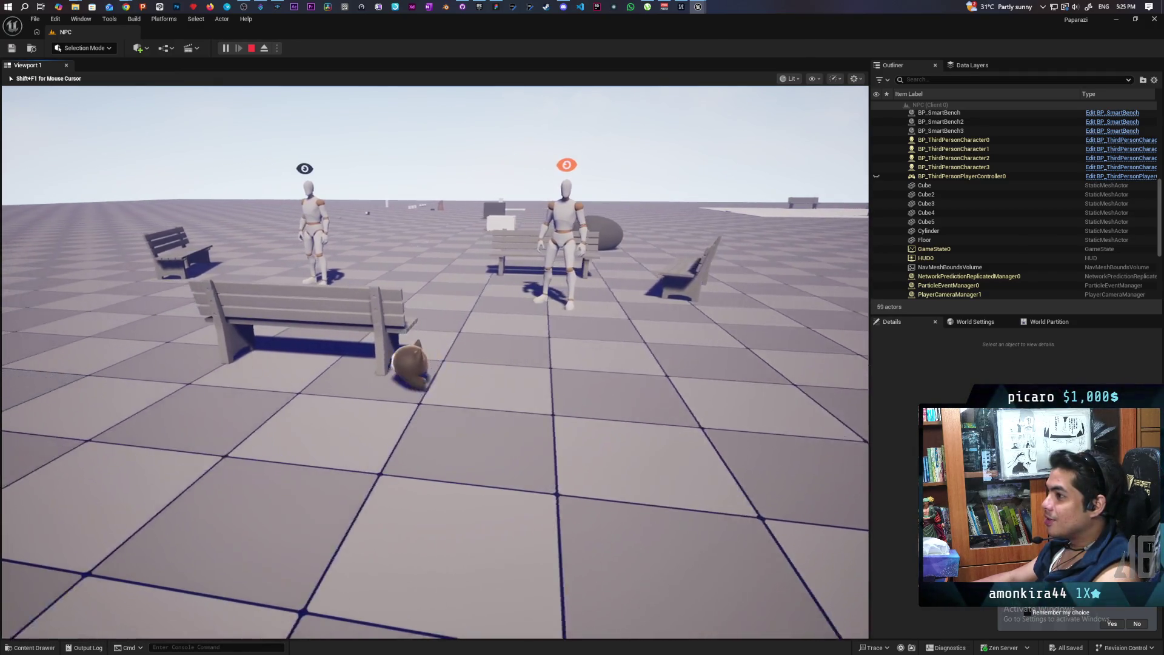
key("s")
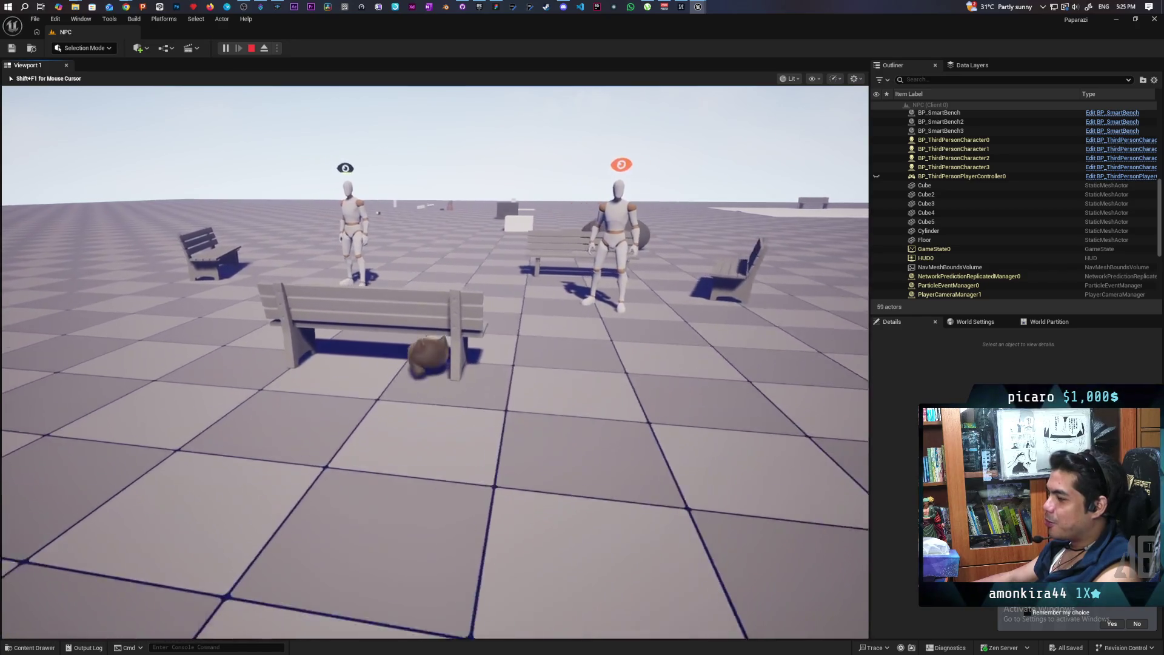
key("s")
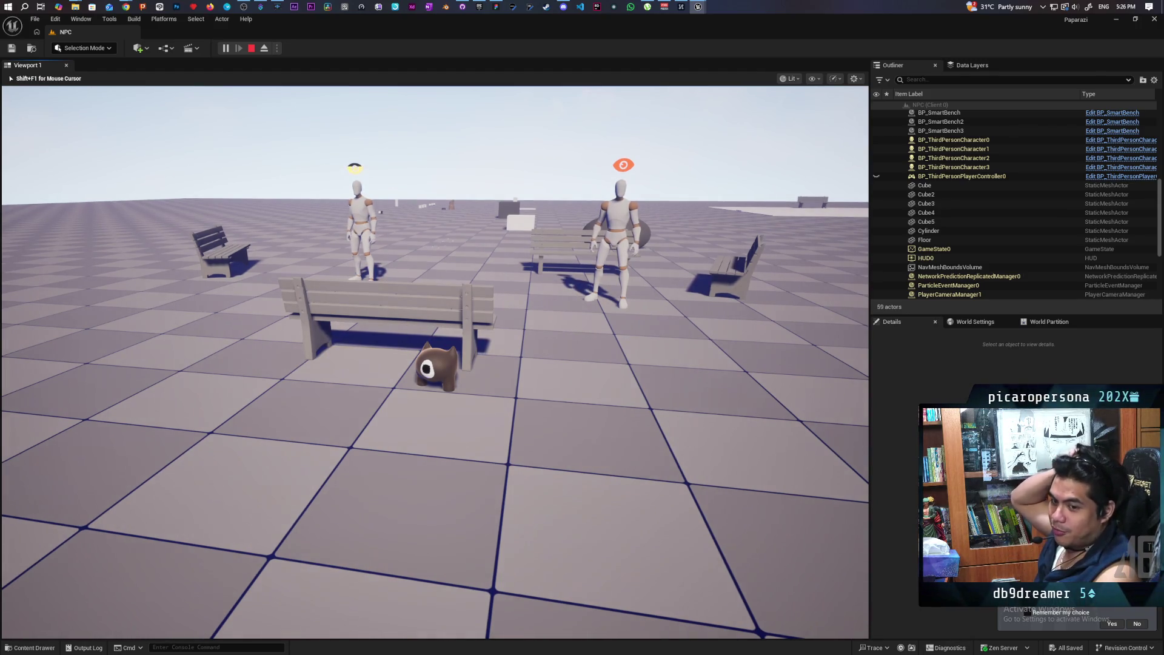
key("w")
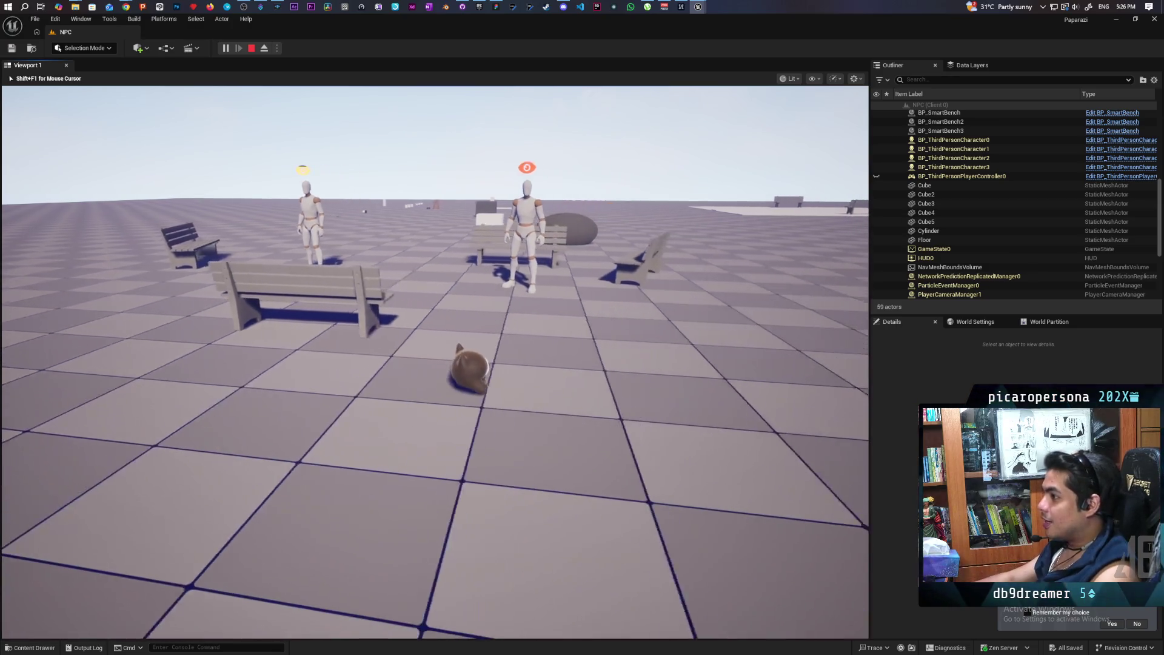
key("w")
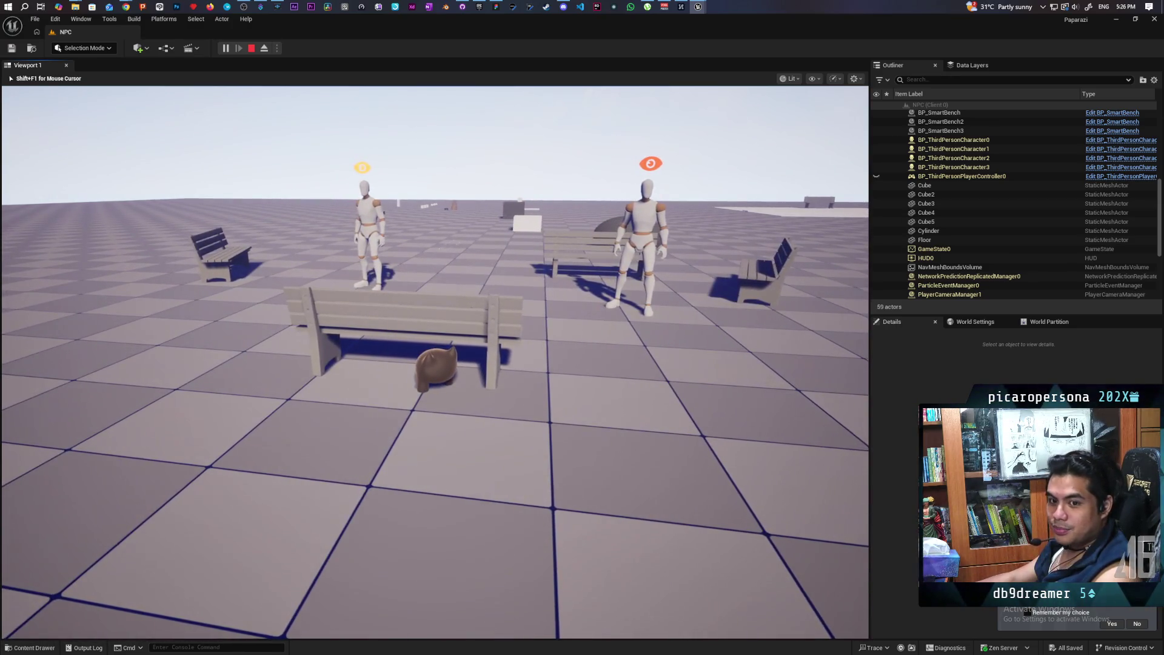
key("a")
key("s")
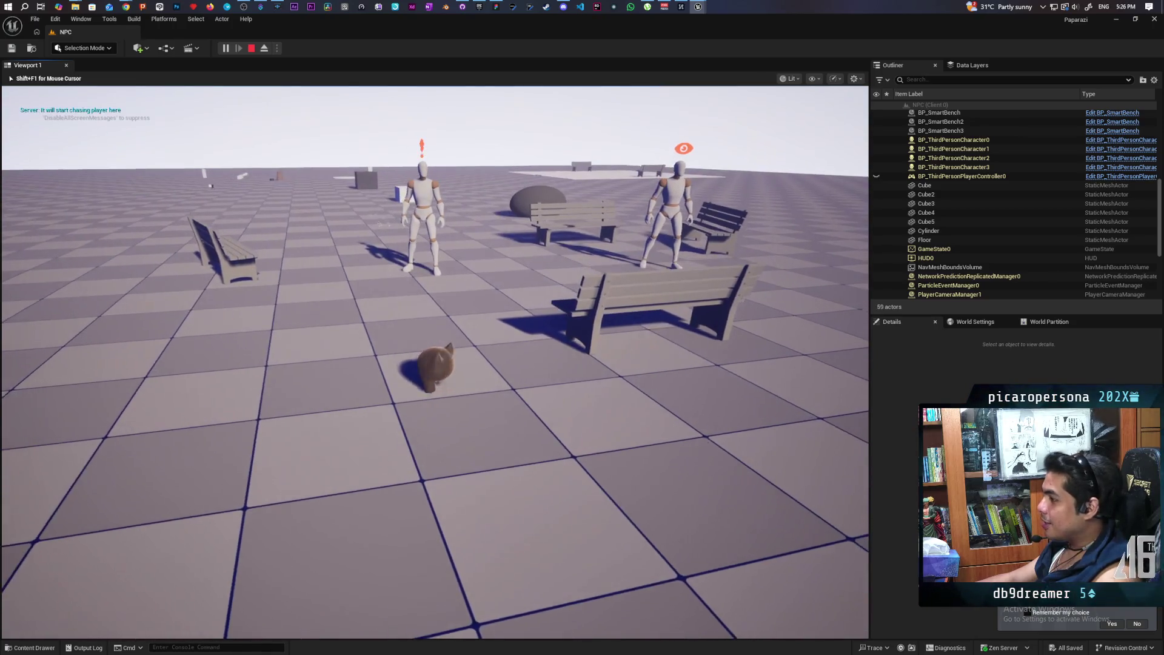
Walk the bear toward and away from the NPCs to trigger the sight alert, then stop Play.
key("w")
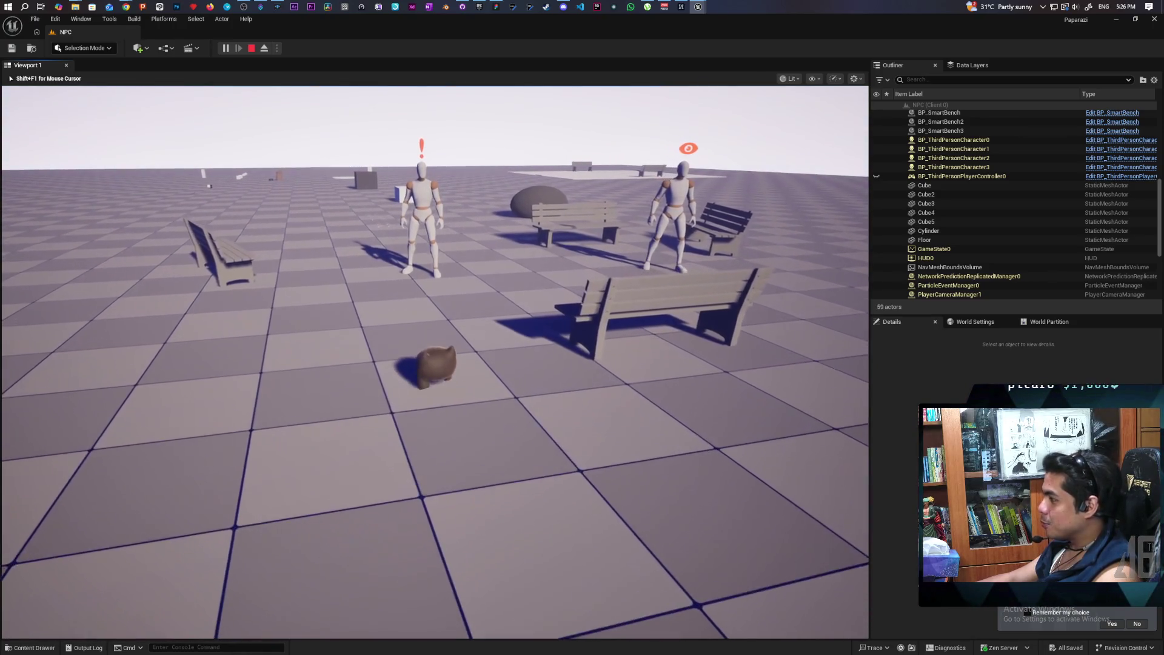
key("s")
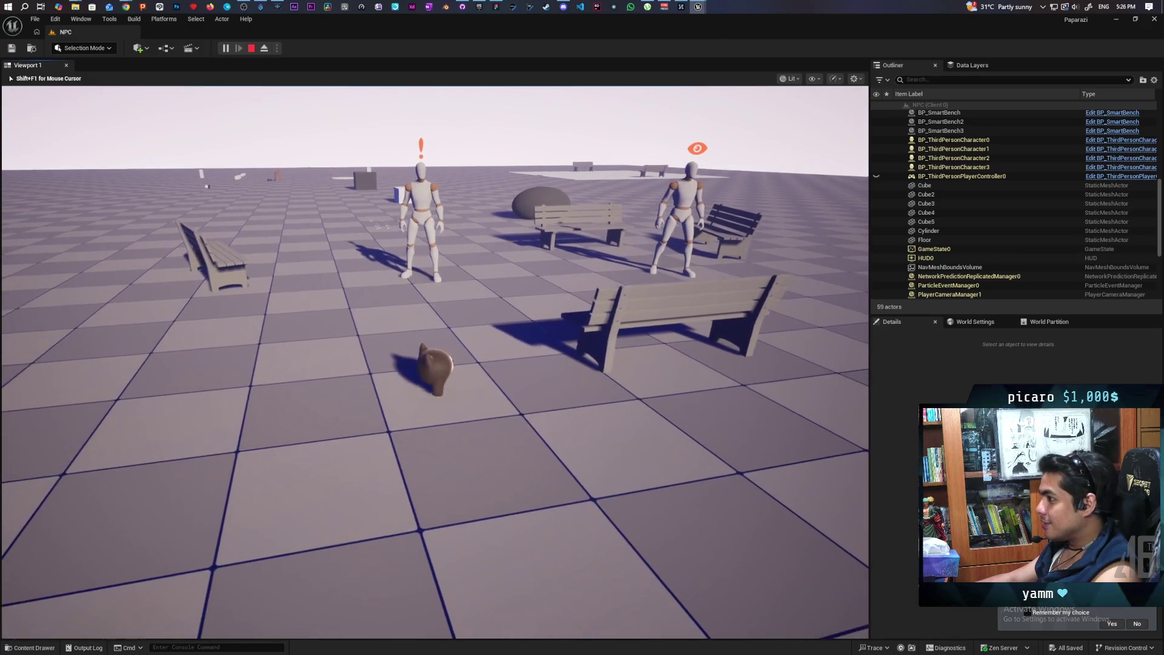
key("w")
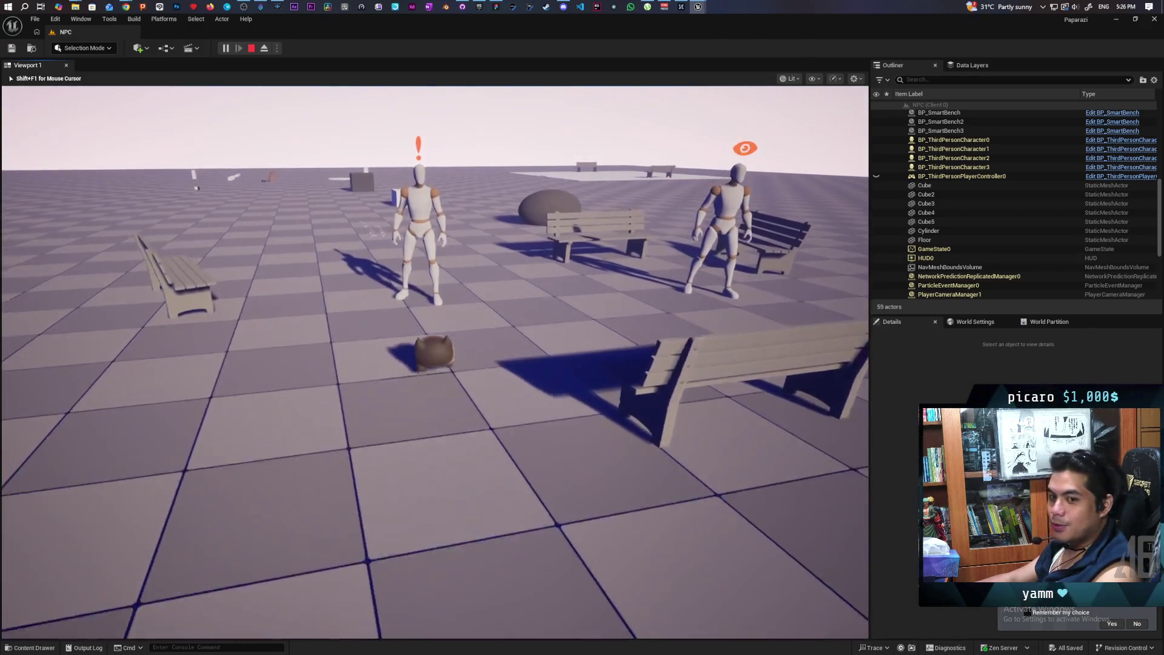
key("s")
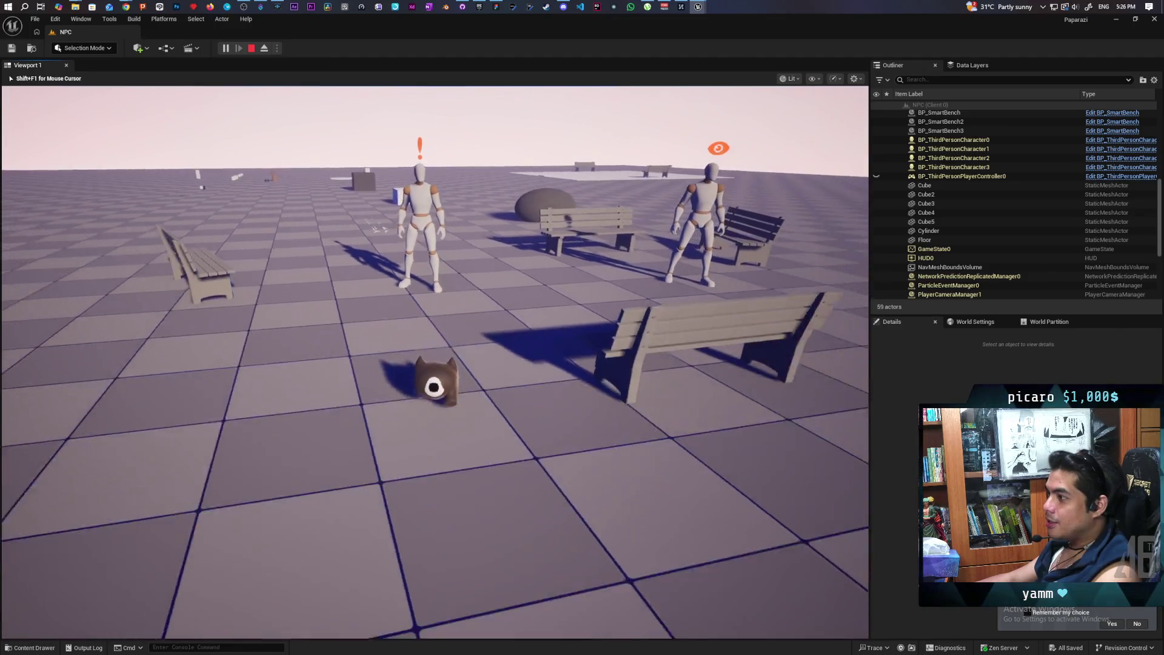
key("w")
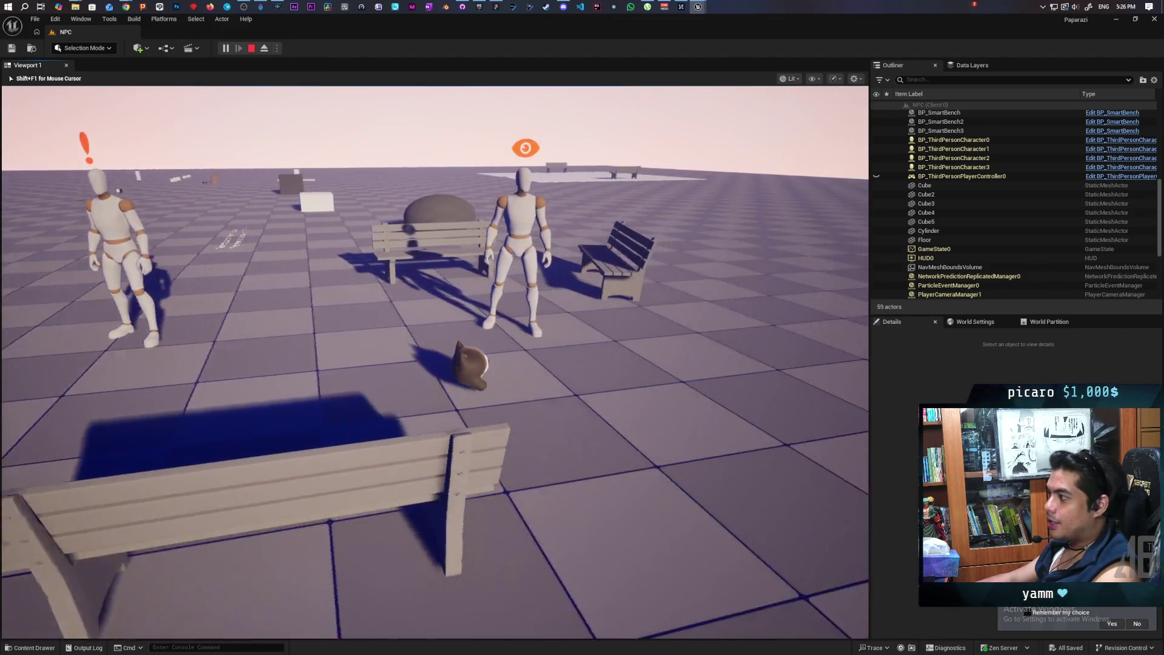
key("s")
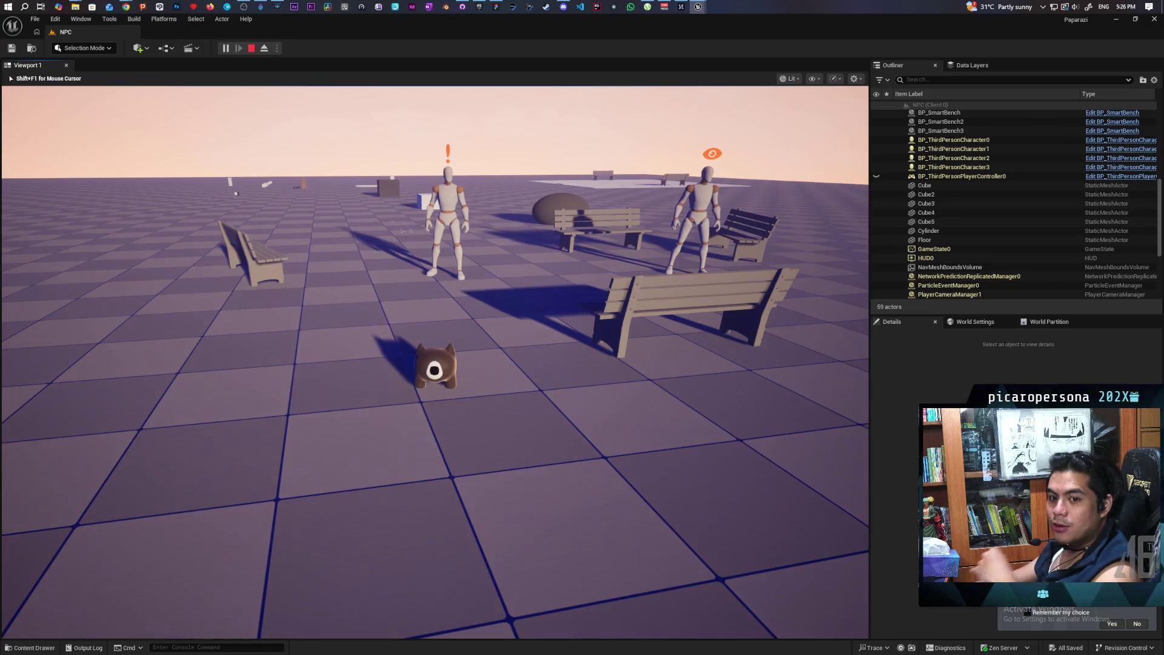
key("w")
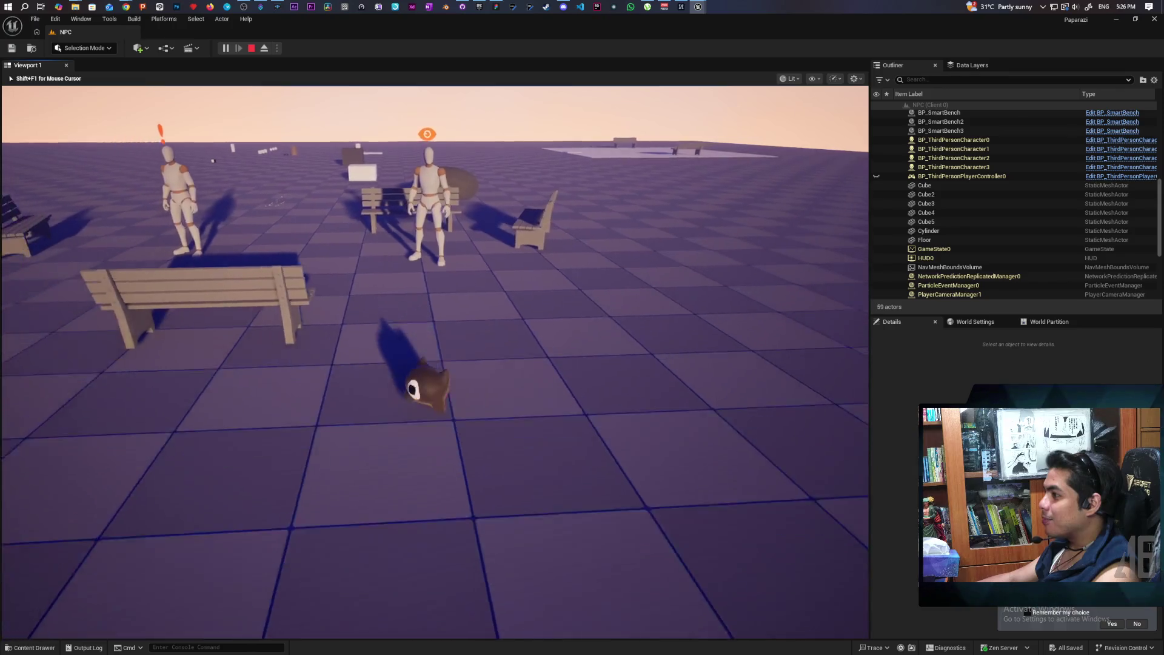
key("w")
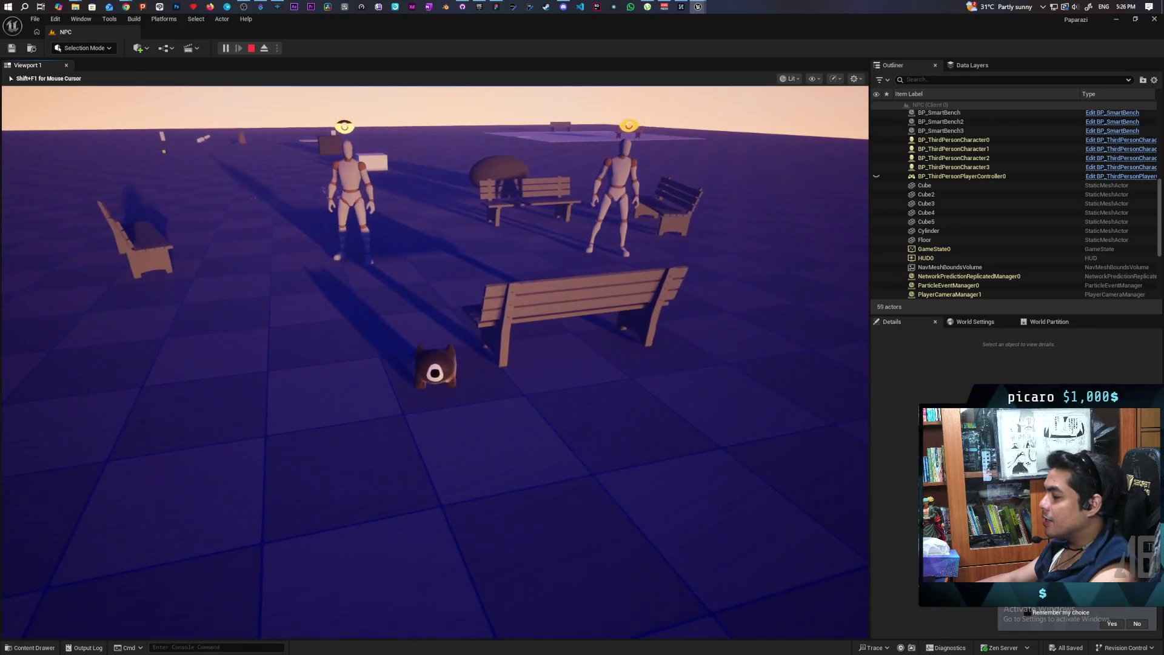
key("Escape")
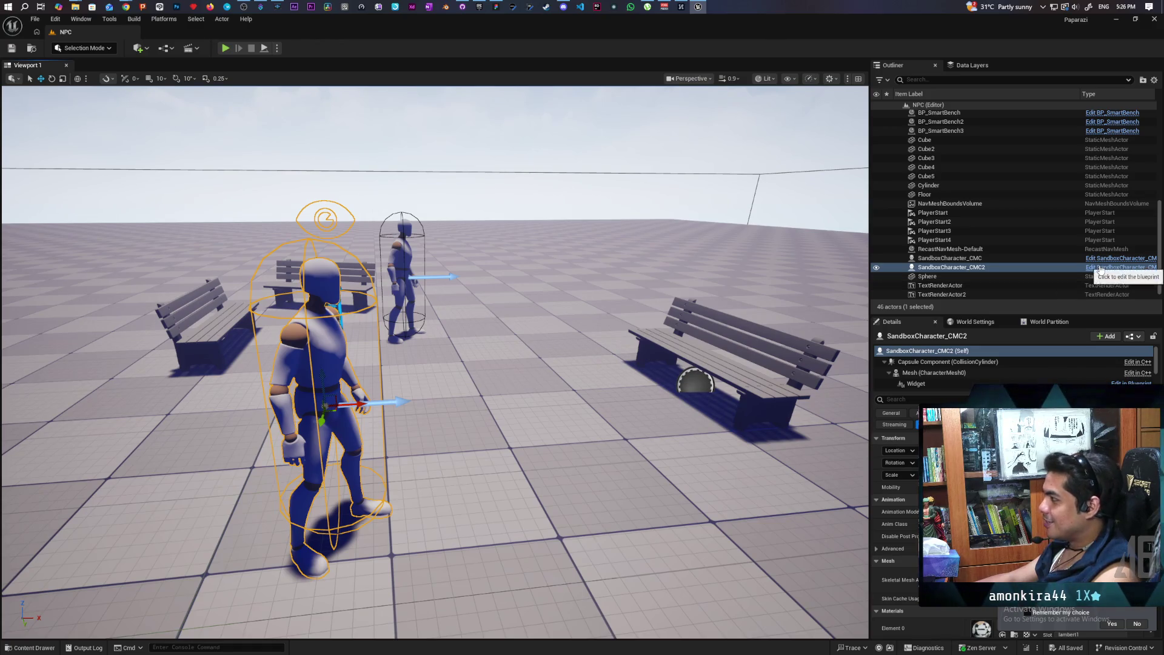
Review SandboxCharacter_CMC's head widget rotation nodes in the EventGraph, then return to the NPC level.
key("ctrl+e")
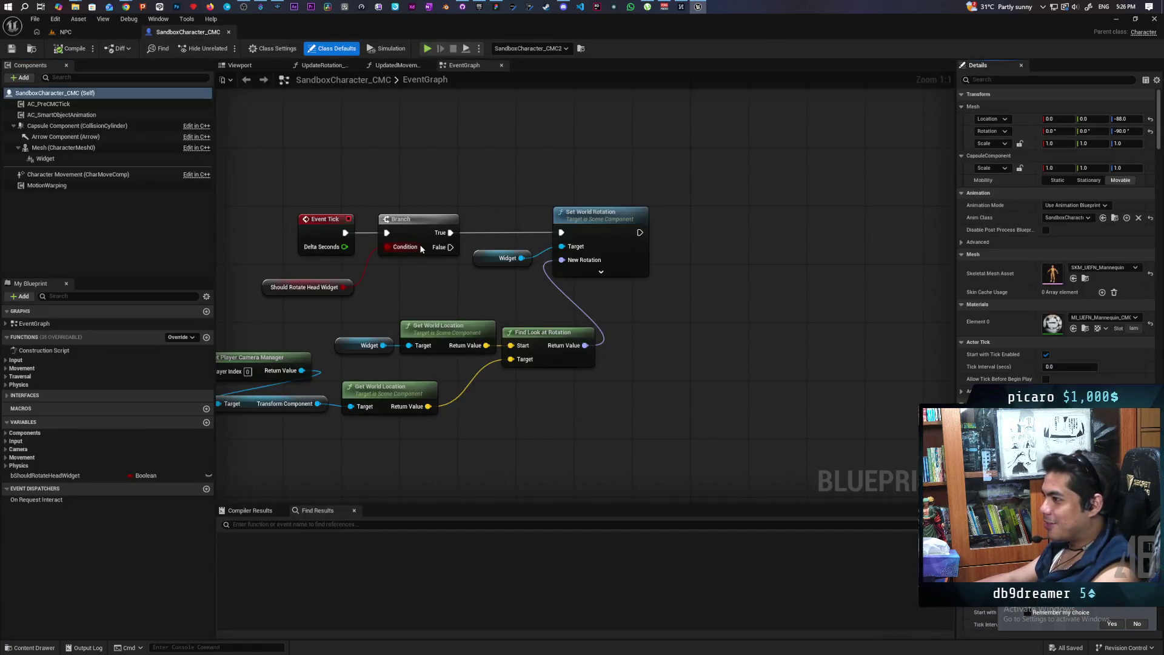
left_click_drag(497, 312, 621, 274)
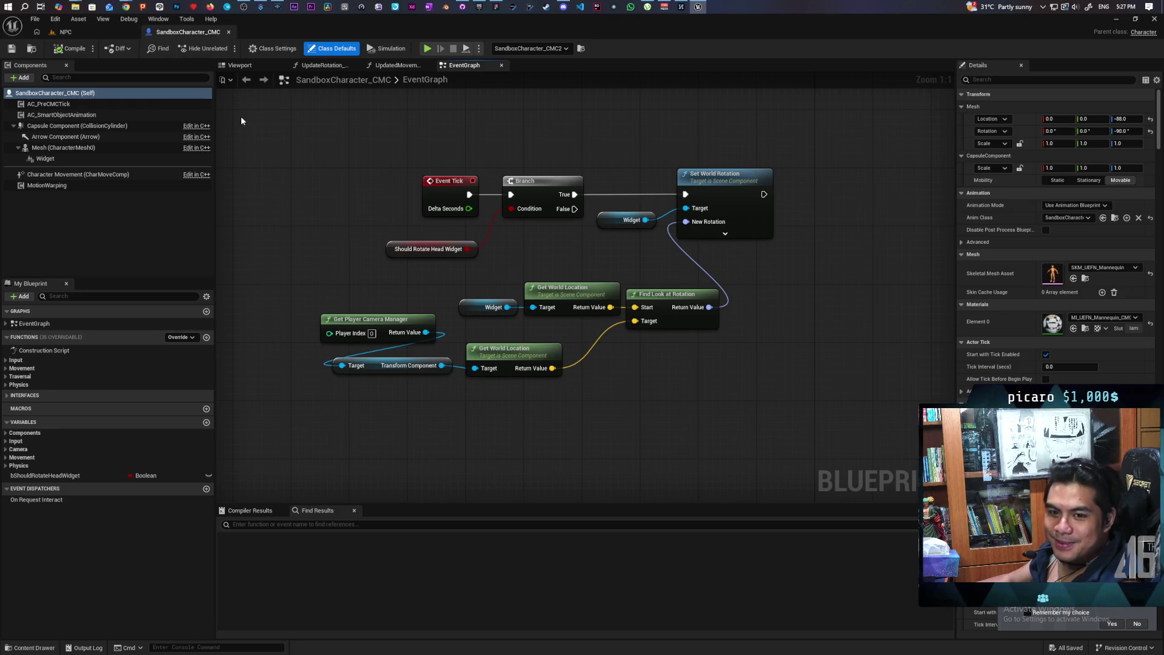
left_click(94, 34)
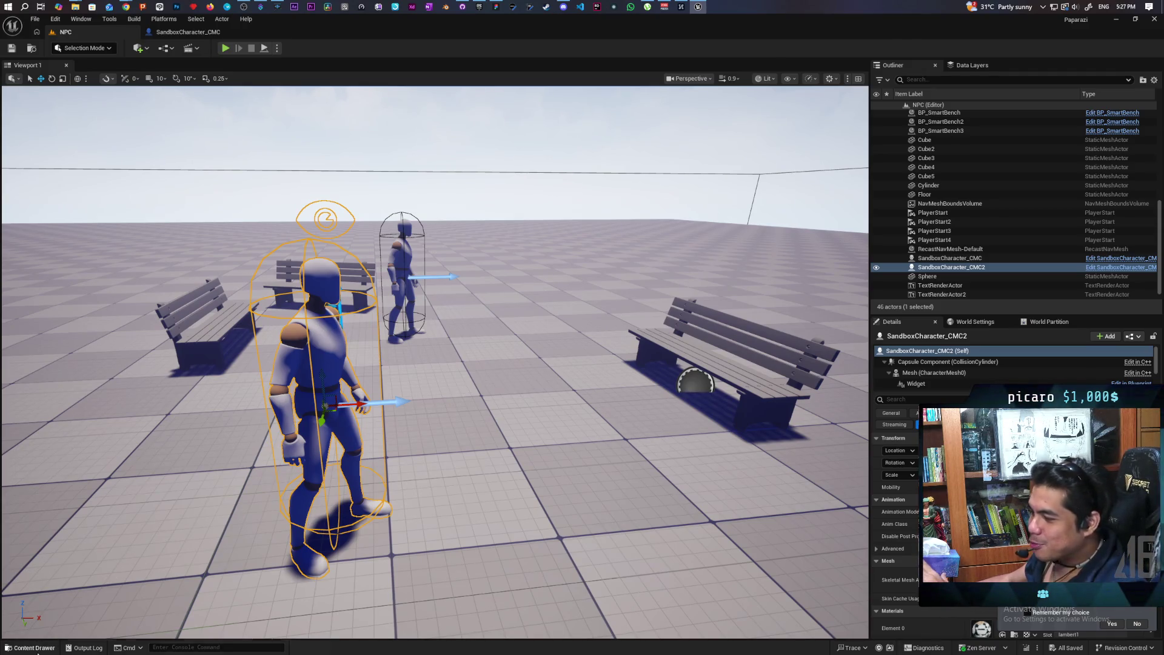
left_click(34, 647)
Load the Demo level, start a three-client play session, and walk toward the NPCs for the food request.
left_click(271, 472)
double_click(271, 471)
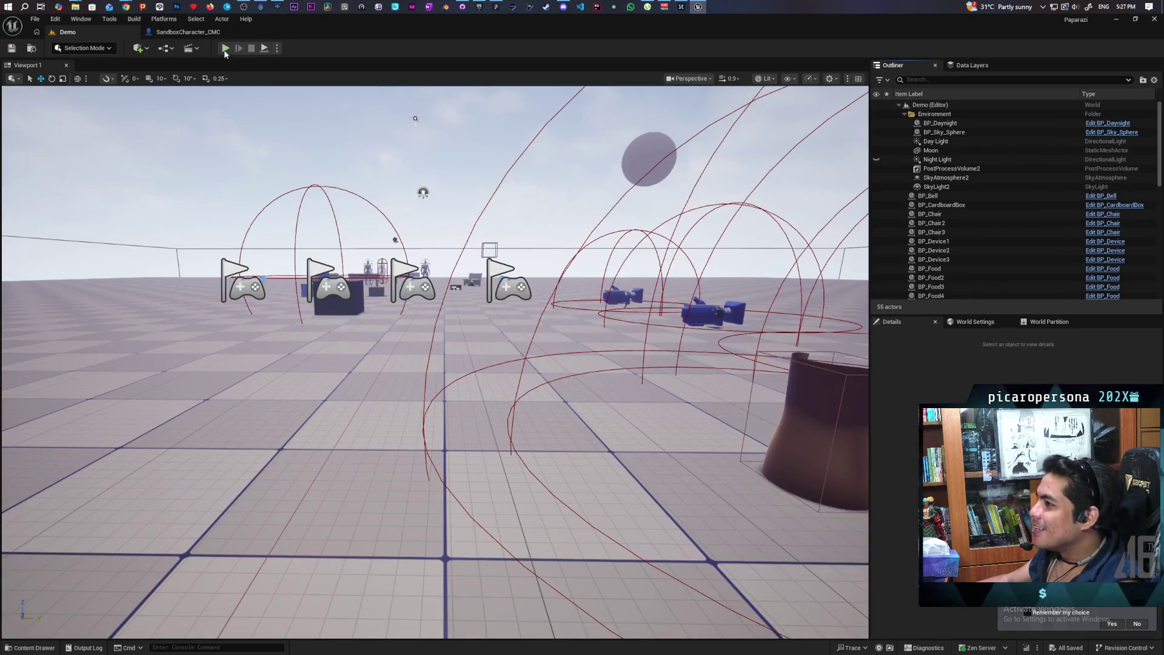
key("alt+p")
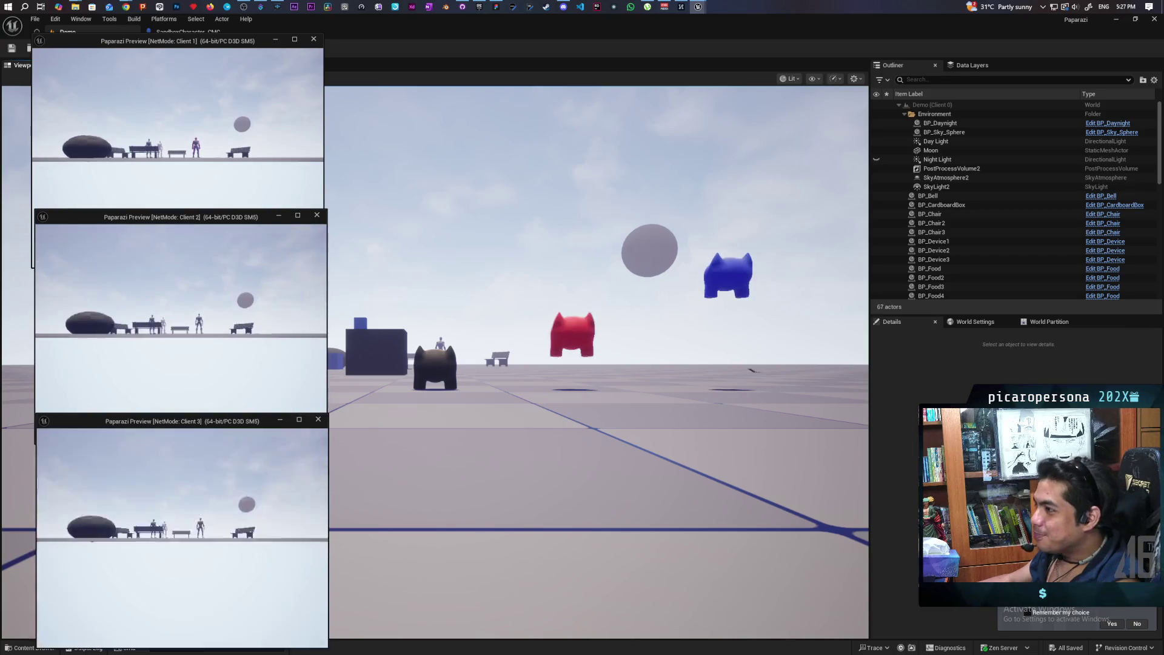
left_click(560, 411)
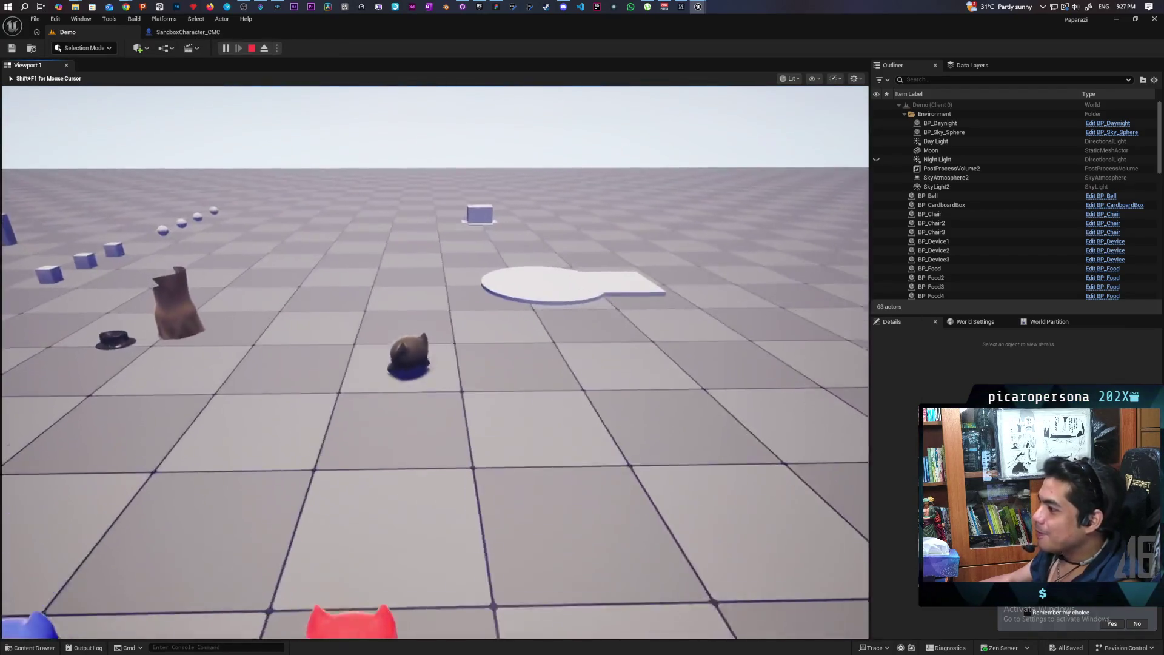
key("w")
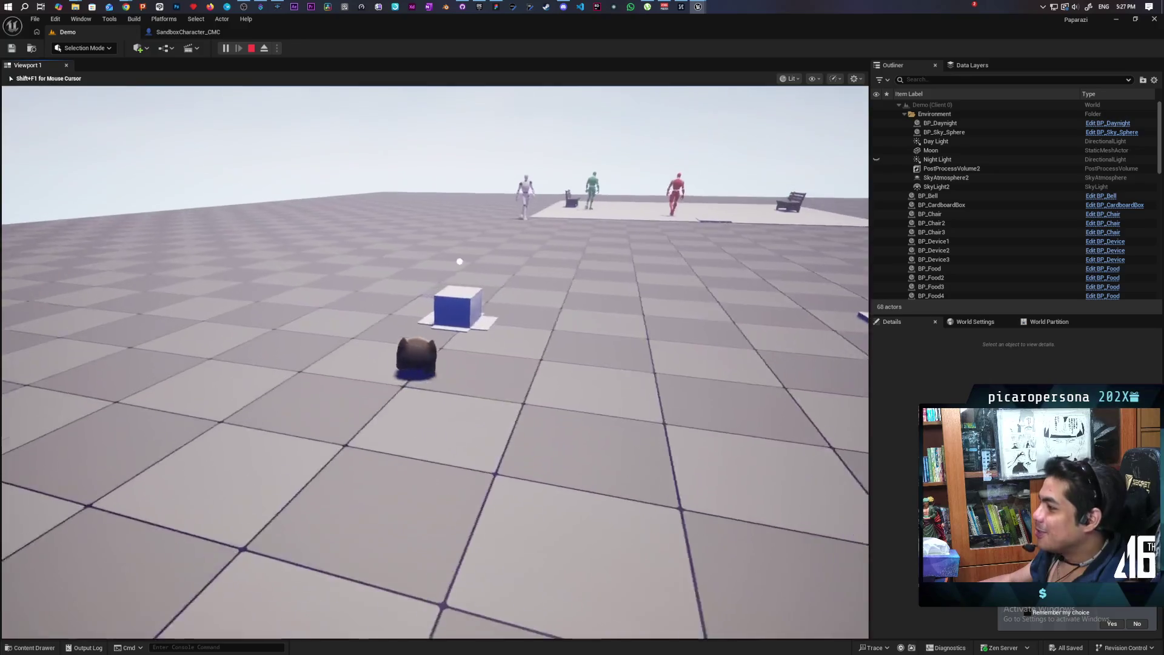
key("w")
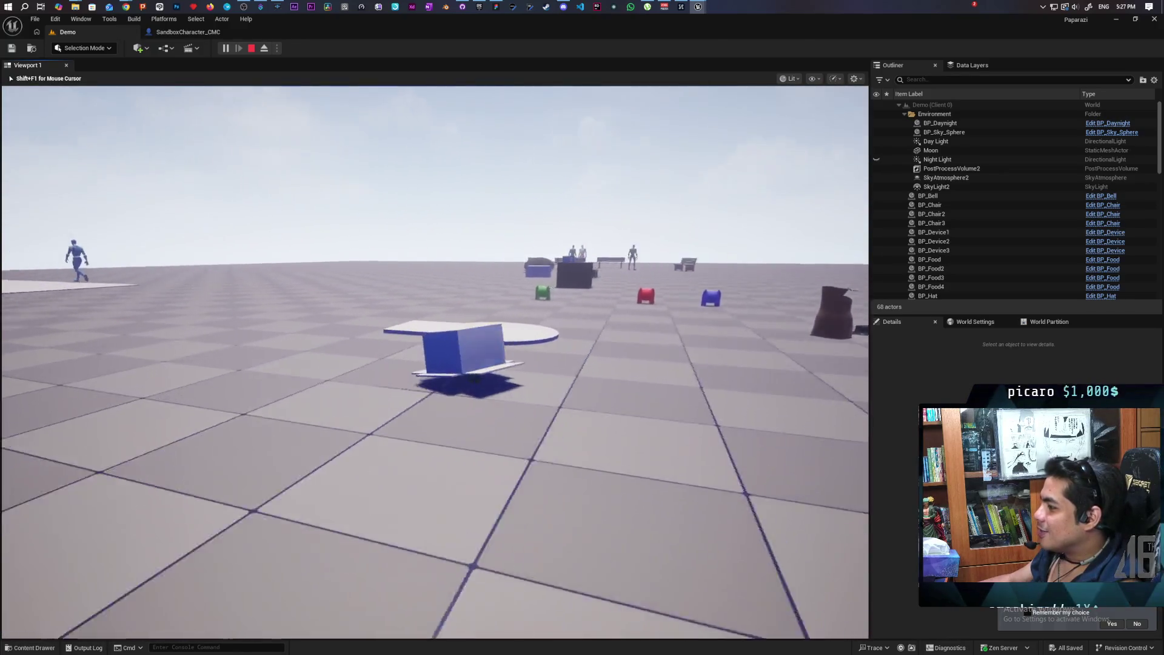
key("w")
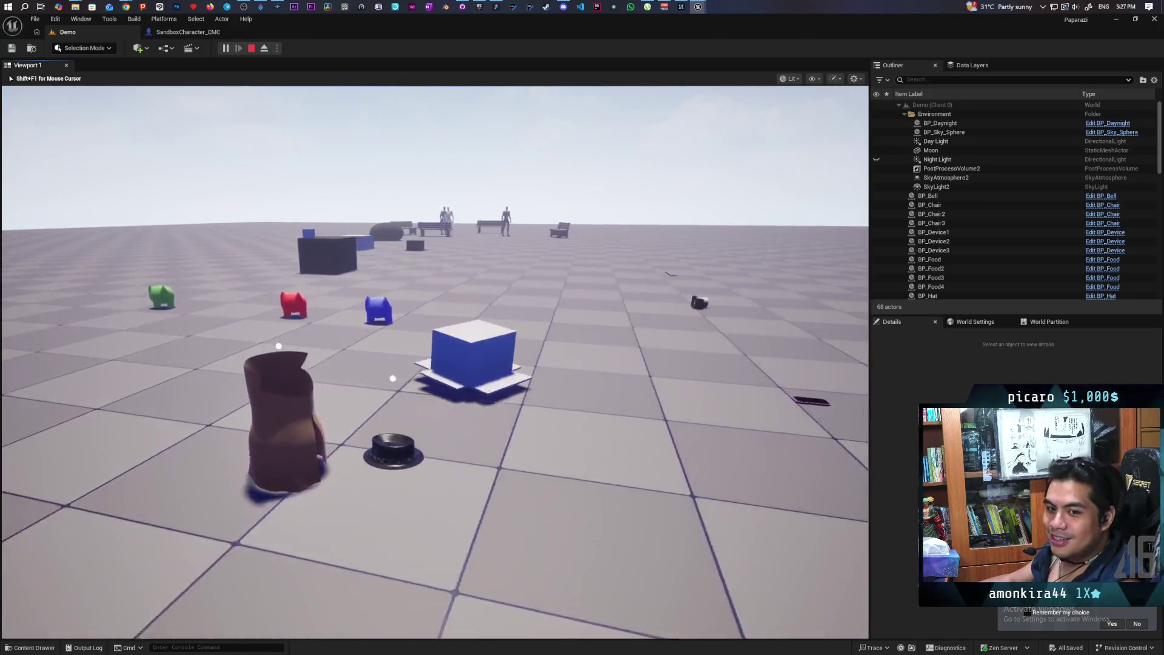
key("w")
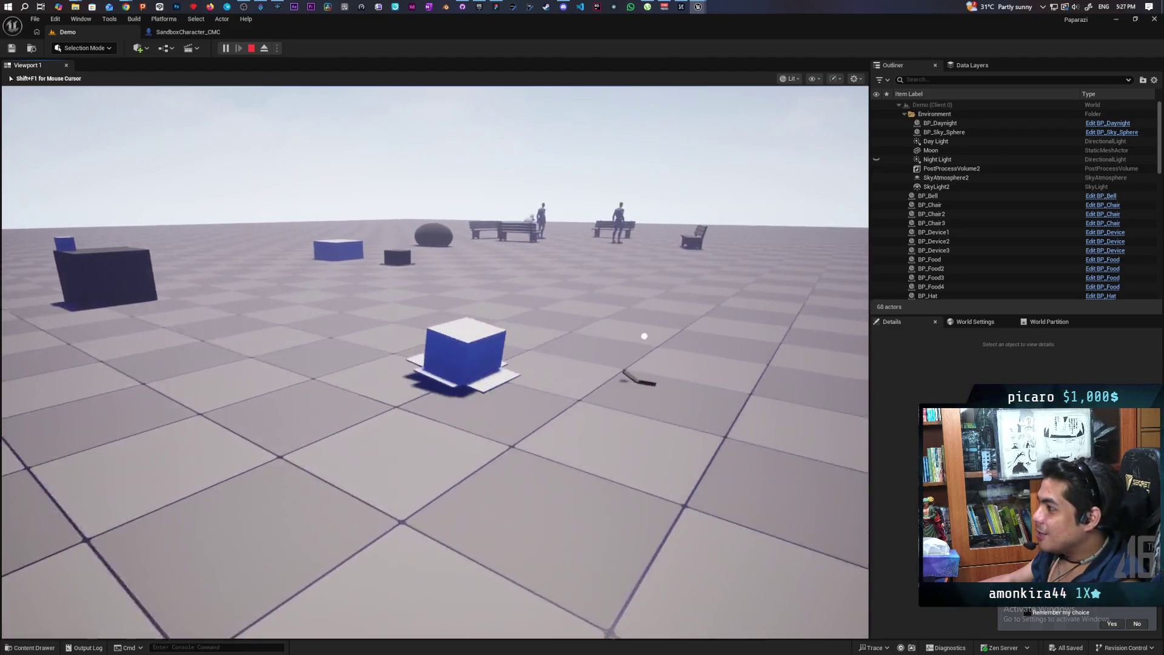
key("w")
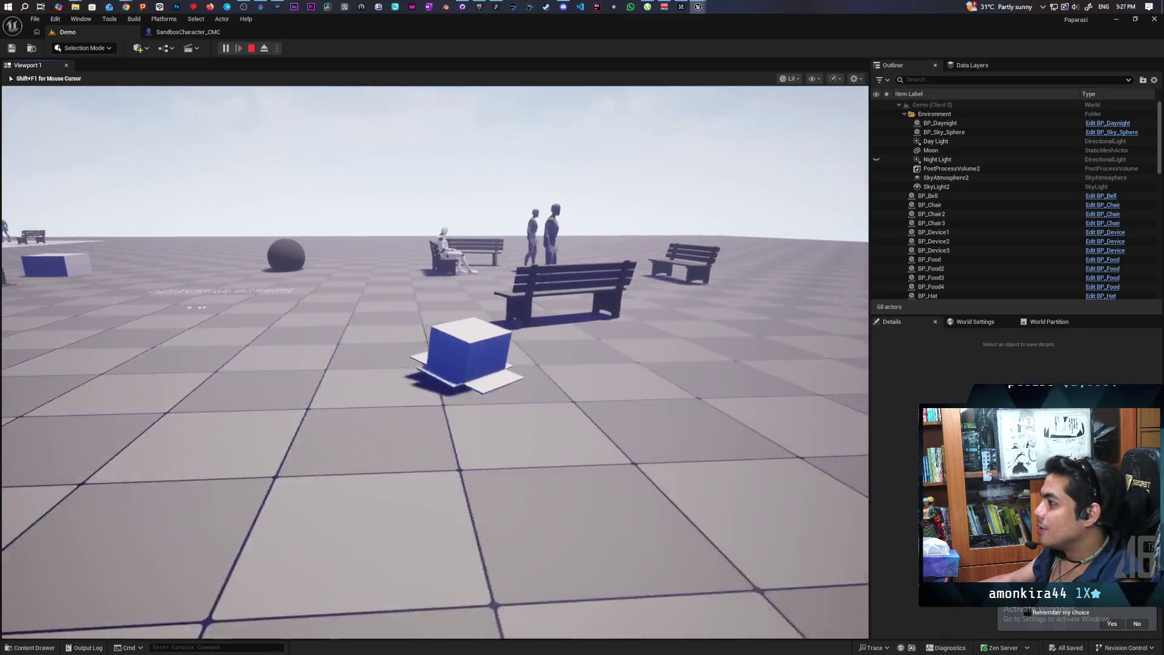
key("w")
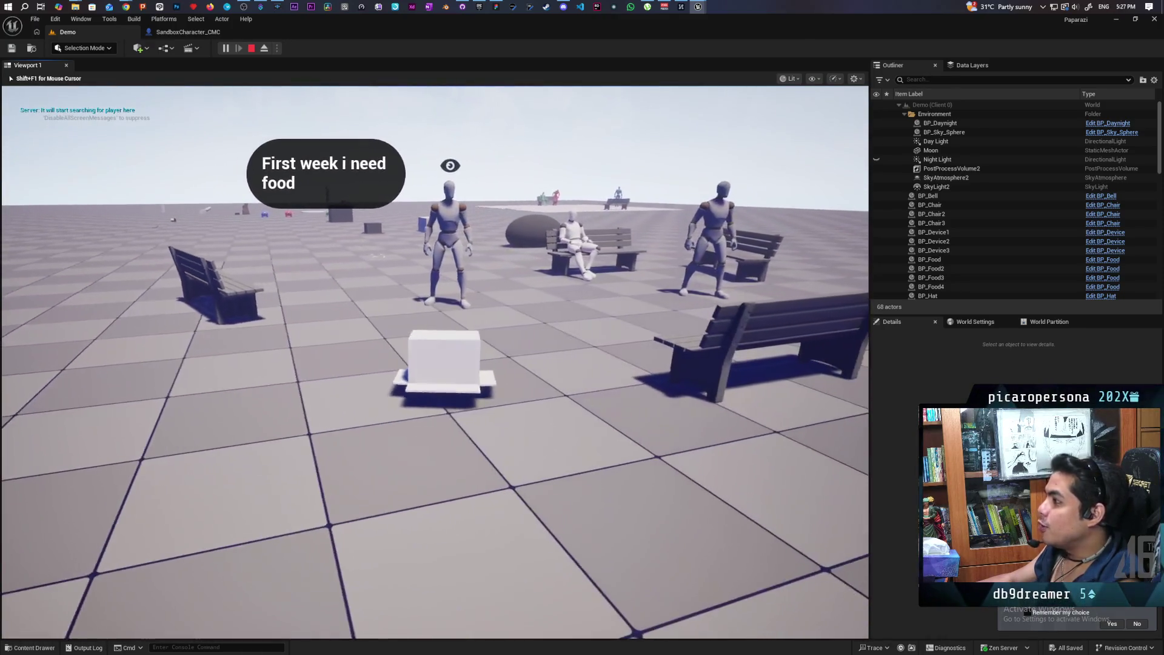
Circle the white box, walk back and forth near the NPCs, then stop Play and reopen SandboxCharacter_CMC.
key("d")
key("a")
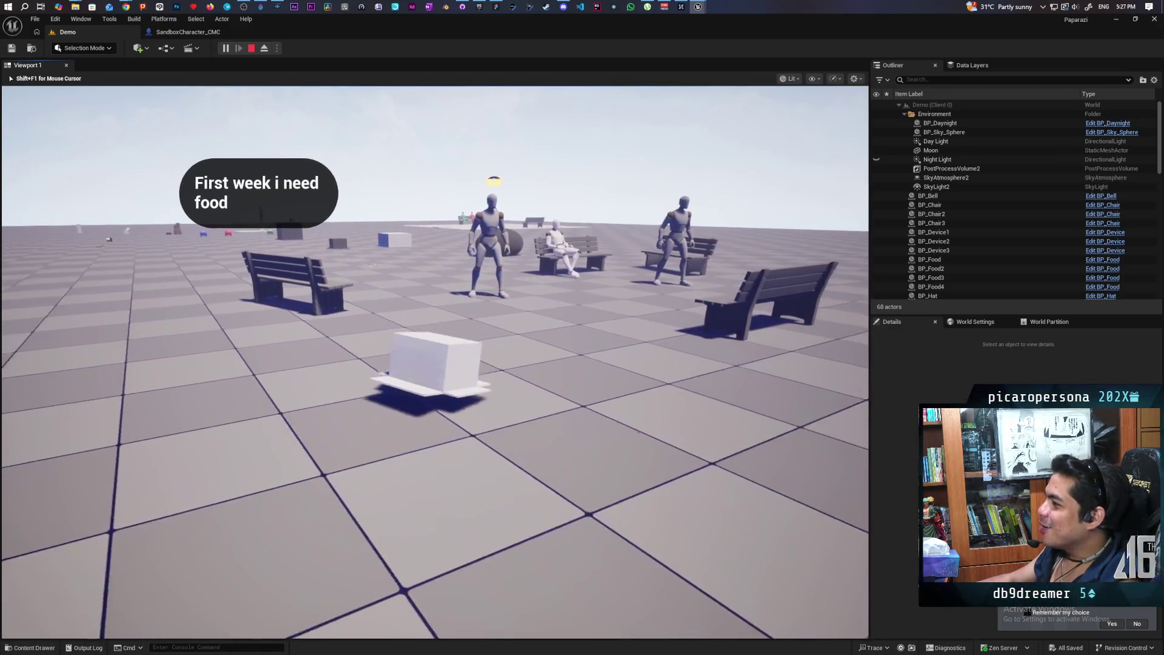
key("d")
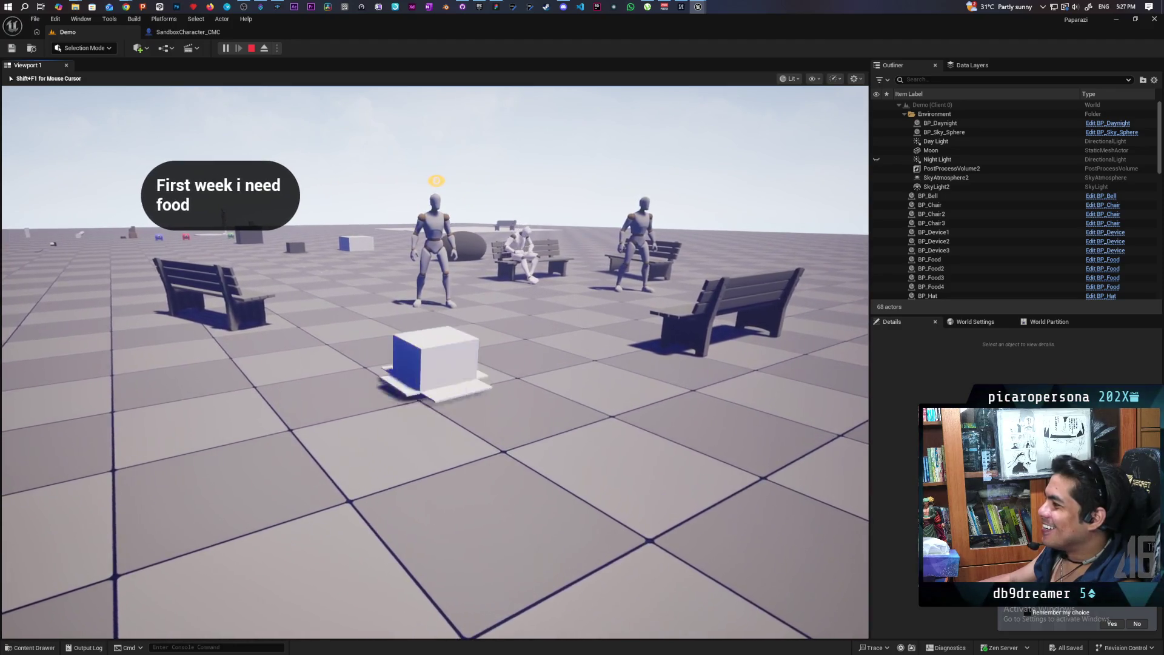
key("s")
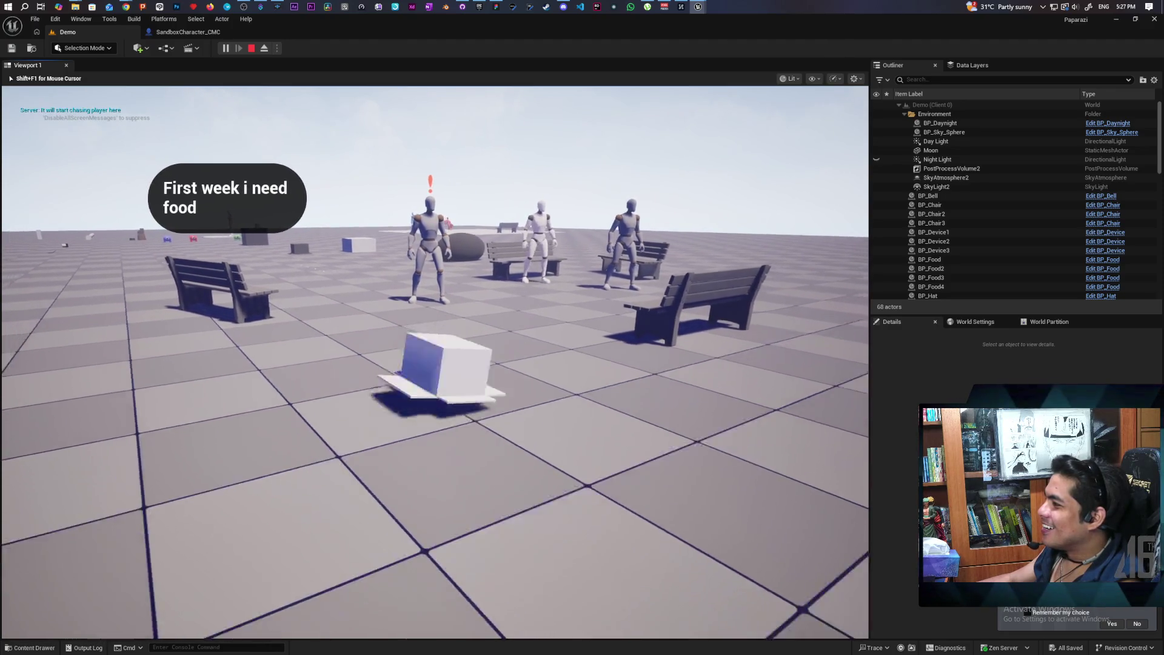
key("s")
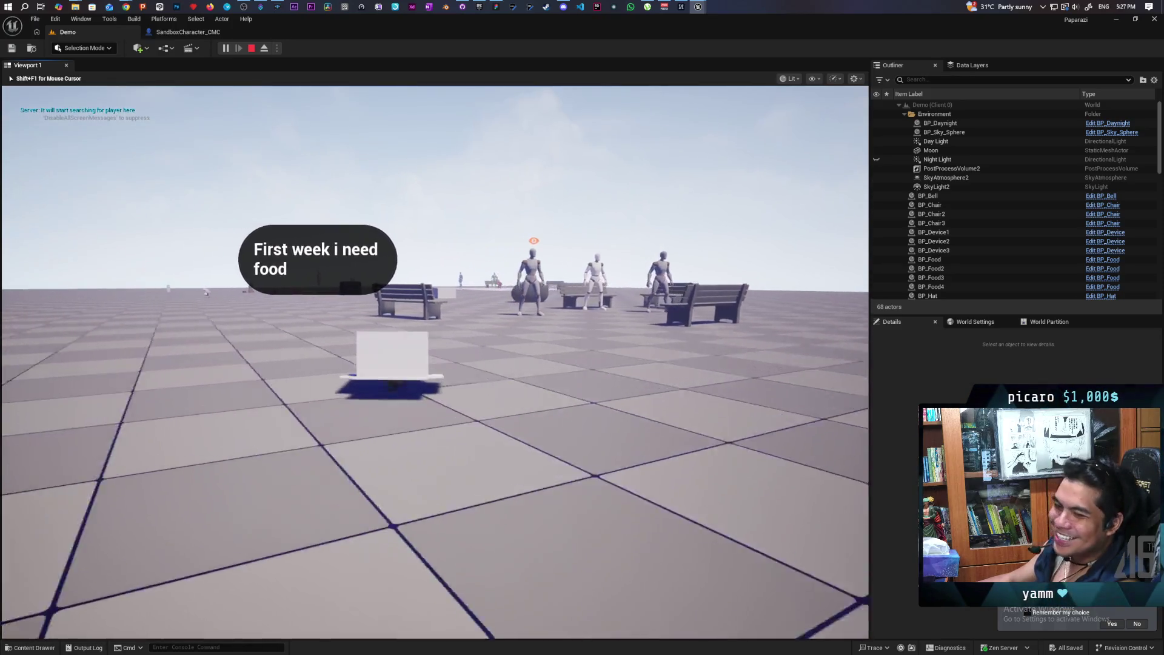
key("w")
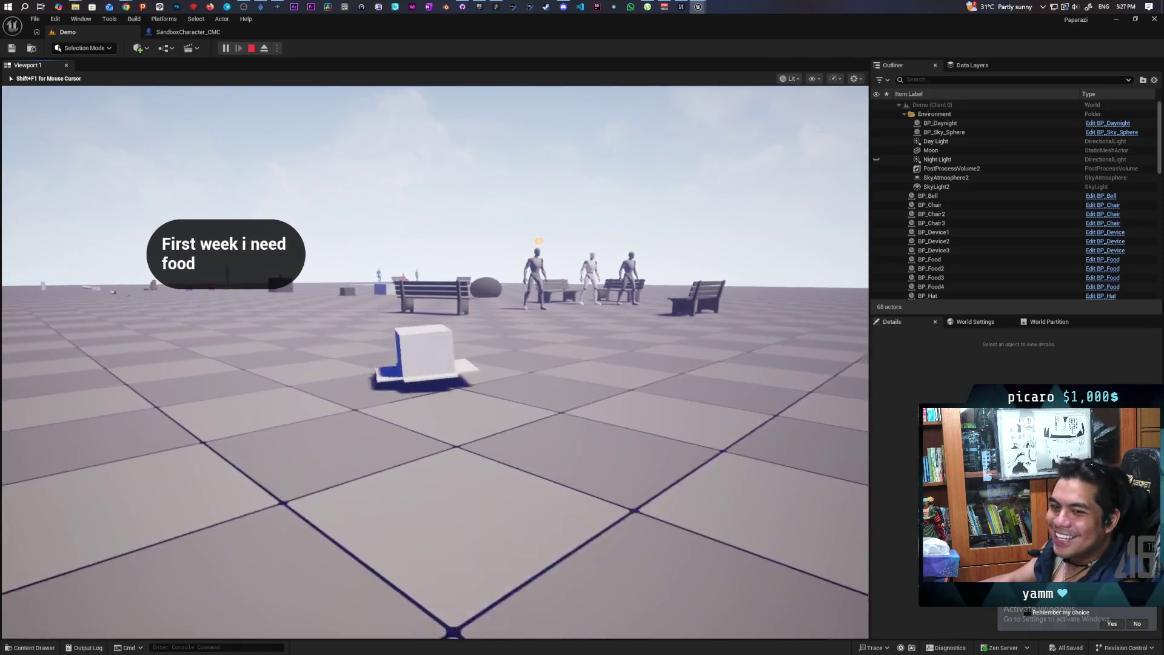
key("w")
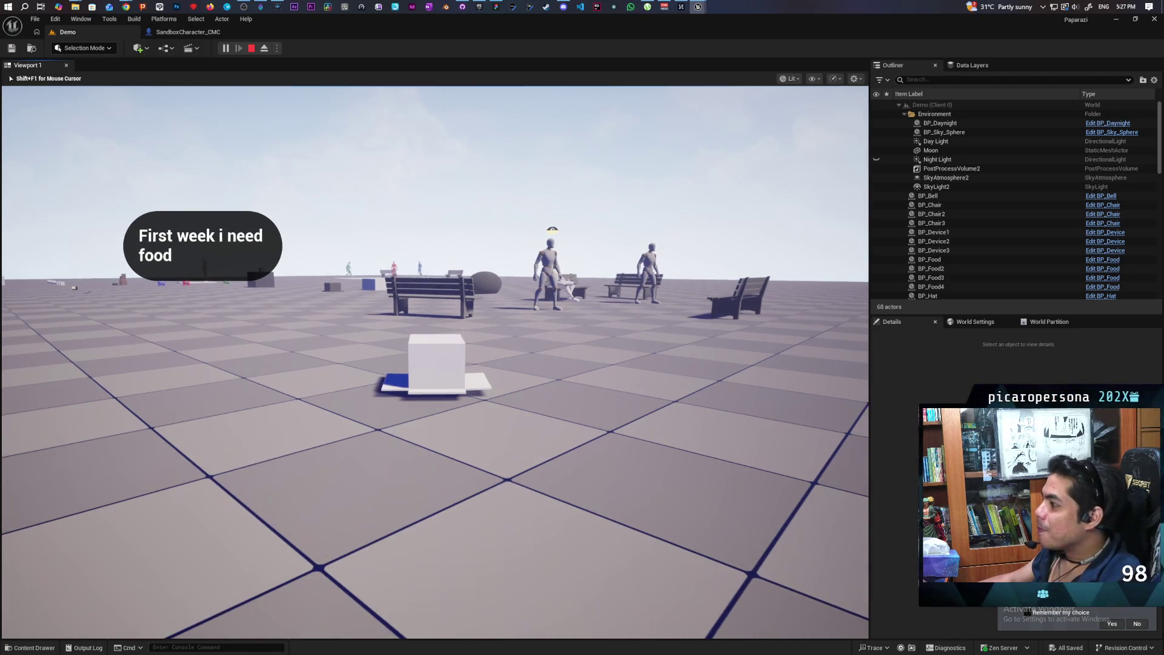
key("Escape")
left_click(203, 34)
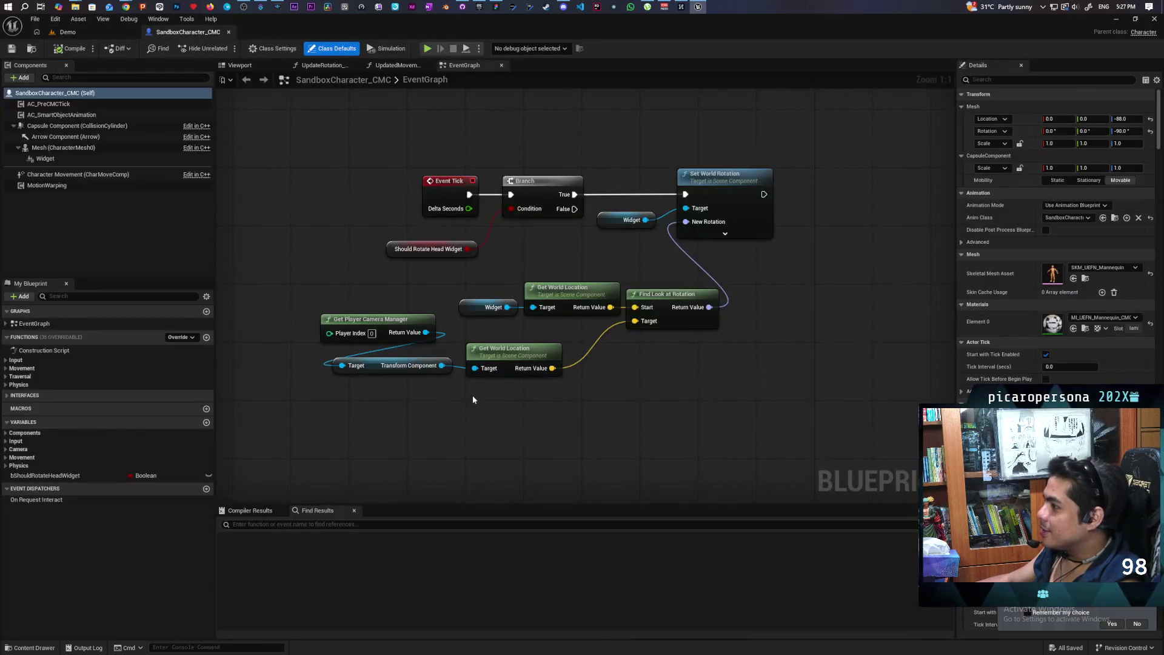
Break the Branch True link to Set World Rotation in the character EventGraph, then return to Demo.
left_click(791, 172)
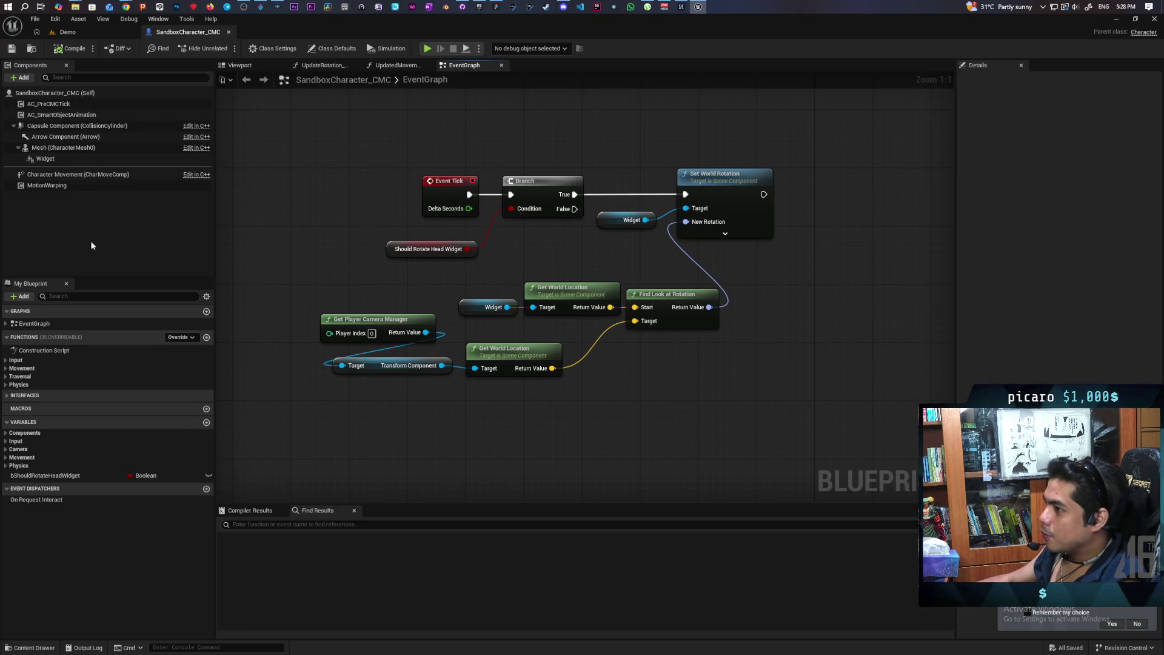
left_click(60, 159)
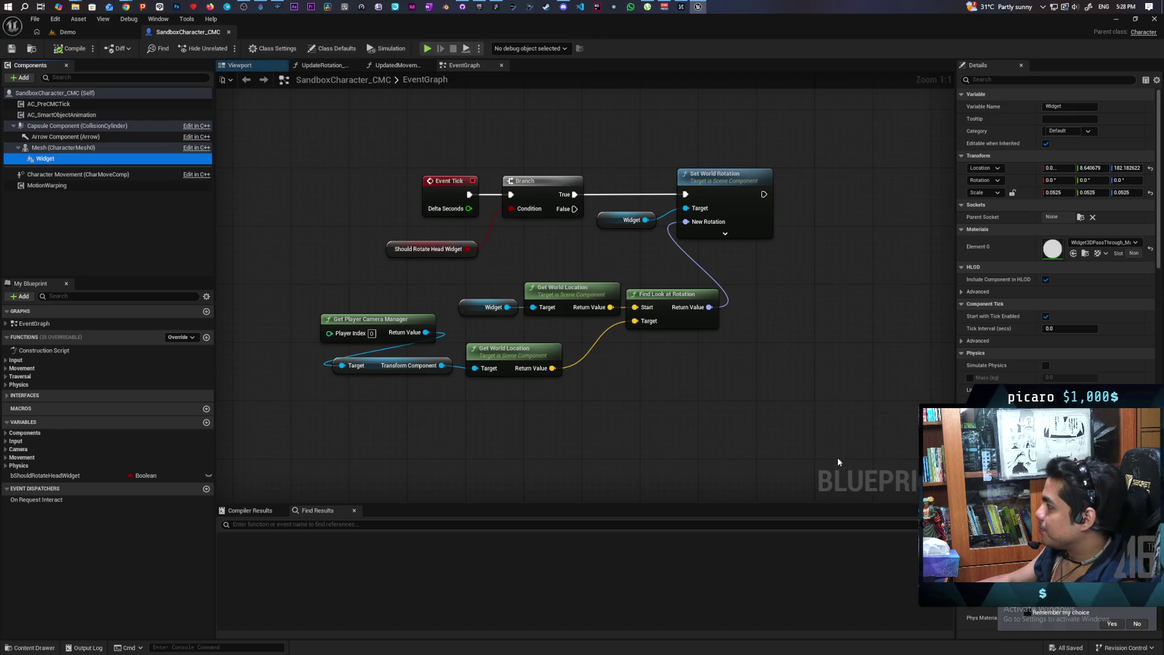
scroll(1055, 236, "down", 5)
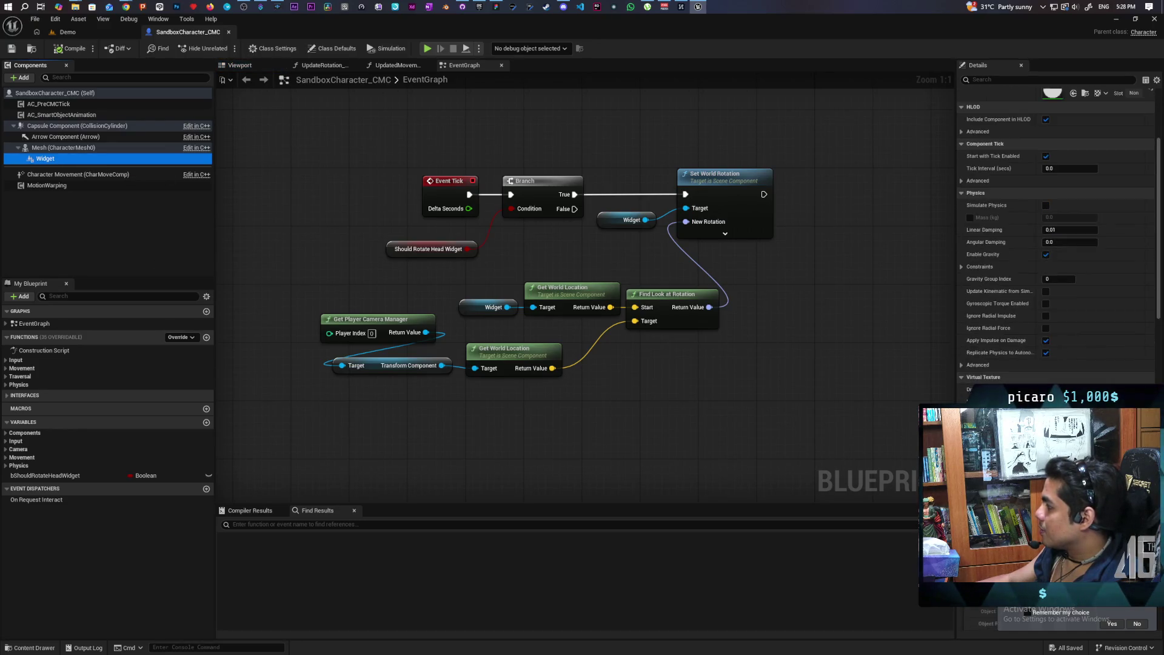
left_click(595, 196, "alt")
scroll(1055, 243, "down", 3)
scroll(1055, 242, "down", 10)
scroll(1058, 242, "down", 5)
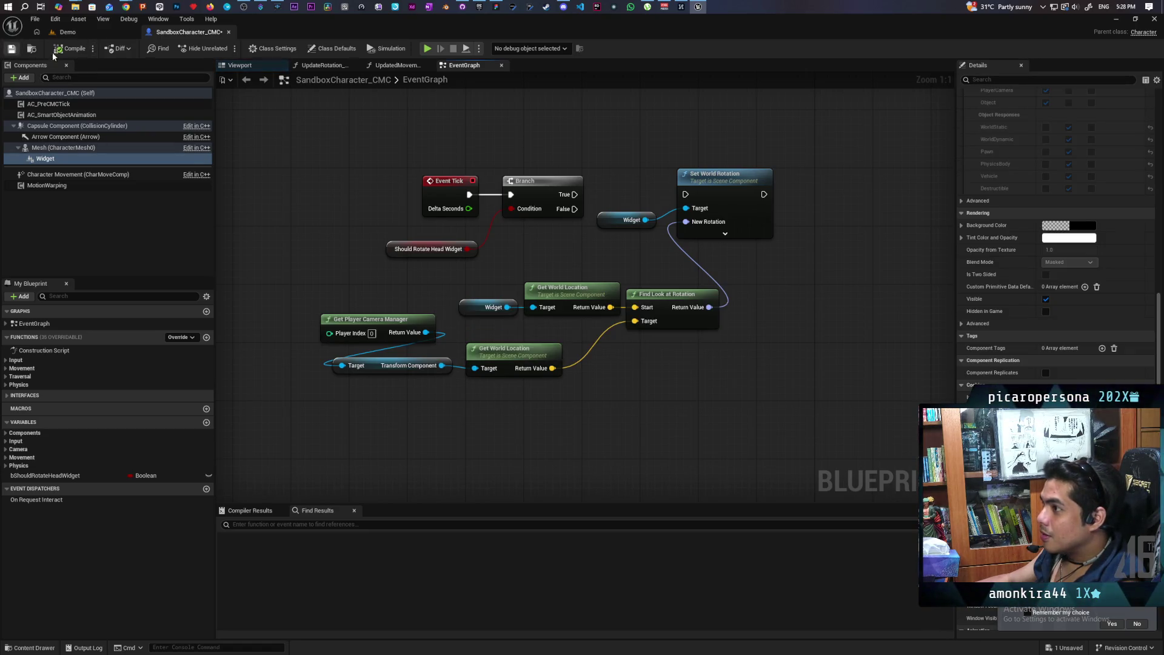
left_click(78, 33)
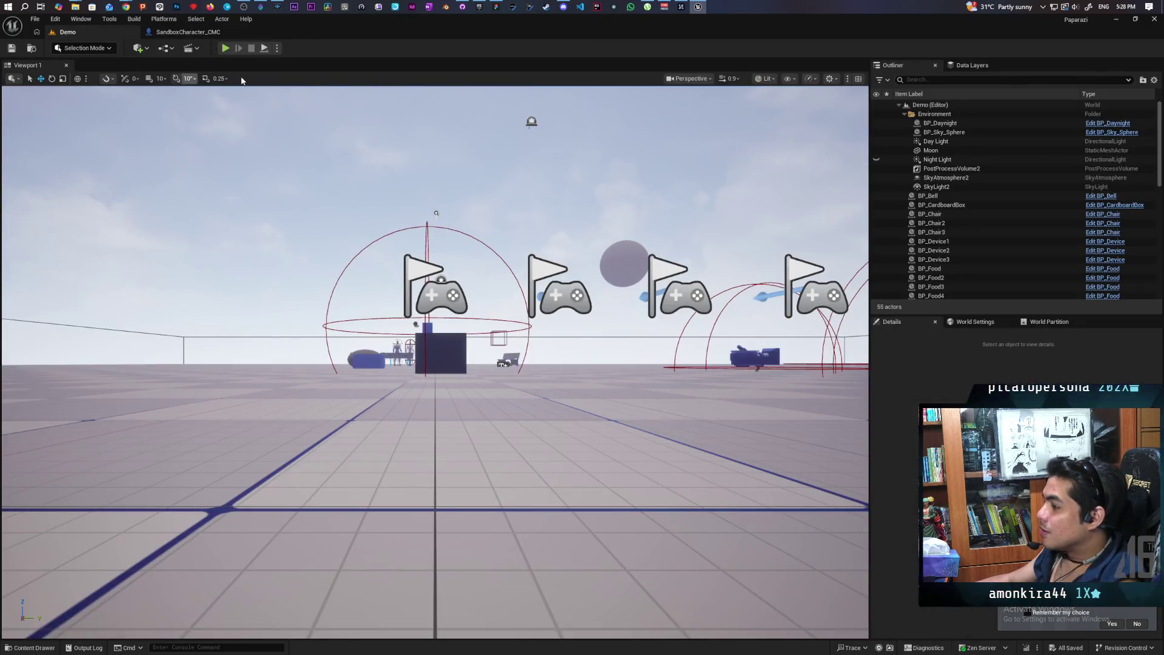
left_click(225, 49)
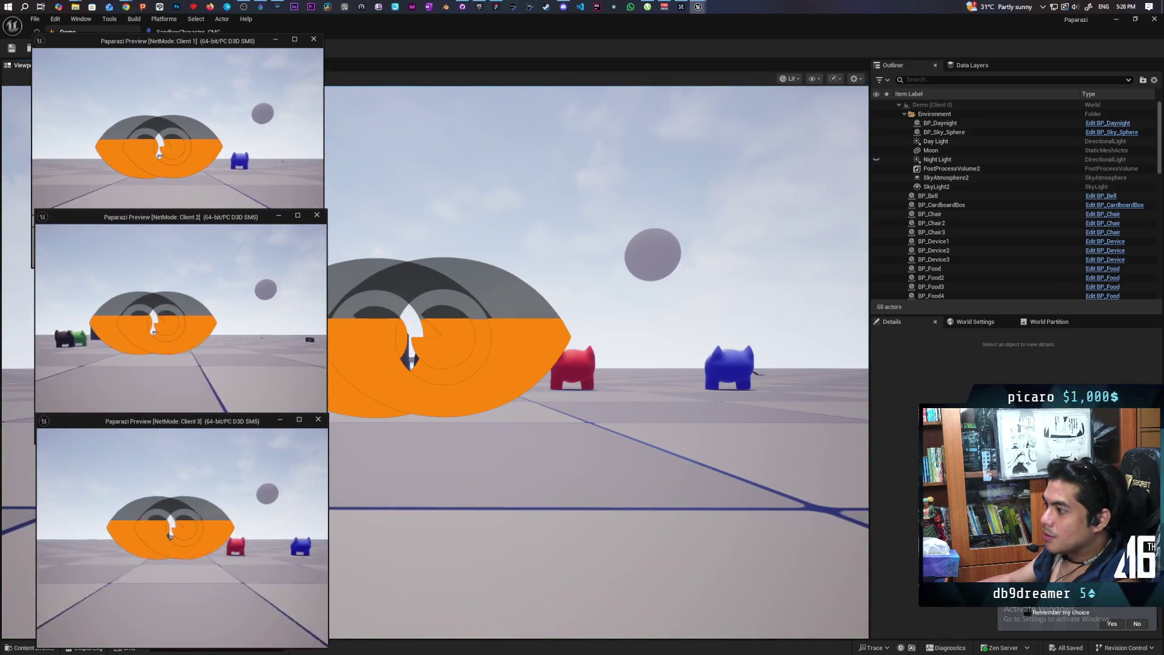
key("alt+Tab")
key("w")
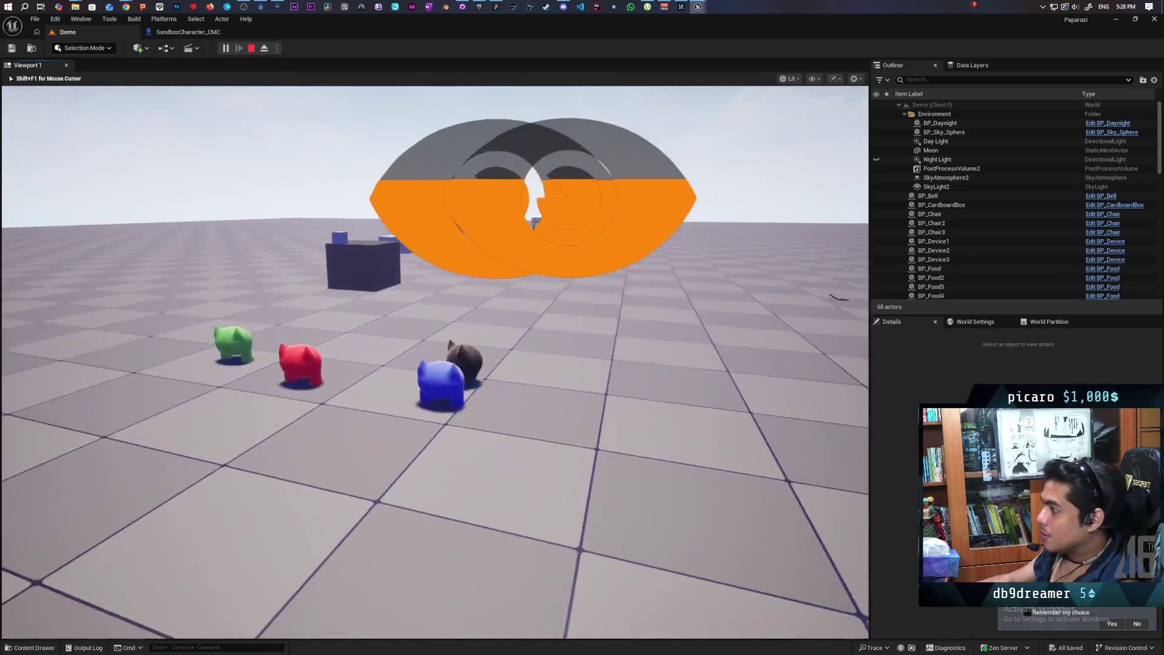
key("w")
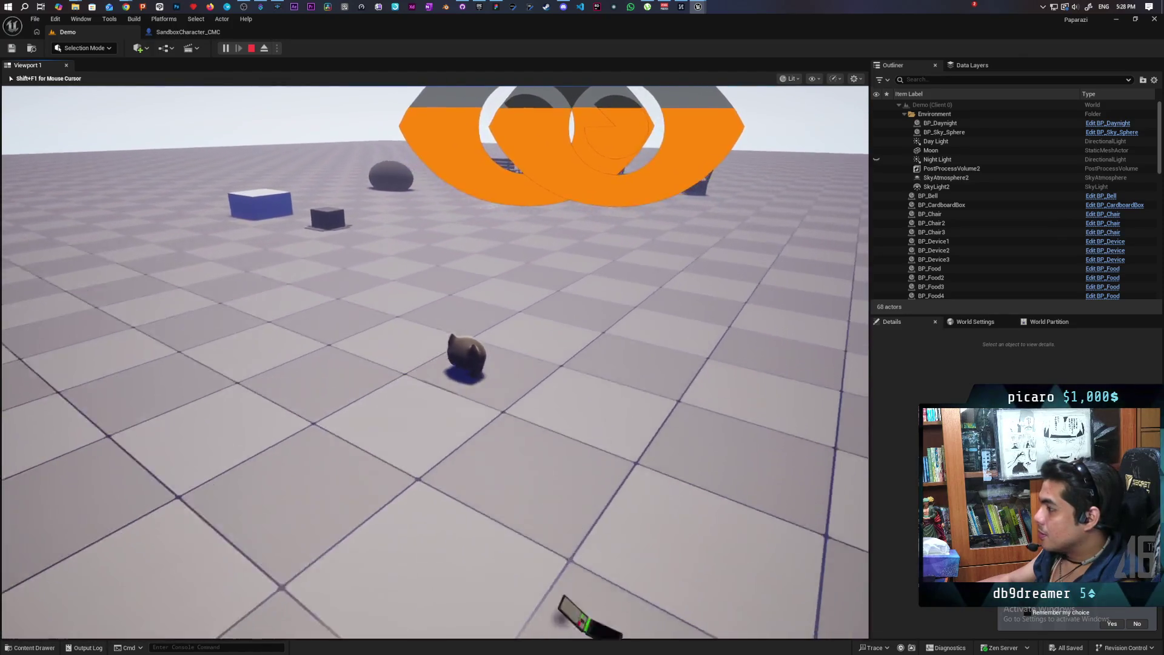
key("w")
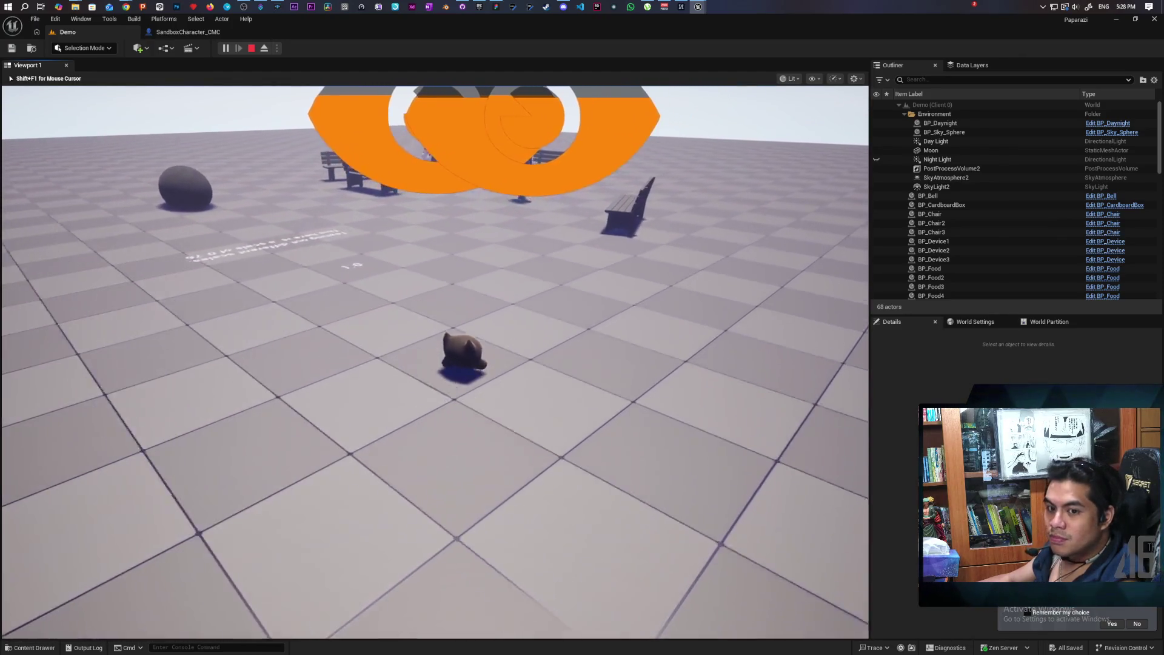
key("w")
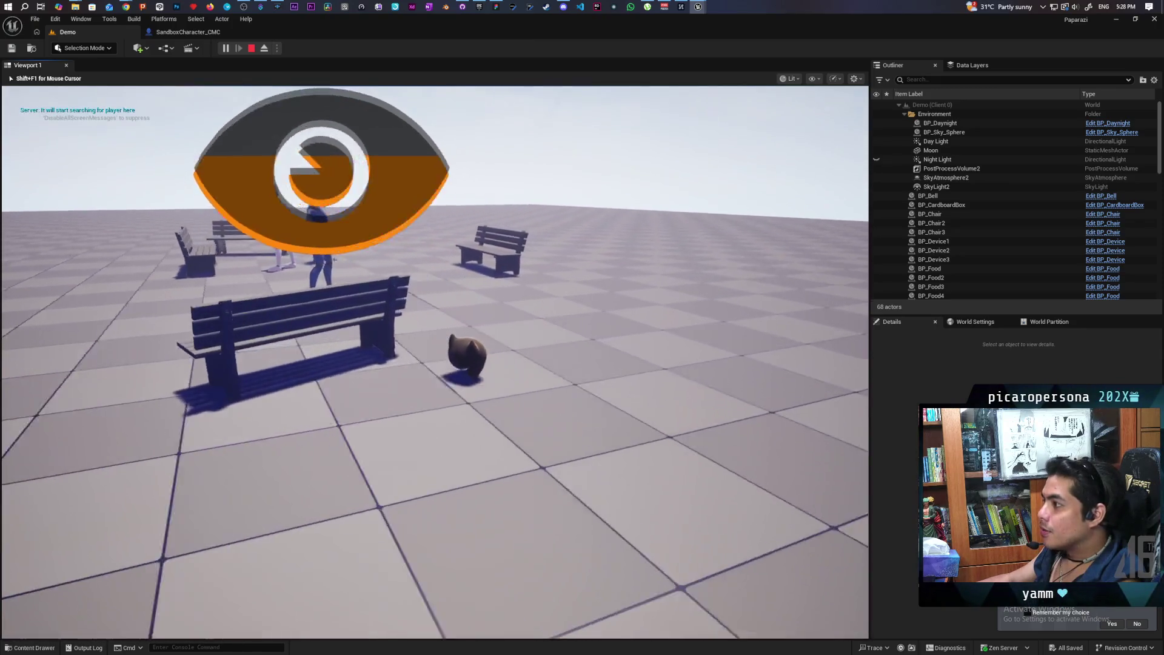
key("w")
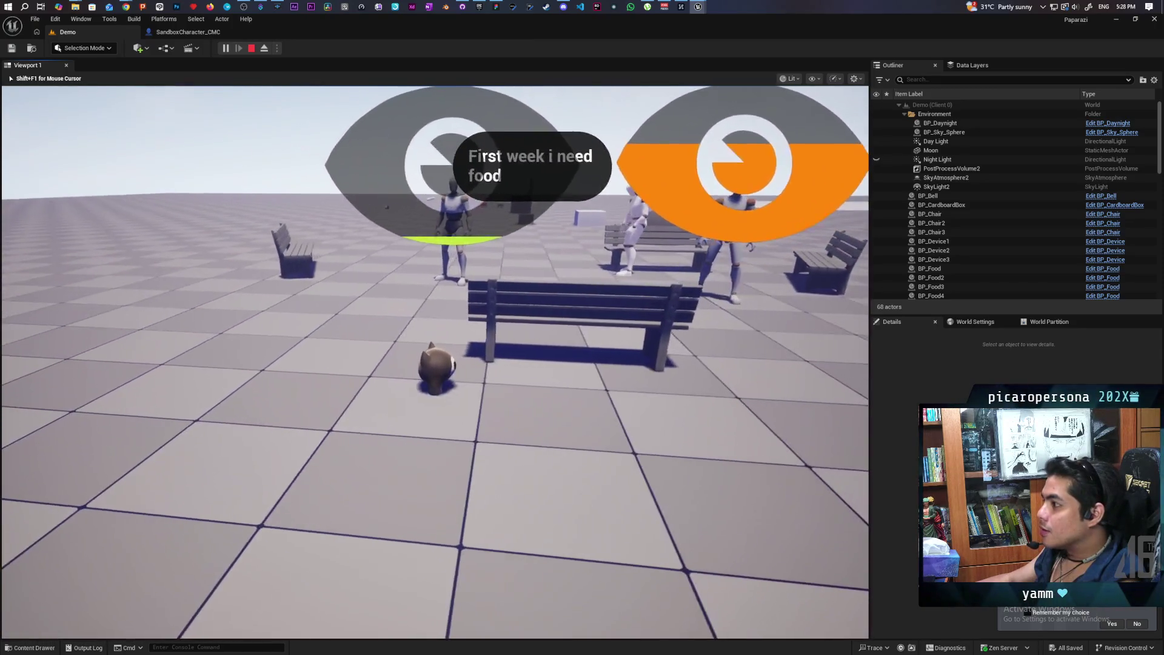
key("w")
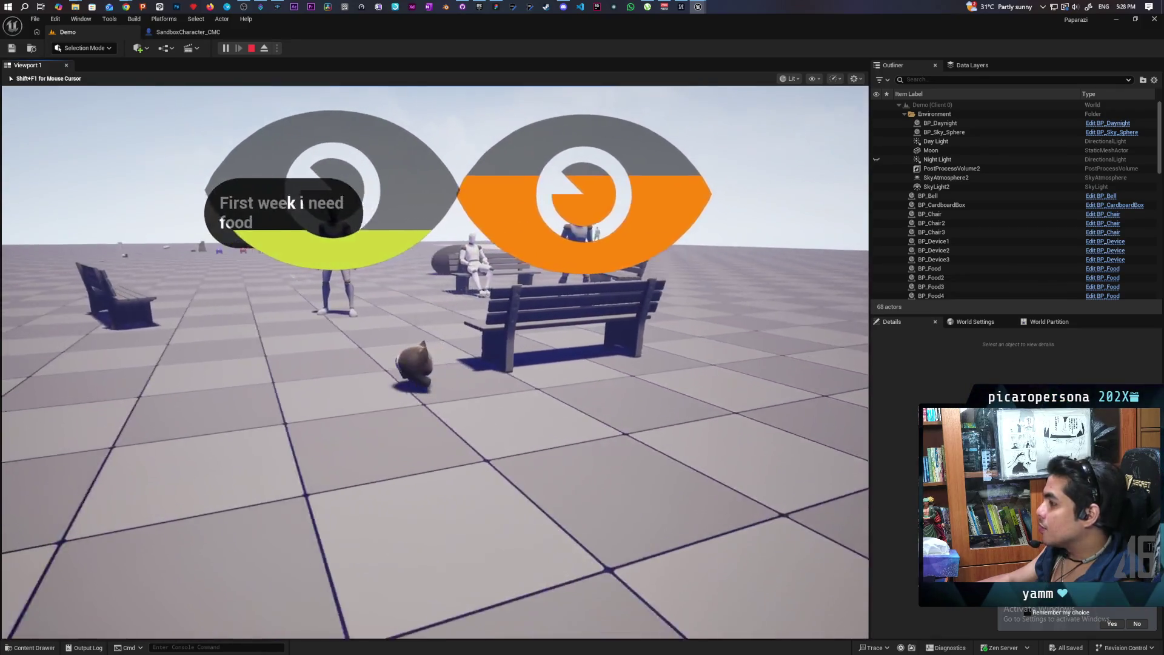
key("s")
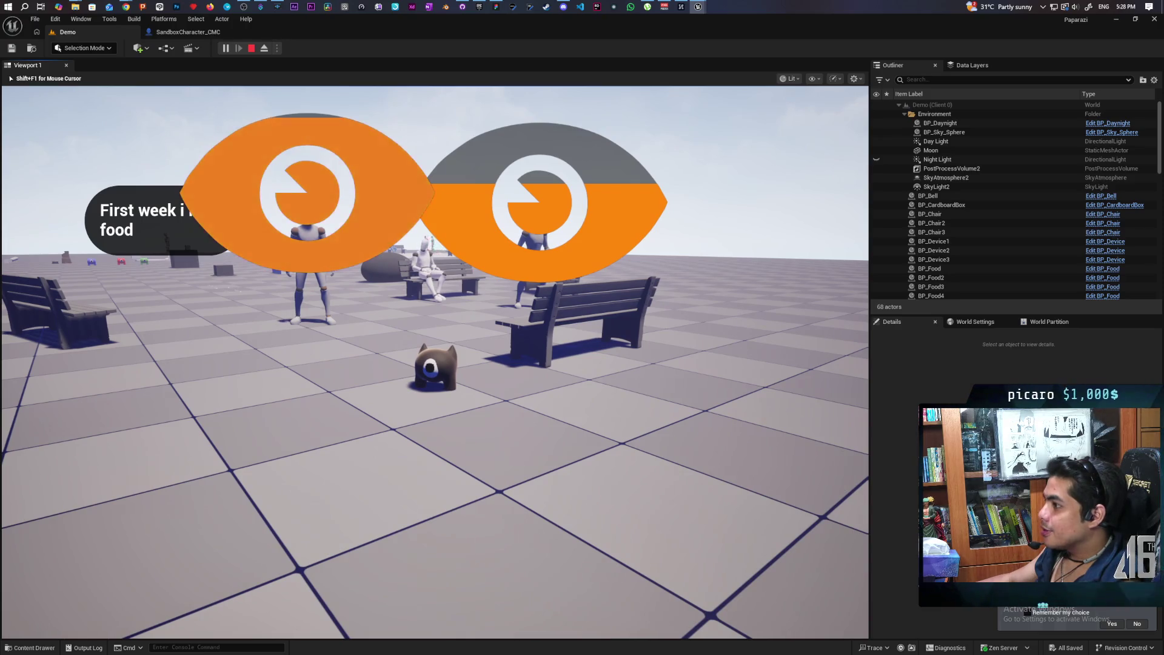
key("a")
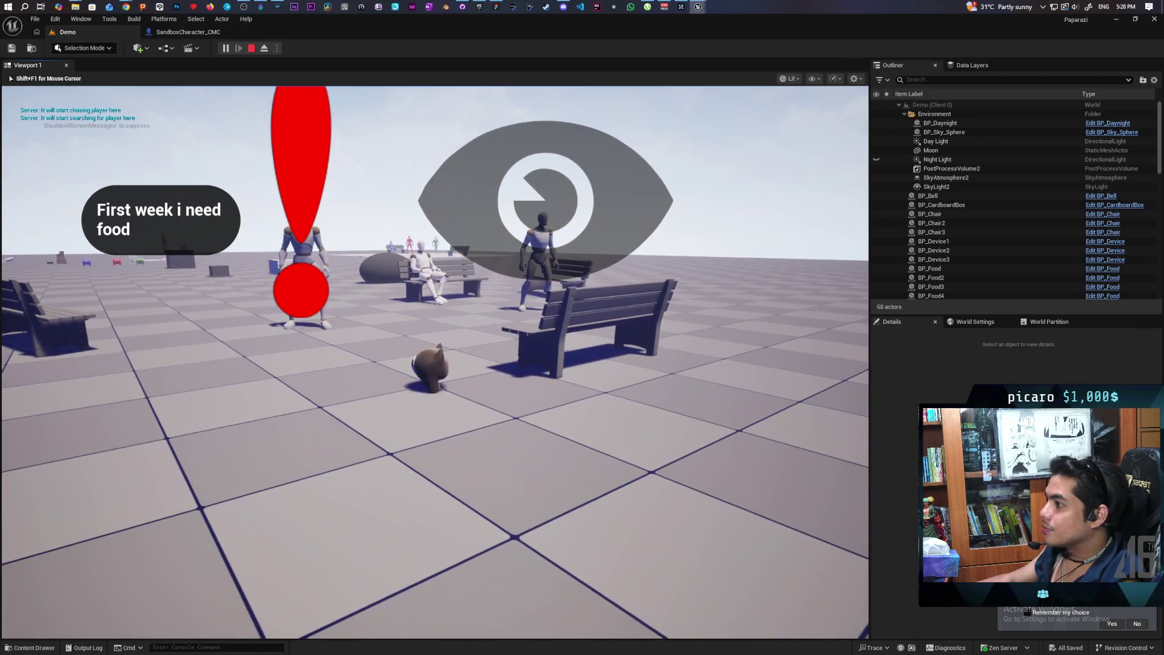
key("Escape")
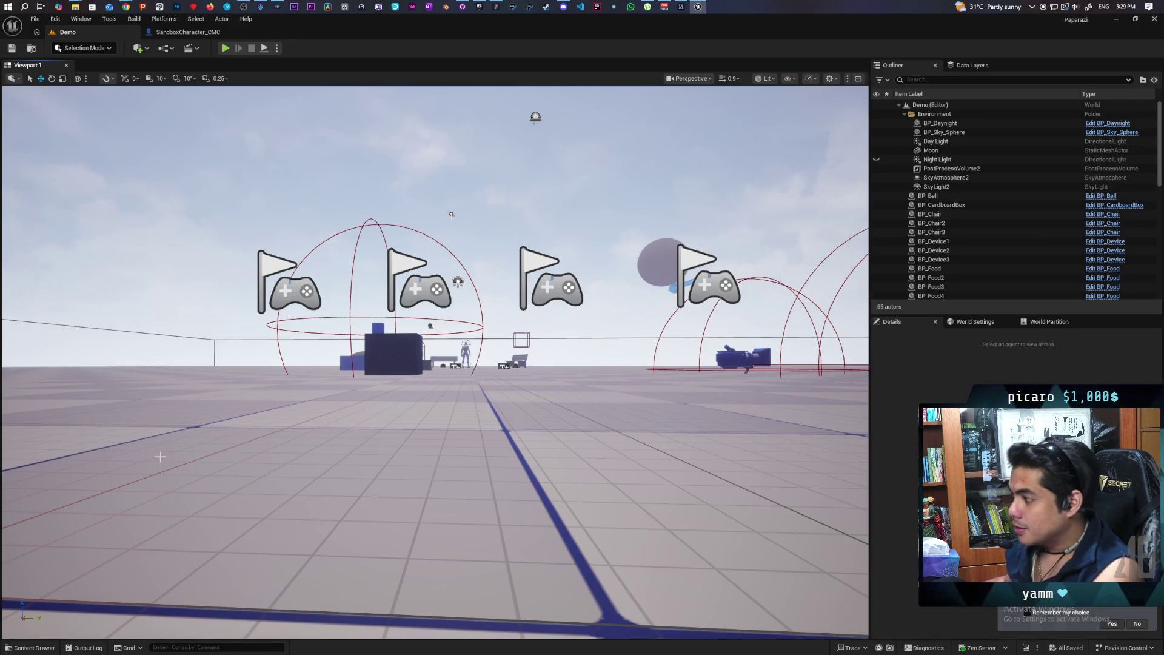
Frame SandboxCharacter_CMC2, select its Widget component, and open WB_SightDetection from the Content Drawer.
left_click(388, 485)
key("f")
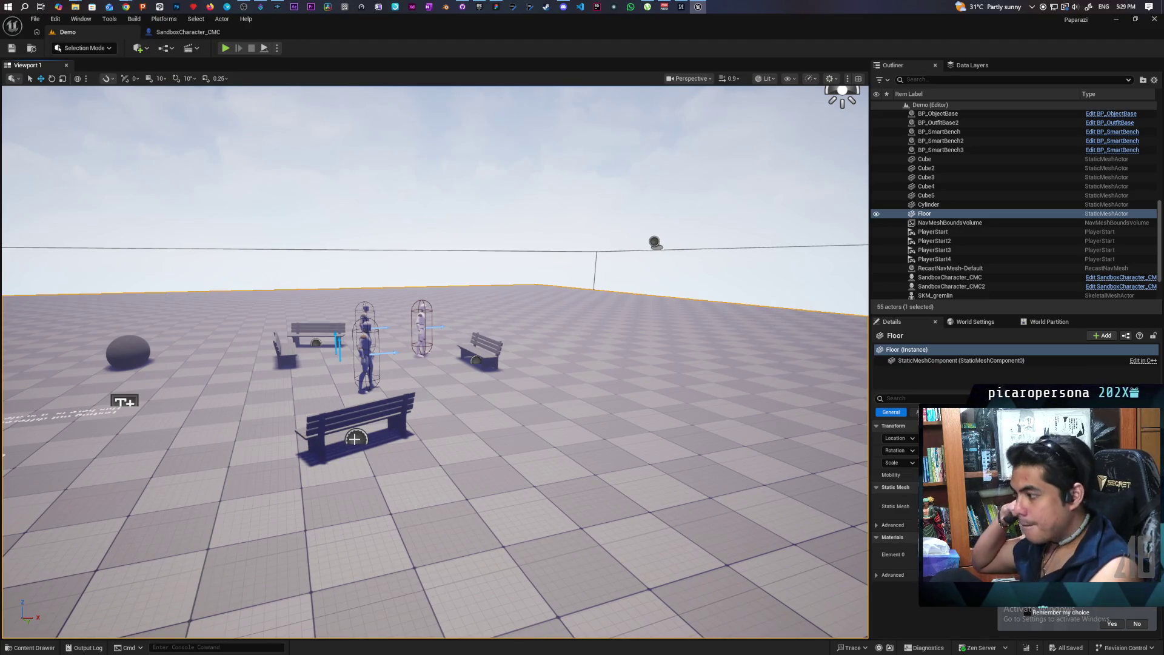
left_click(364, 346)
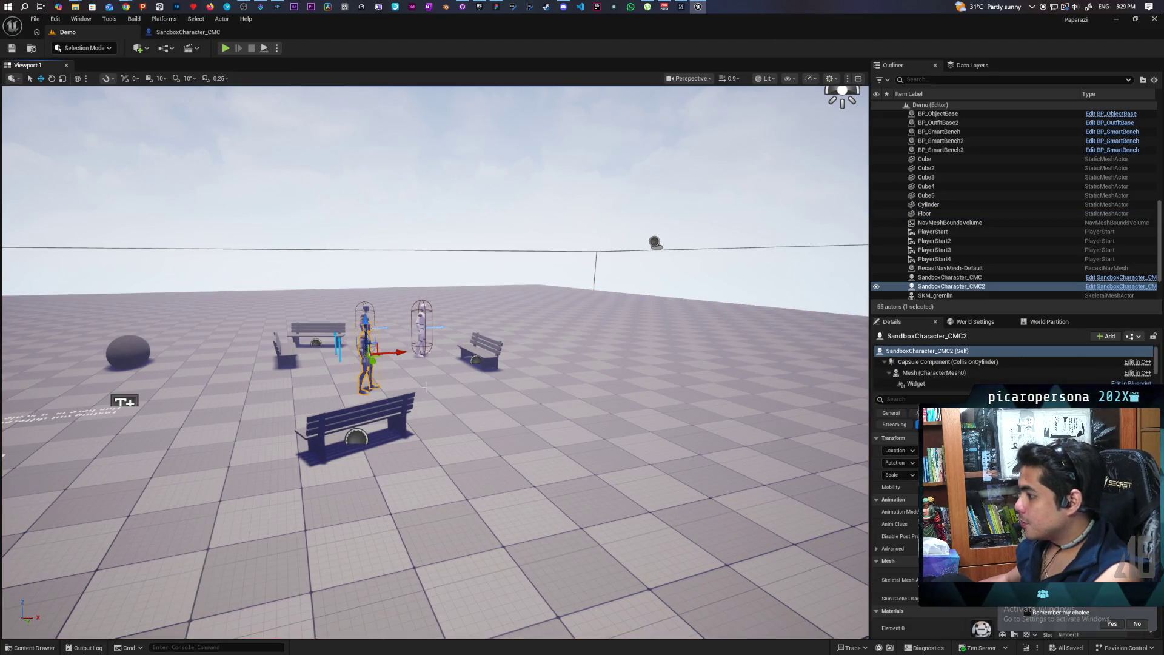
key("f")
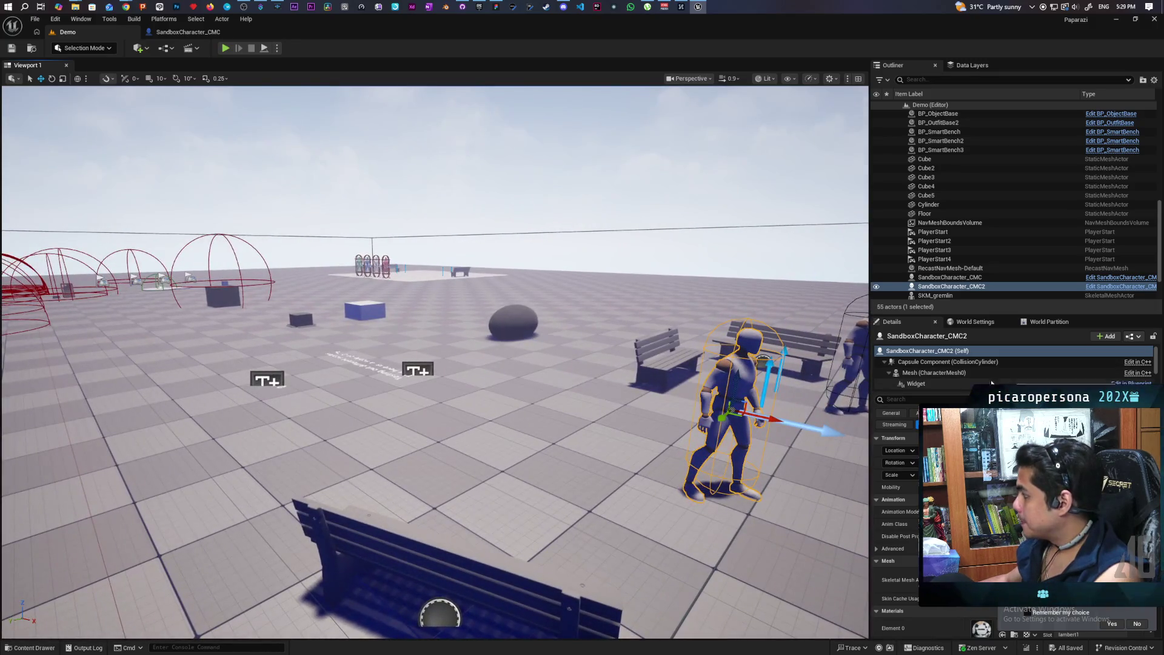
left_click(947, 387)
scroll(897, 515, "down", 10)
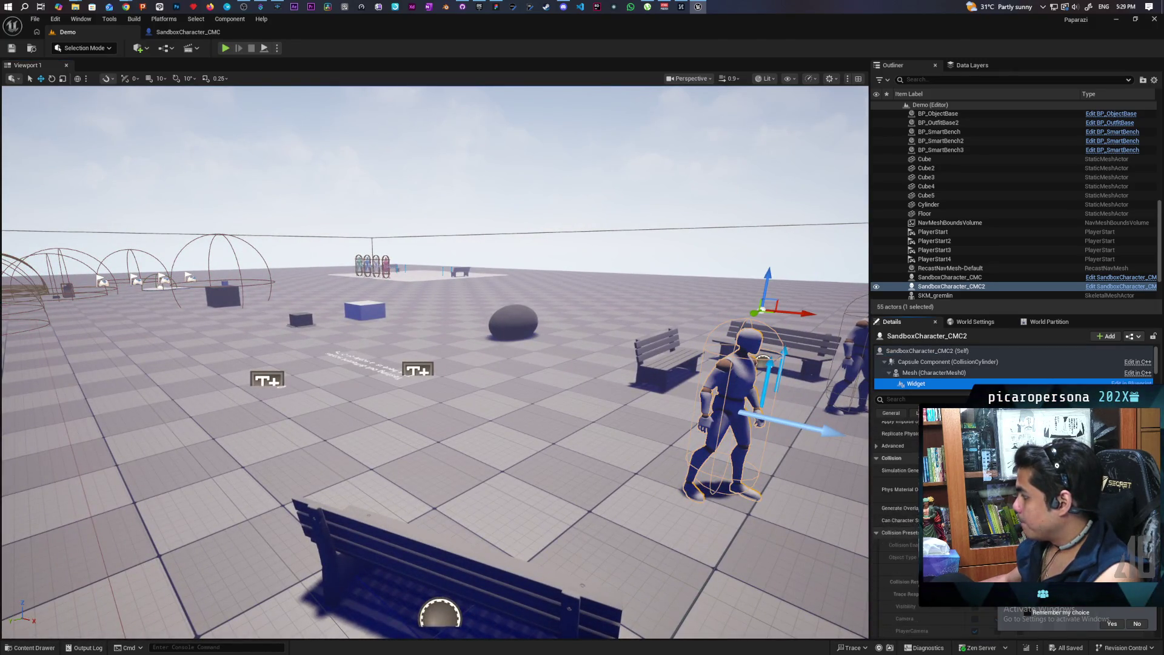
scroll(897, 516, "down", 5)
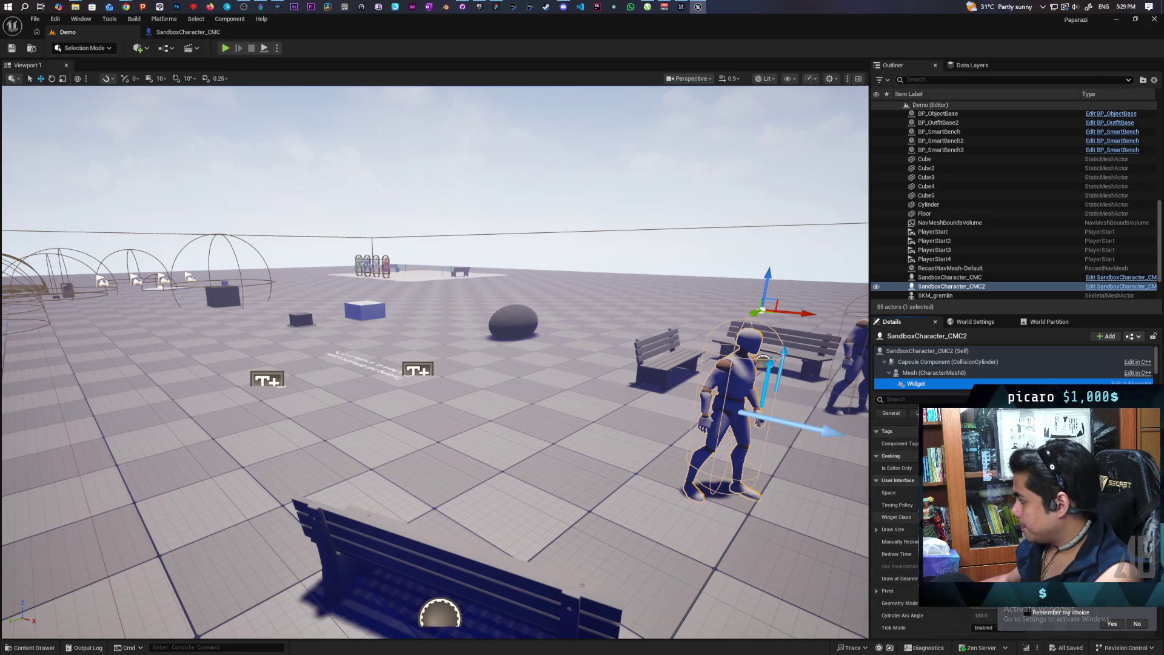
key("ctrl+space")
double_click(221, 485)
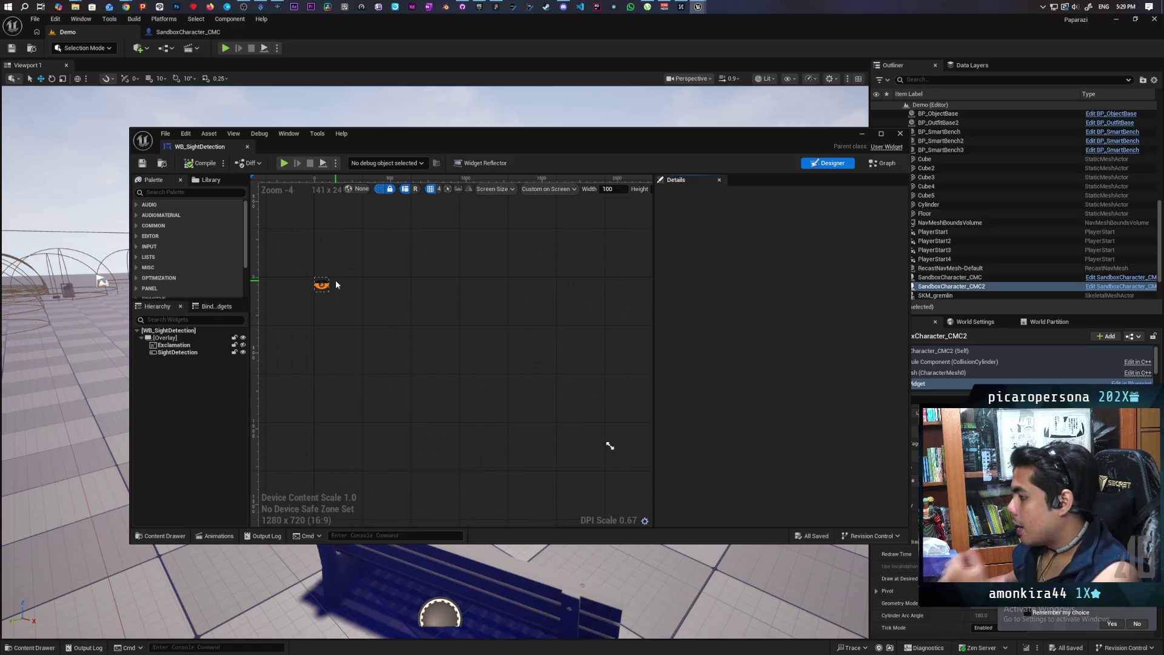
Dock WB_SightDetection beside the character Blueprint, inspect SightDetection, then reselect the character's Widget component.
double_click(416, 136)
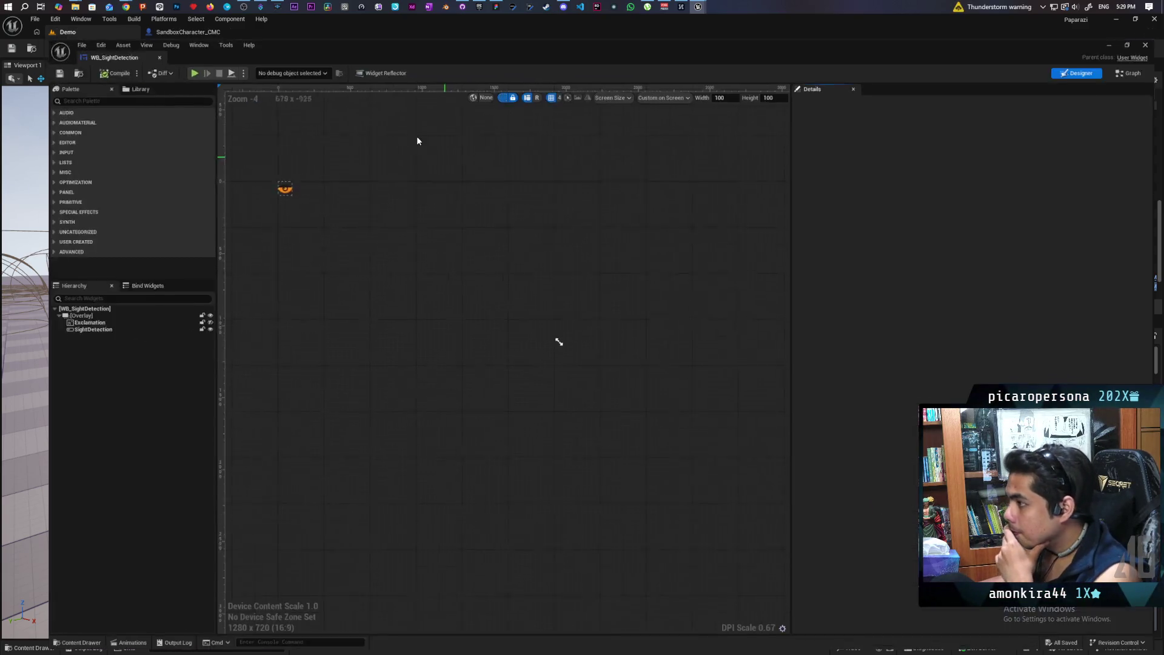
left_click_drag(89, 31, 261, 34)
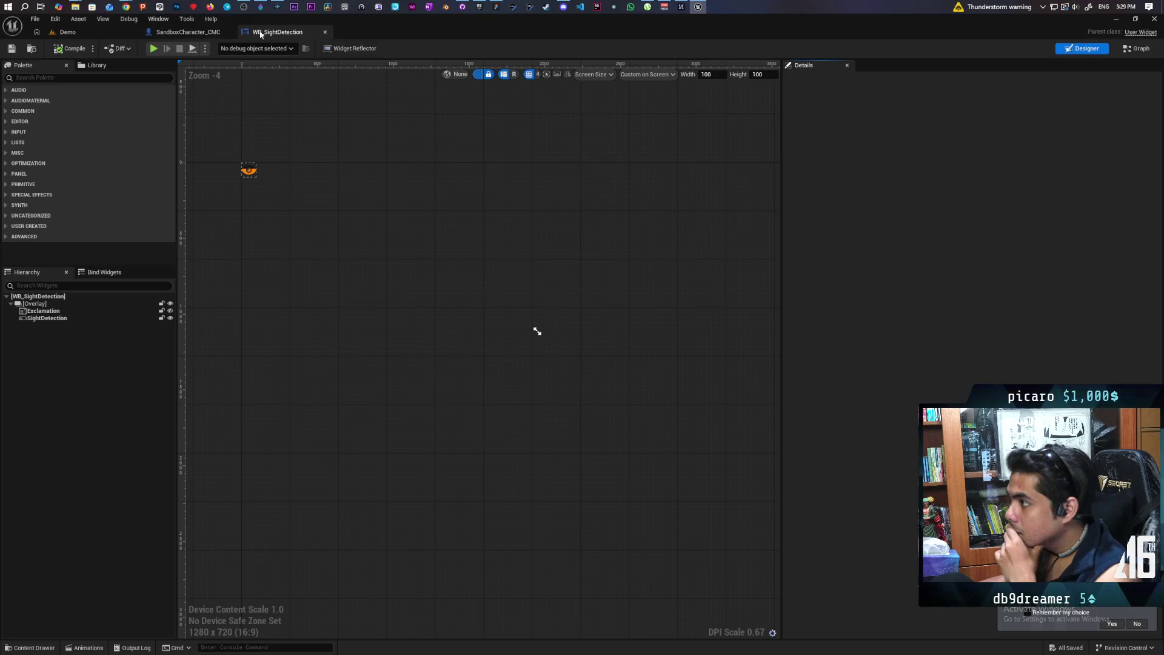
left_click(250, 172)
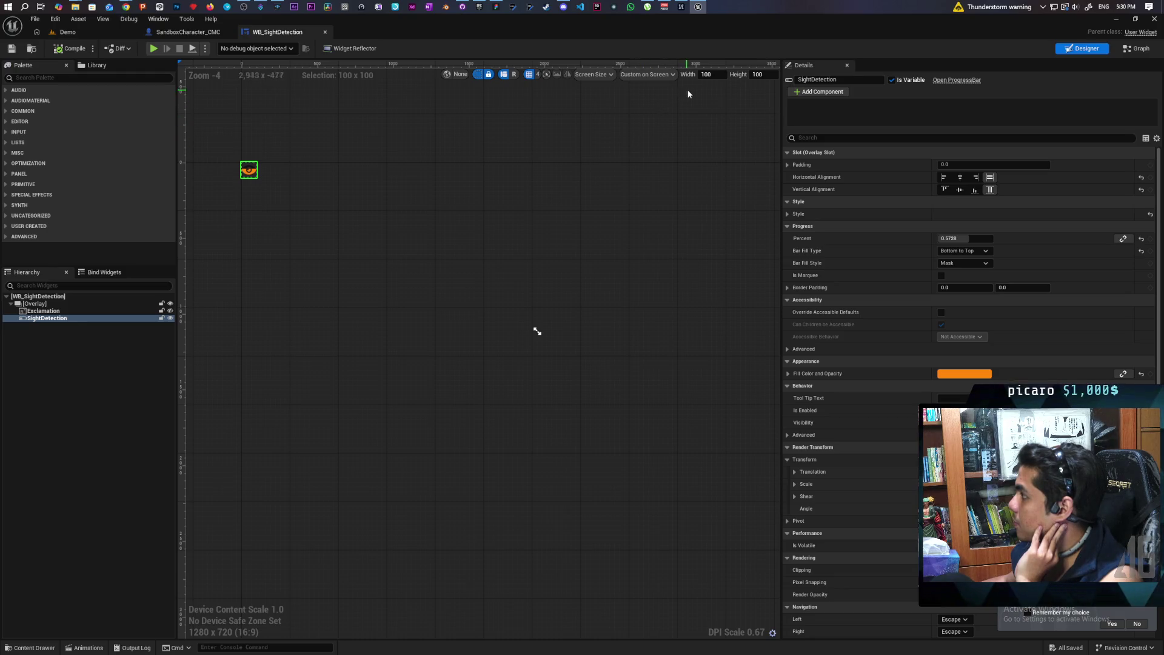
left_click(187, 32)
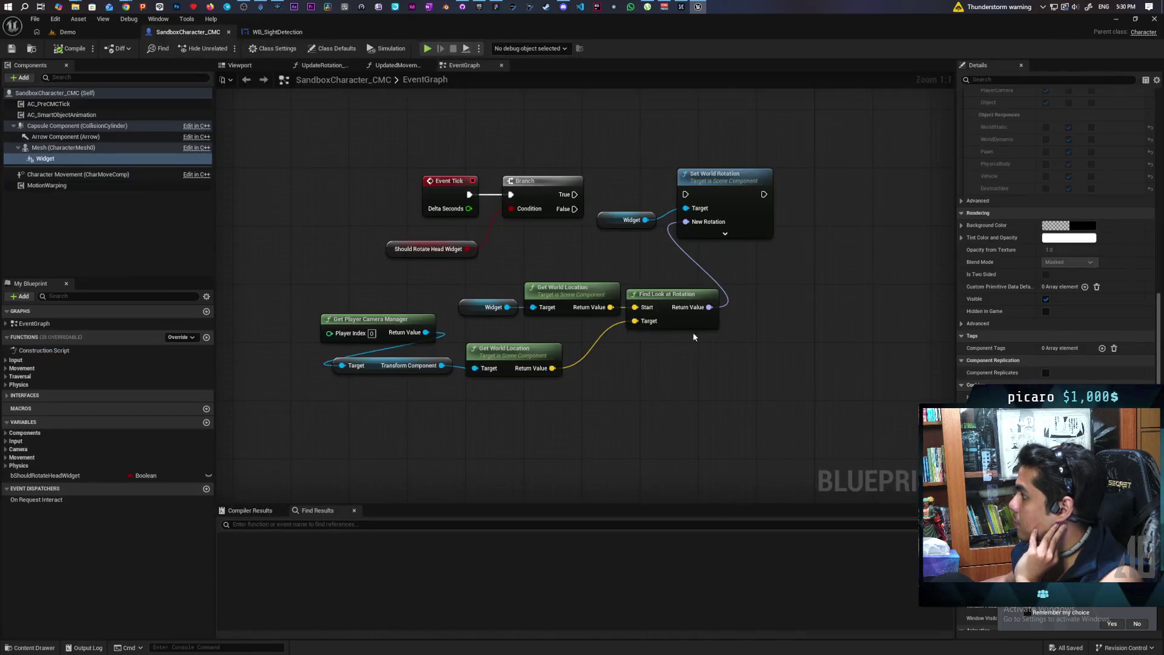
left_click(67, 159)
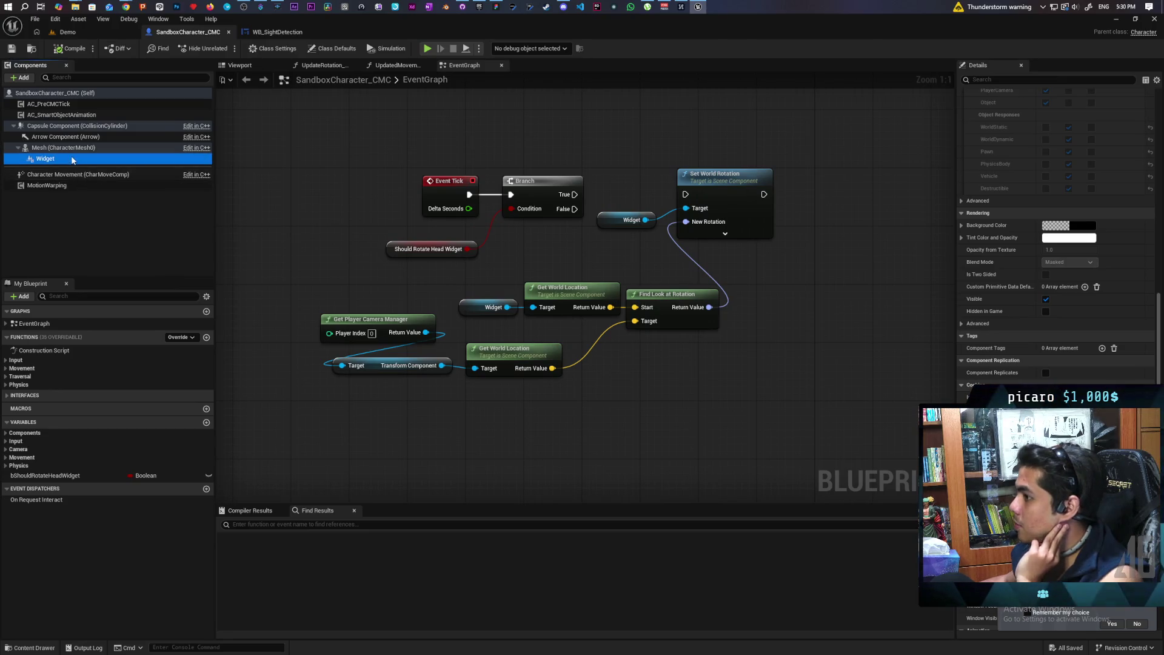
Set the character Widget component's Draw Size to 100 × 100 and return to the Demo level.
scroll(1055, 273, "down", 3)
left_click(1066, 371)
type("100")
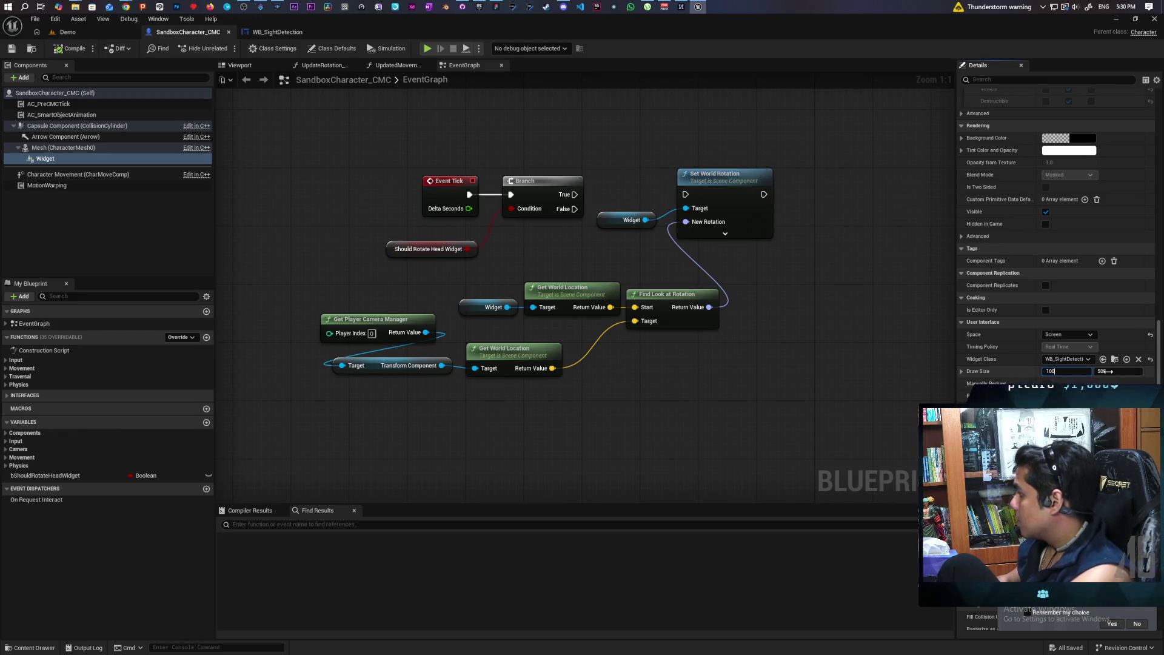
key("Tab")
type("100")
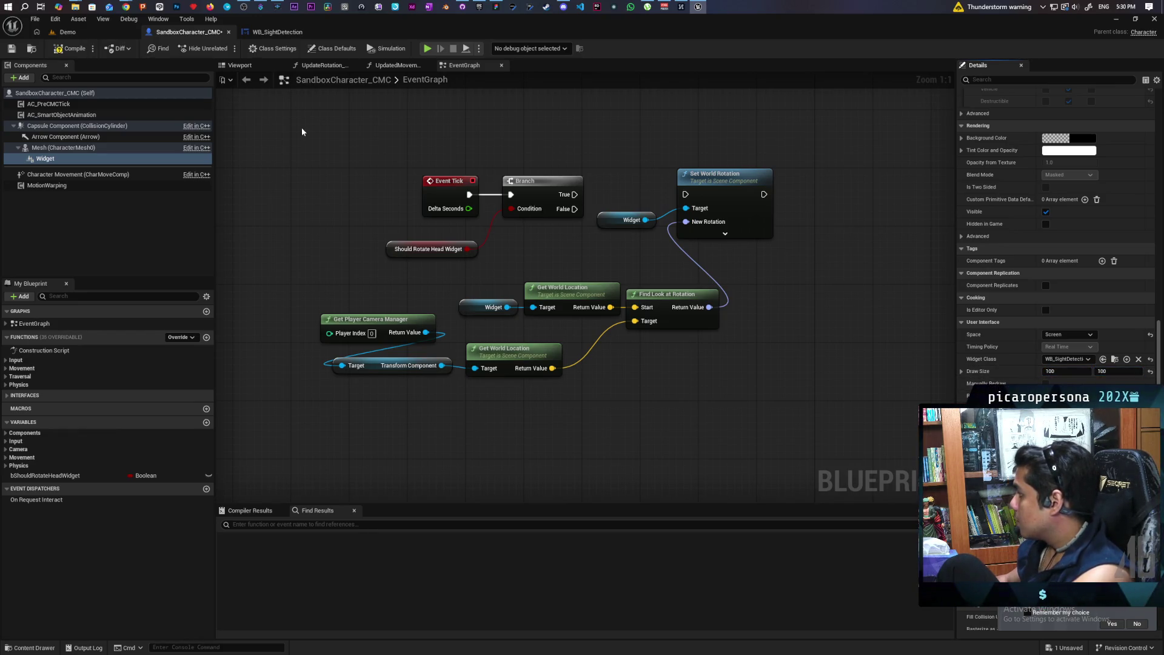
left_click(71, 48)
left_click(91, 35)
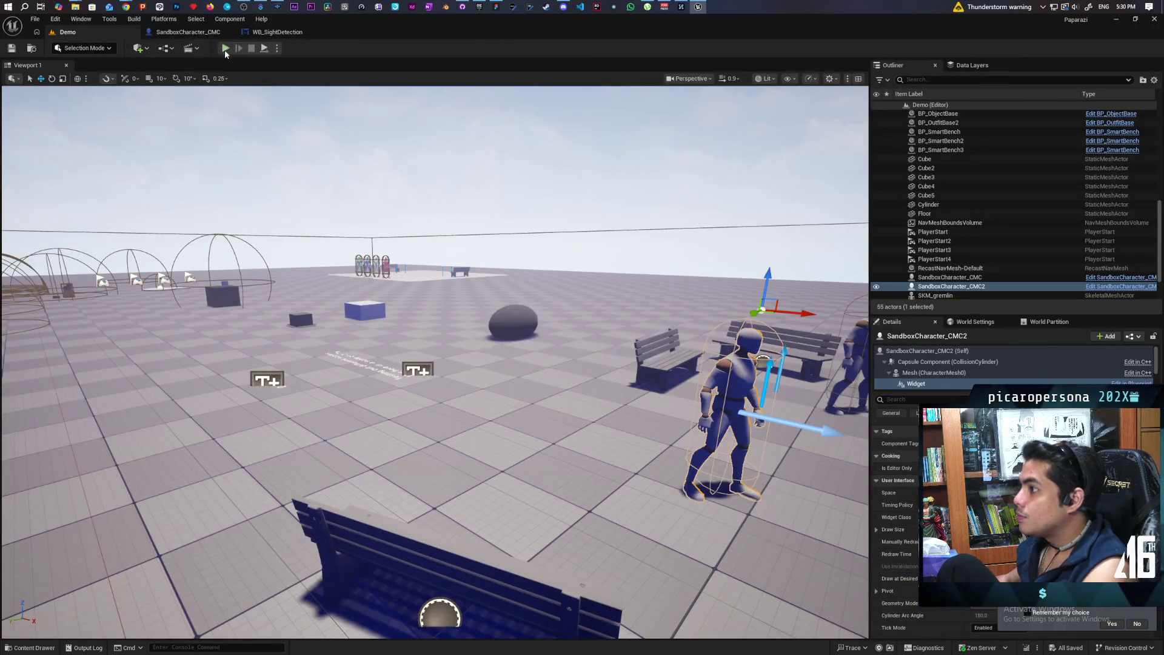
Run a three-client play test, walking the pet toward the eye NPCs, then stop it.
key("alt+p")
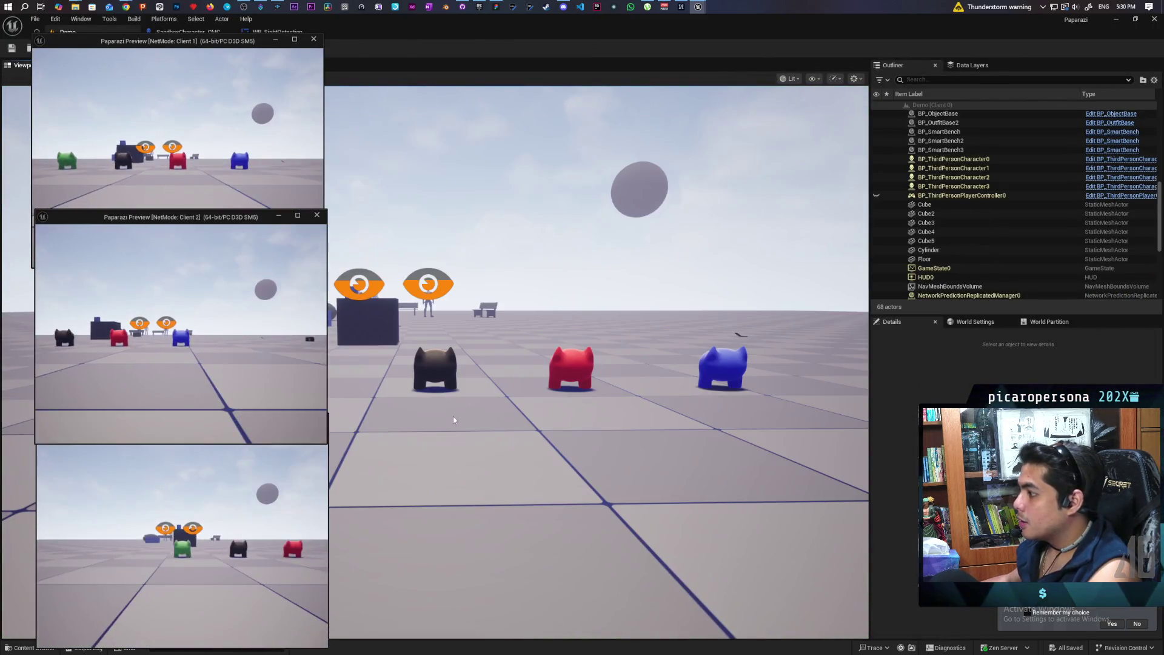
left_click(453, 416)
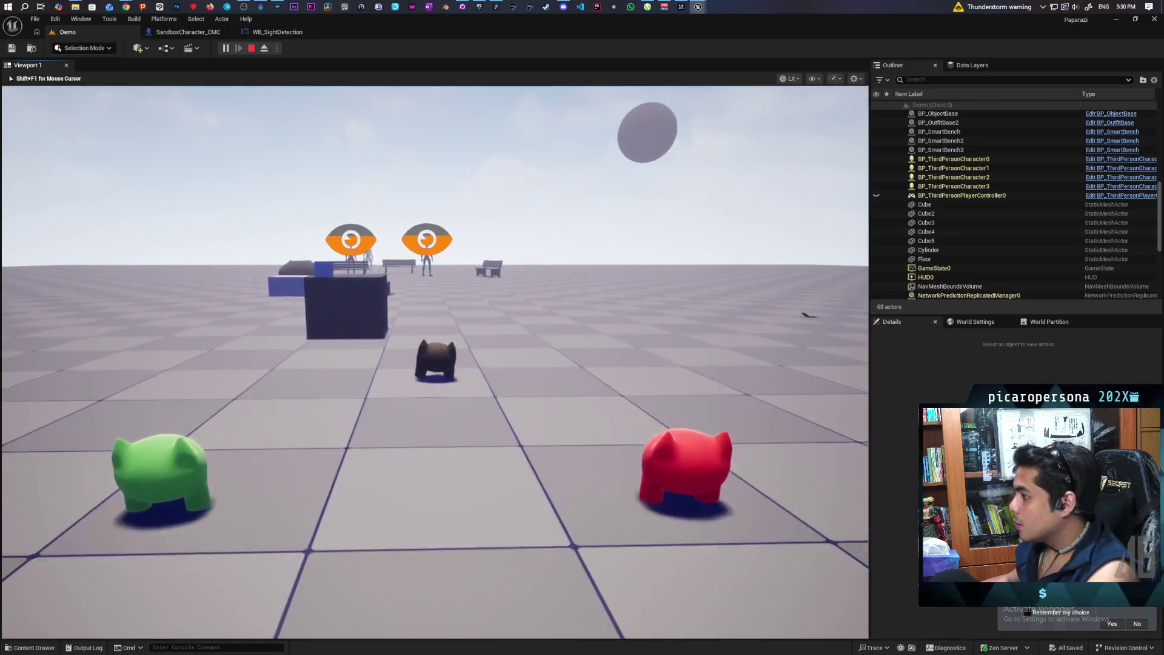
key("w")
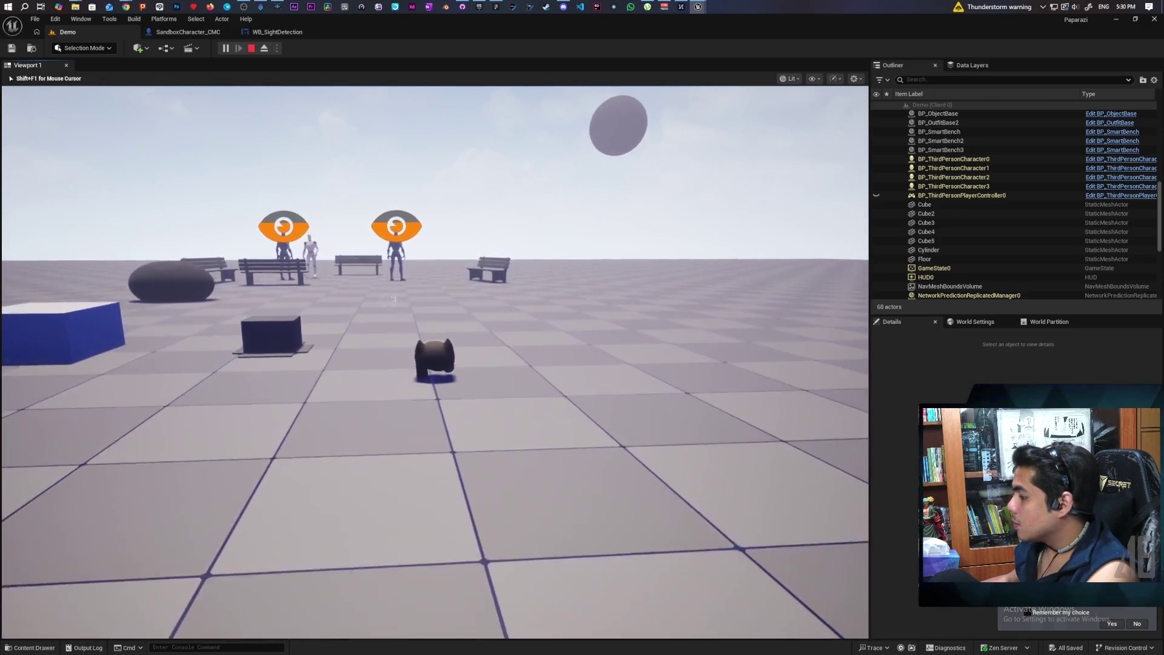
key("w")
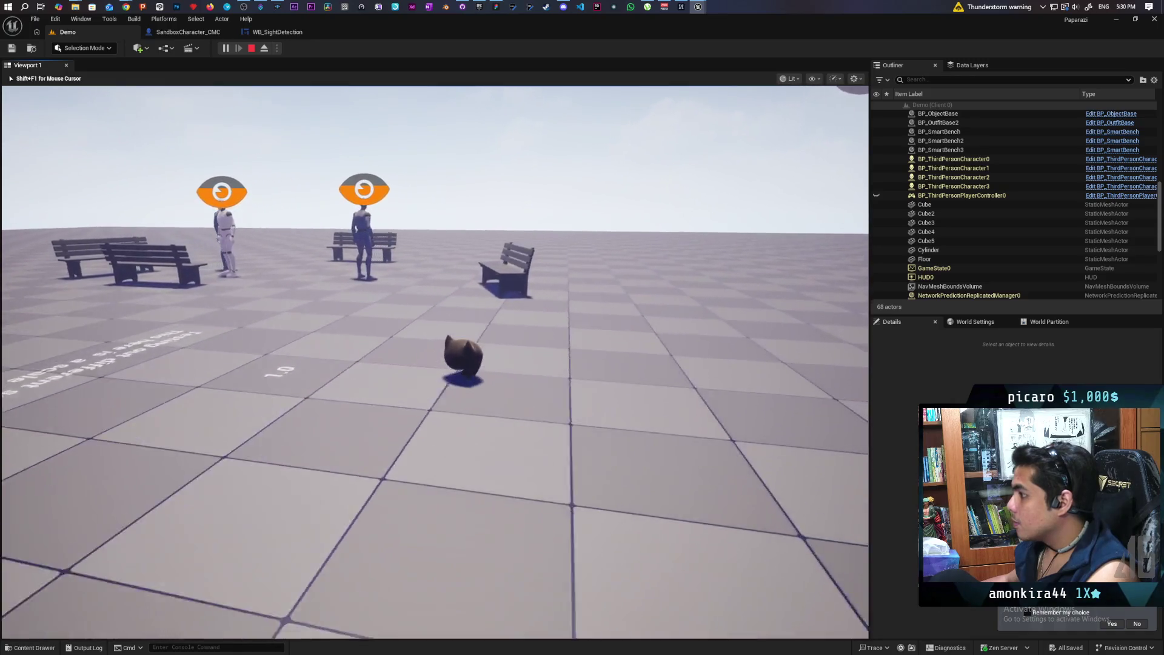
key("w")
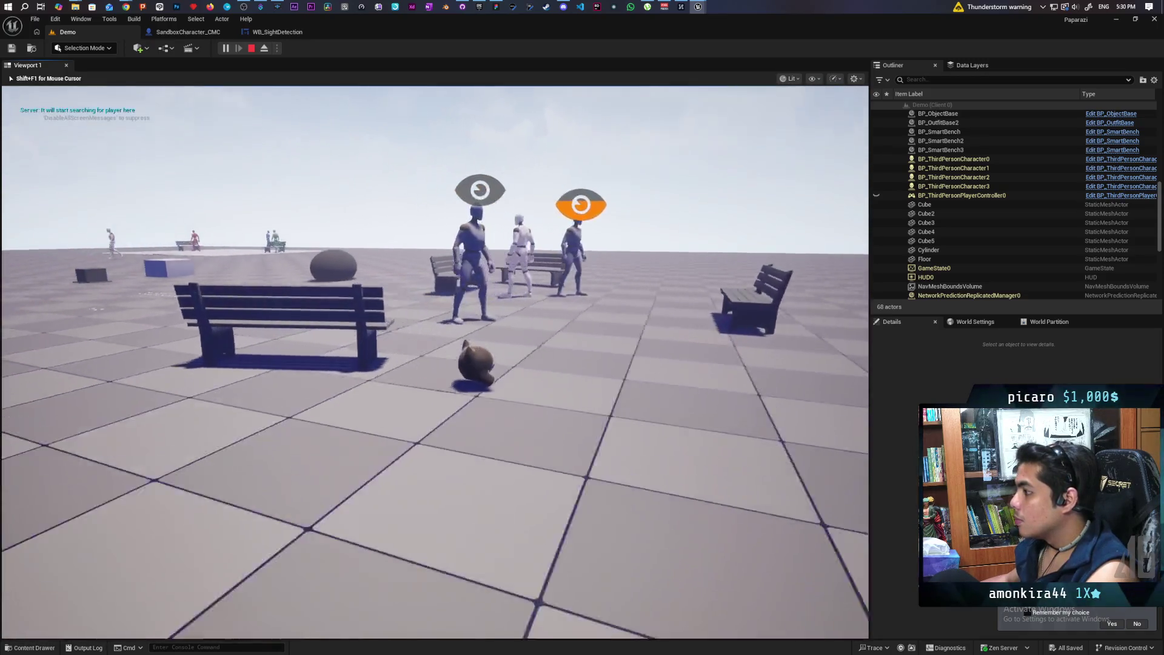
key("w")
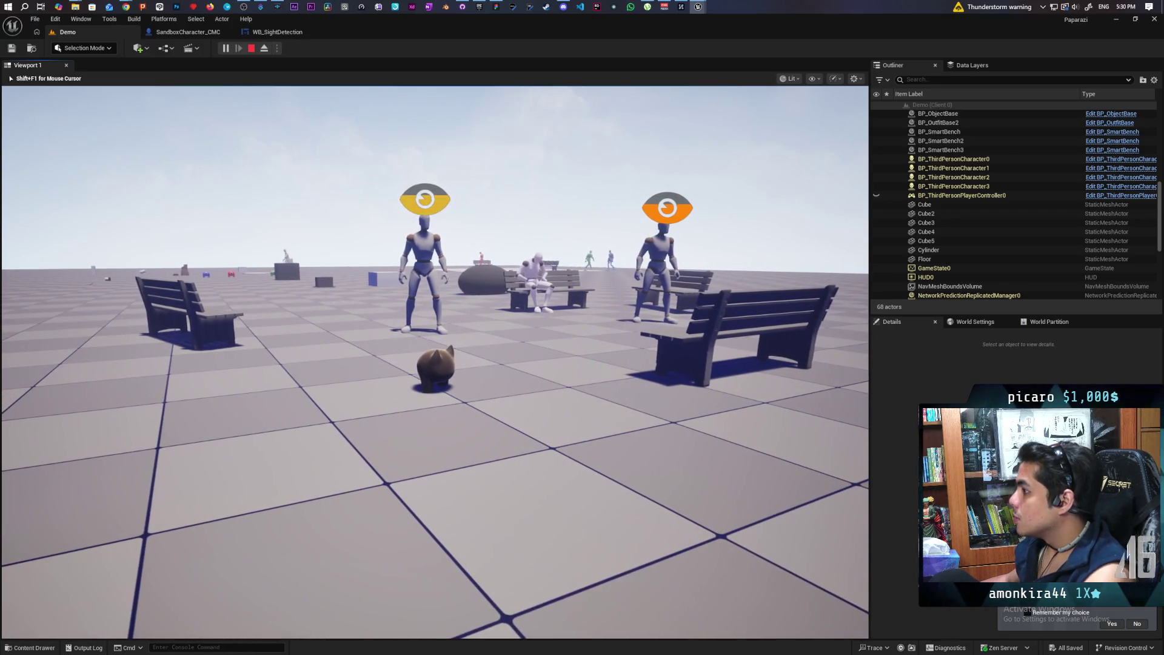
key("Escape")
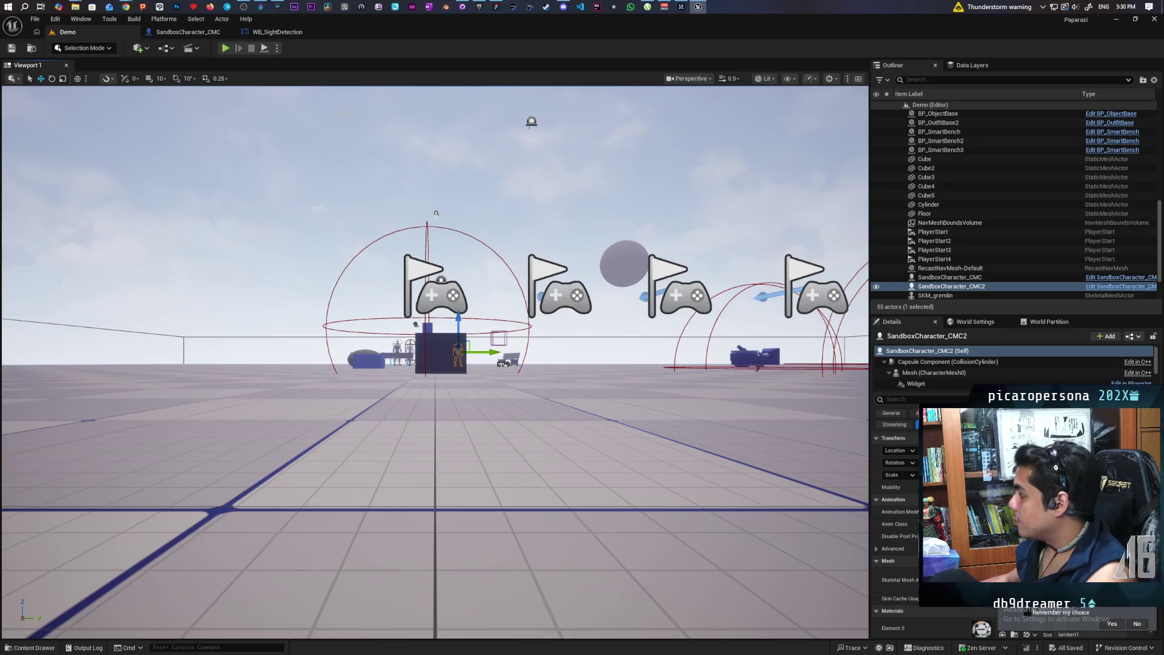
In SandboxCharacter_CMC, set the Widget component's Draw Size X and Y to 50.
left_click(196, 31)
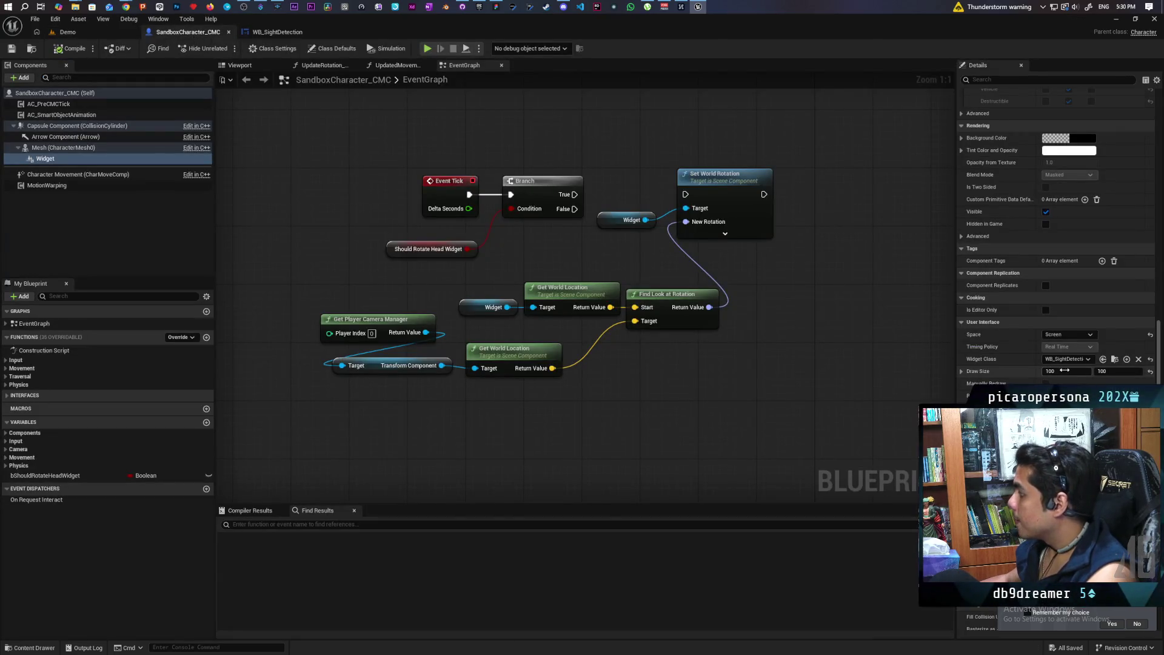
type("50")
key("Tab")
type("50")
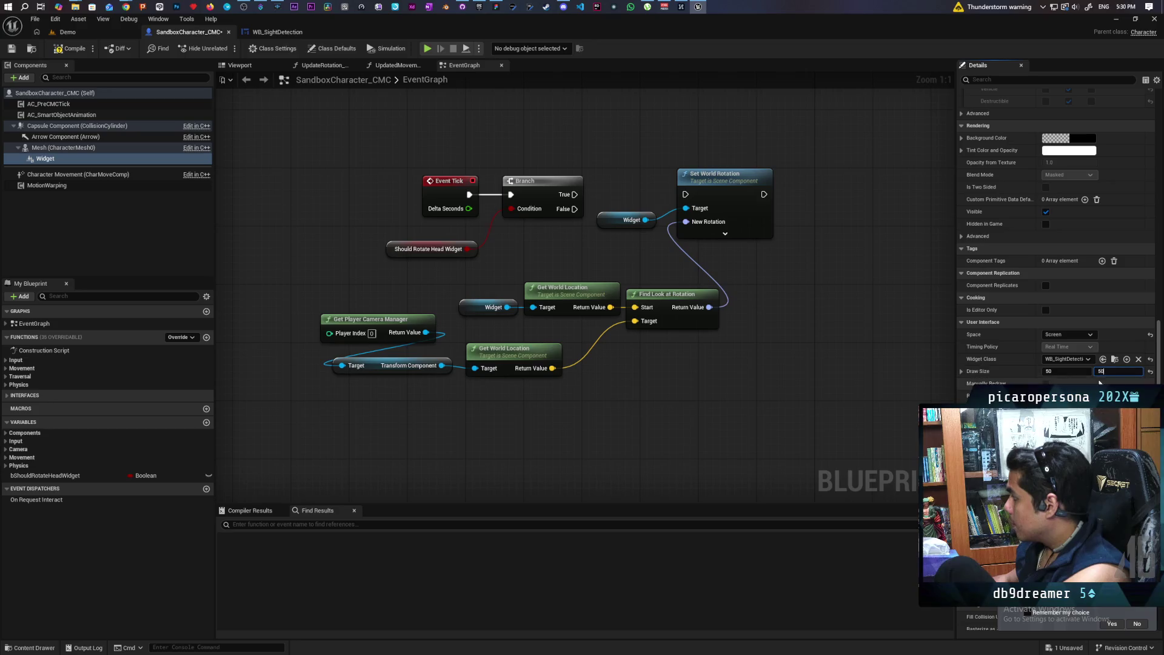
left_click(89, 30)
Start a new multiplayer session and walk the pet toward the NPCs and food-requesting NPC.
left_click(226, 48)
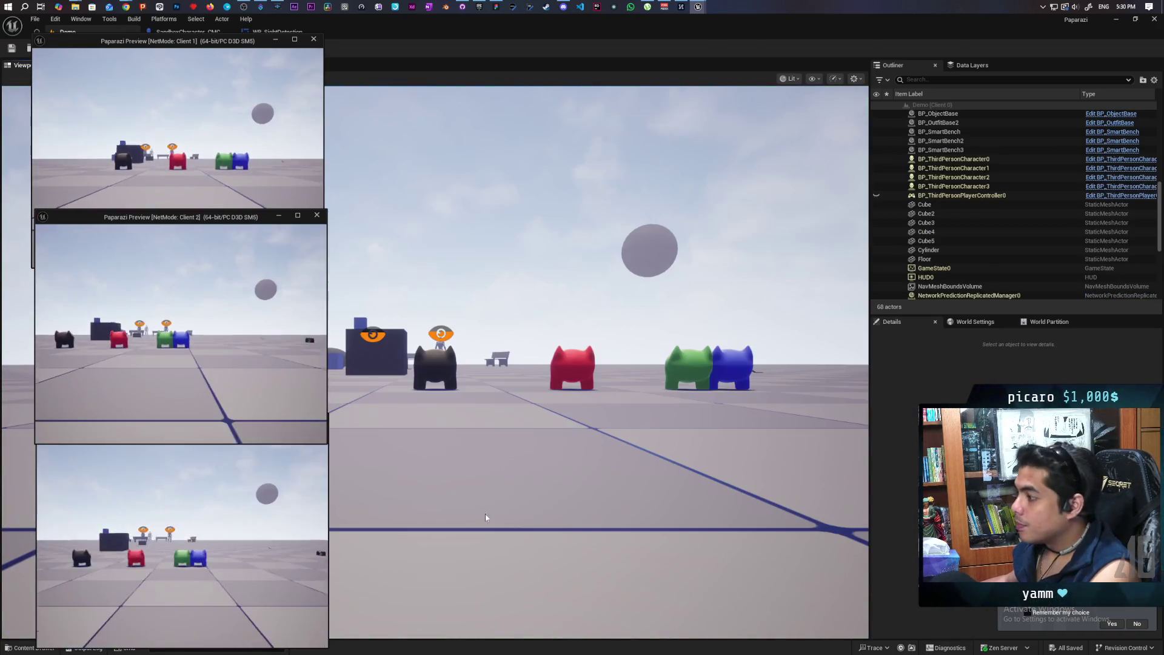
key("w")
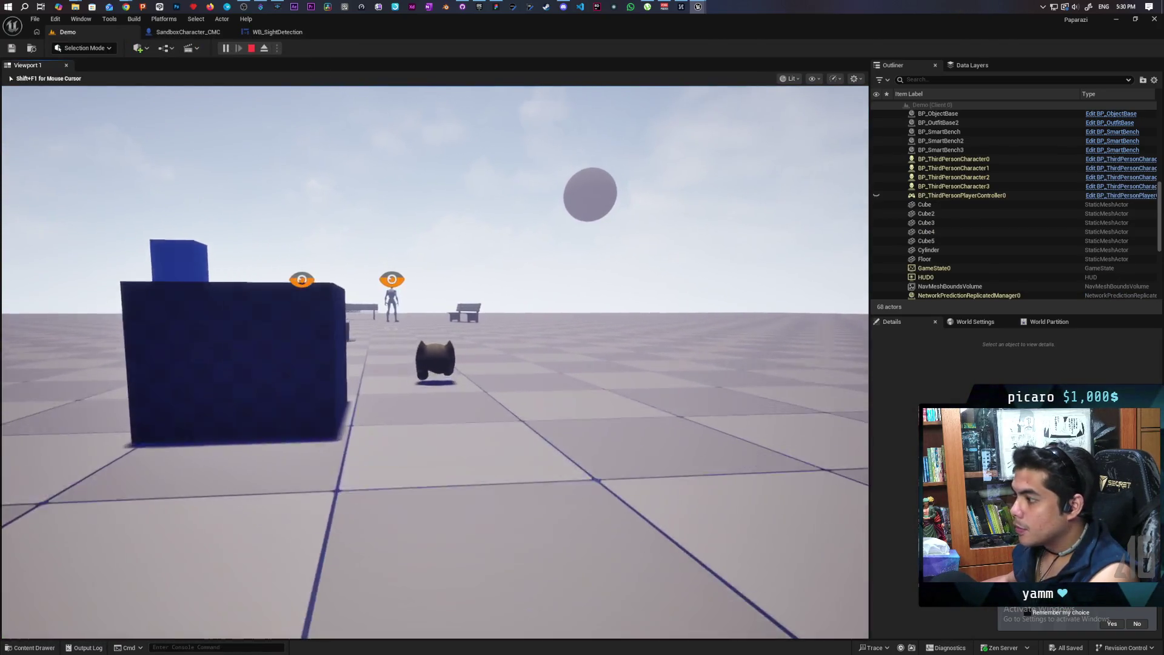
key("w")
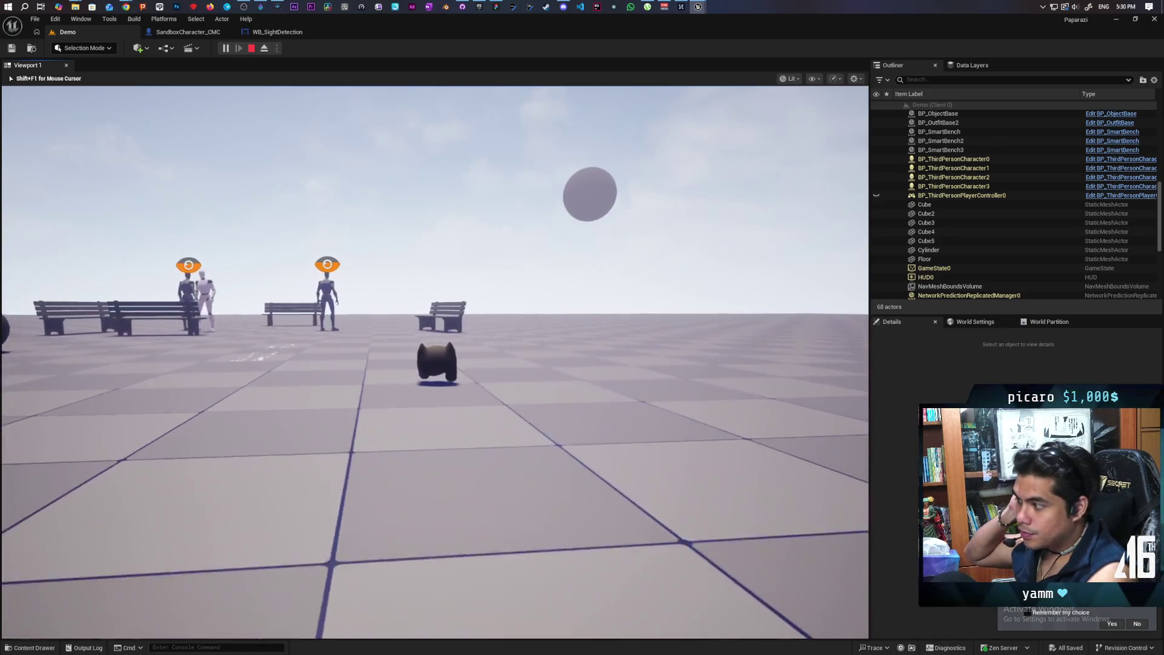
key("w")
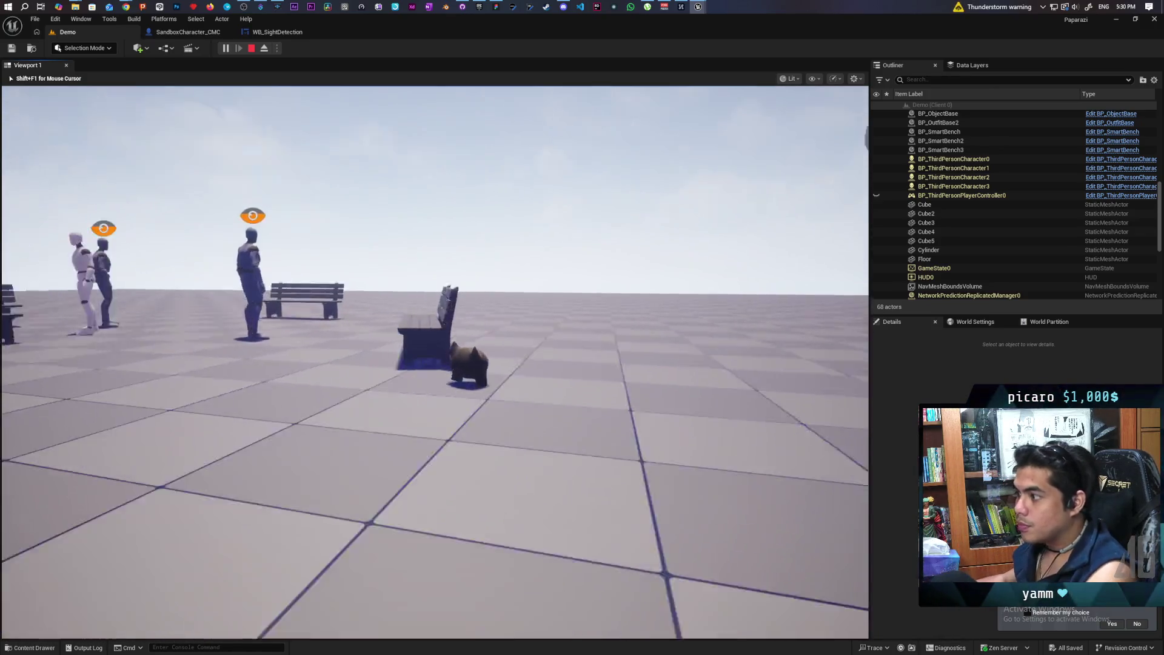
key("s")
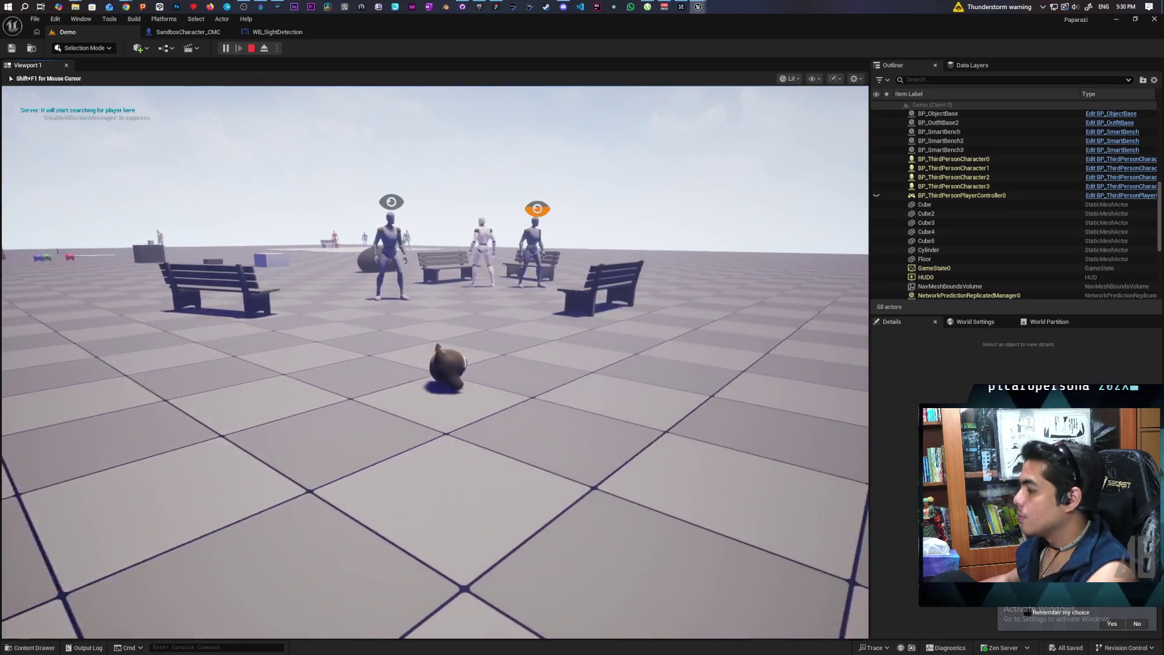
key("s")
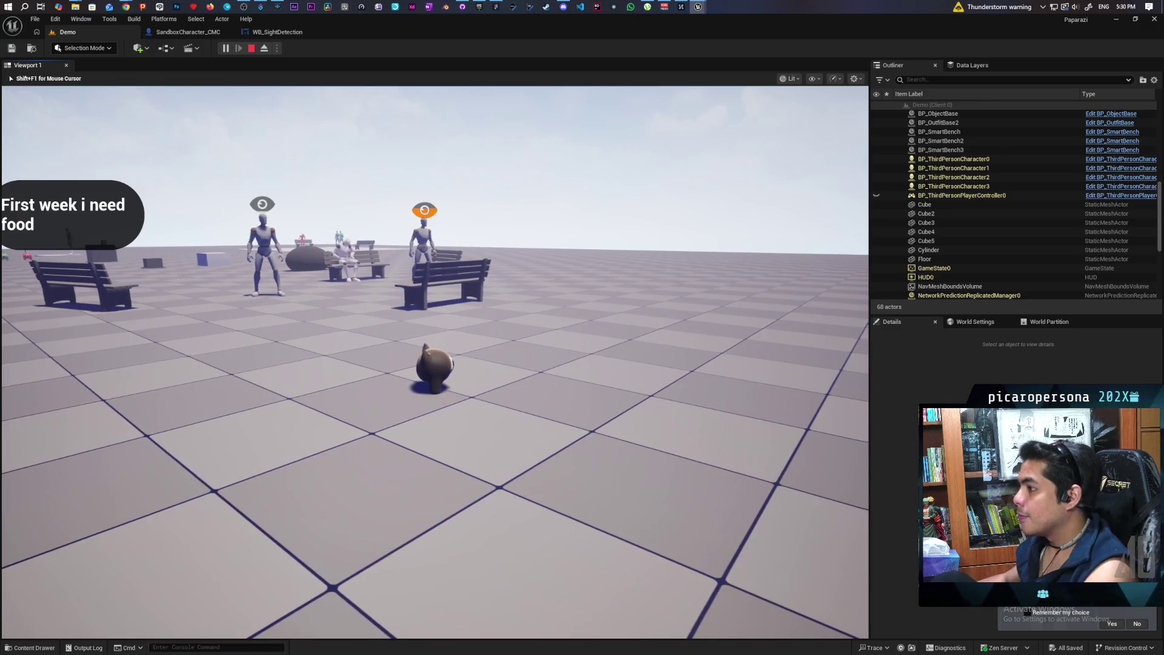
key("w")
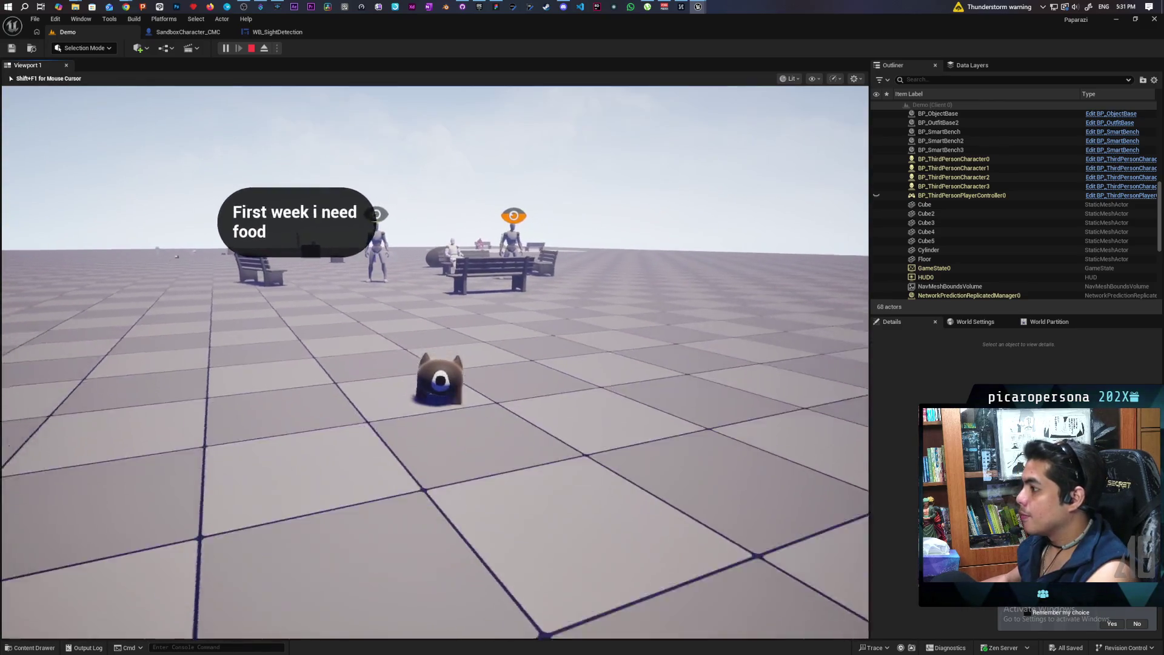
key("w")
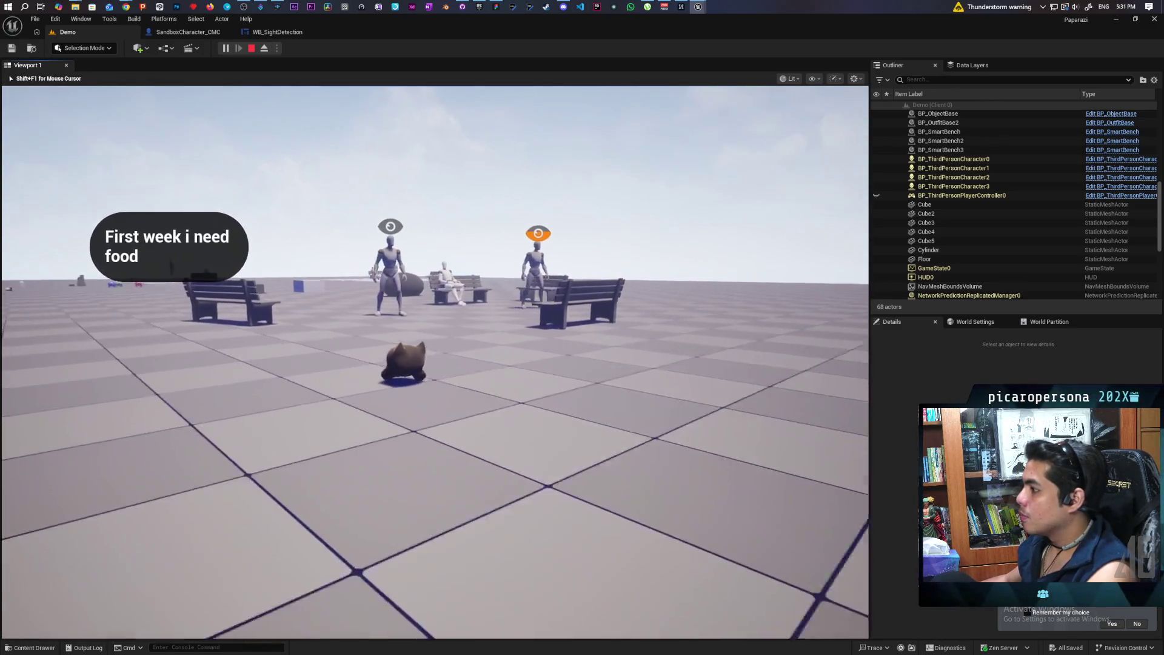
Back away and re-approach the NPCs to see the 'First week i need food' bubble and alerts.
key("w")
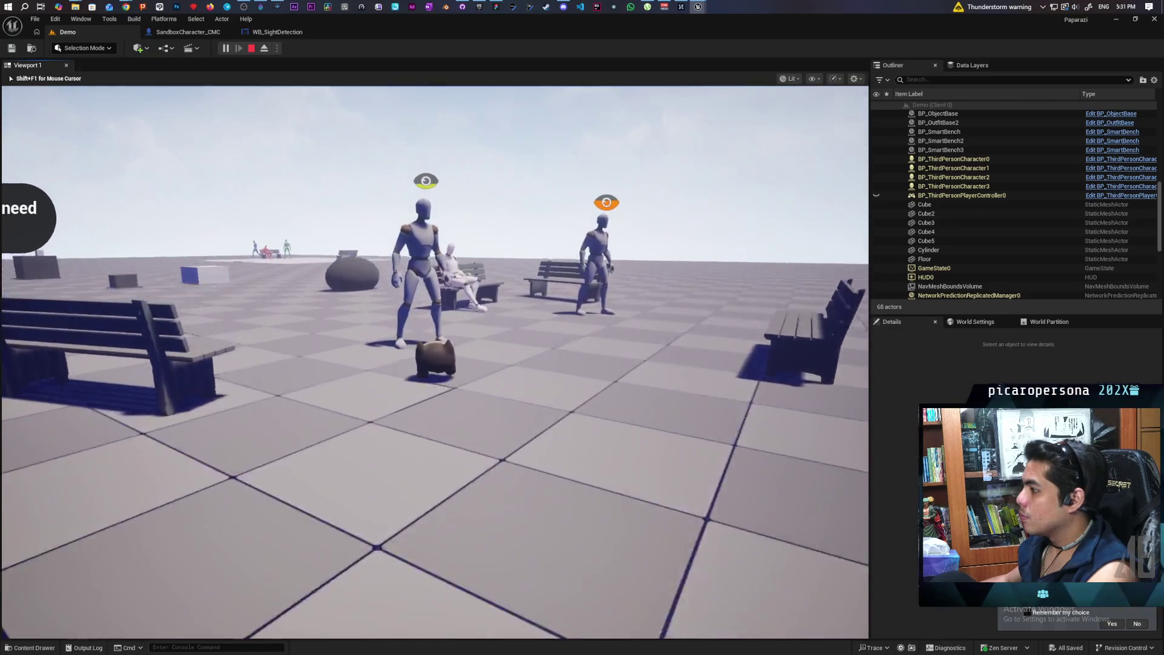
key("s")
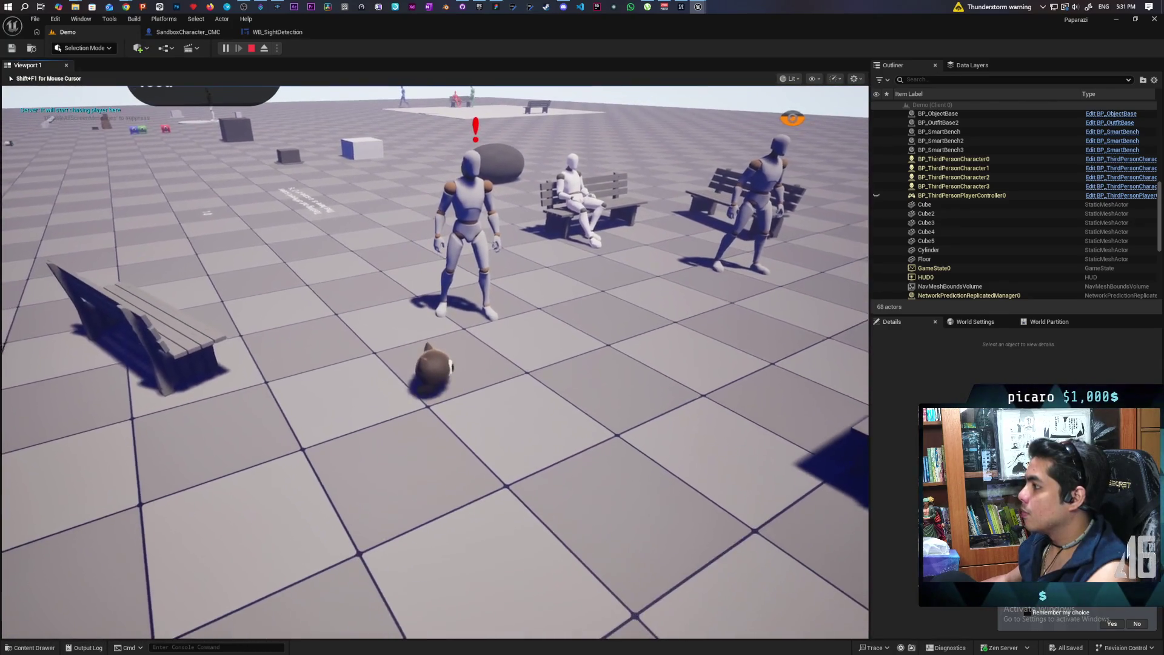
key("s")
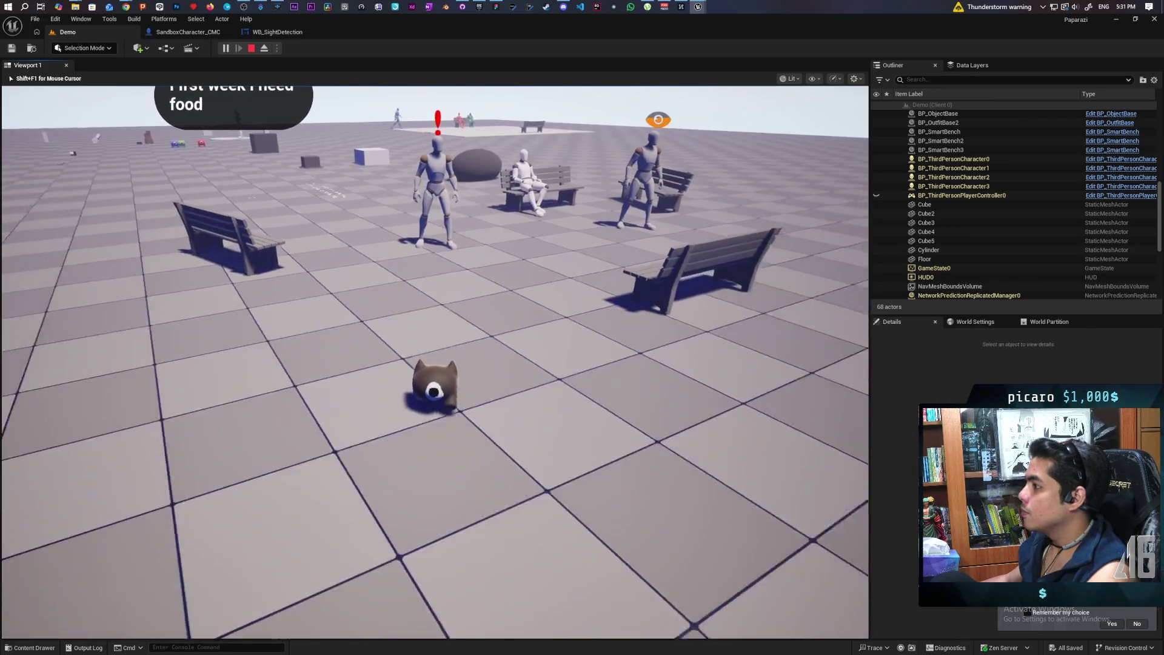
key("w")
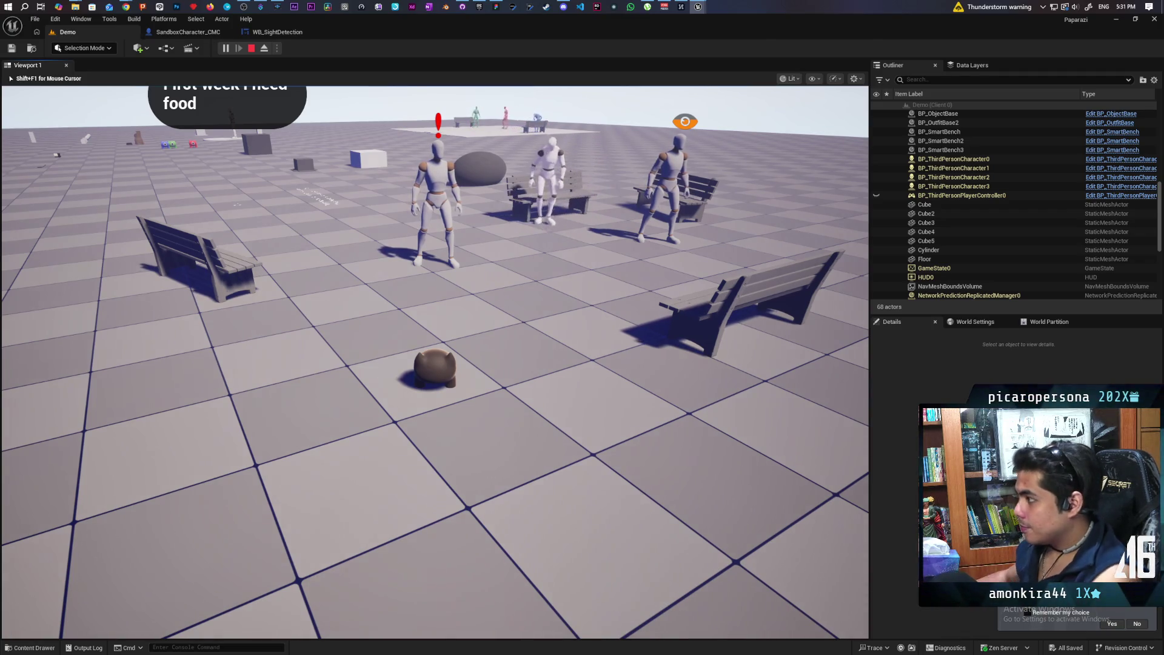
key("w")
key("w")
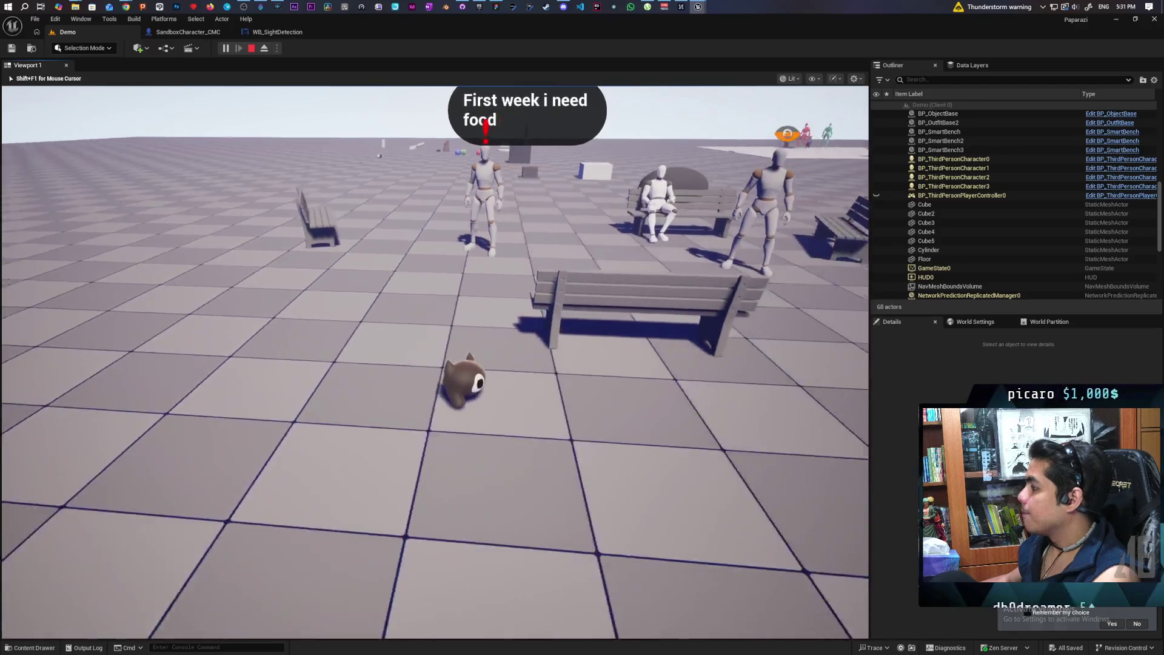
key("w")
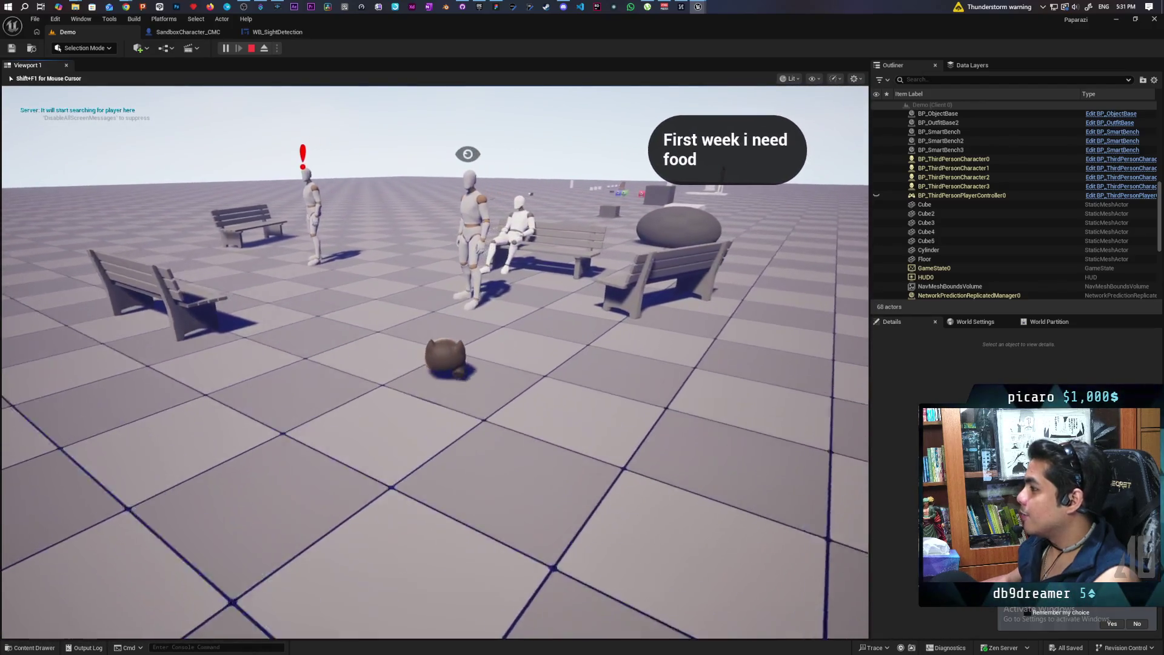
key("s")
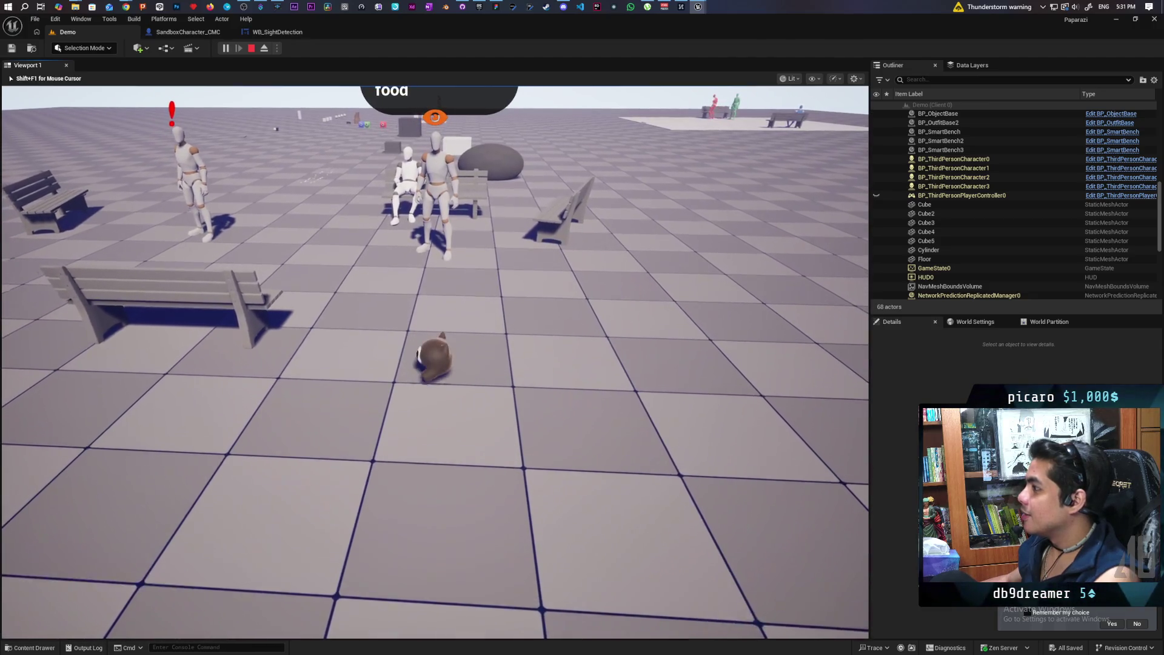
key("w")
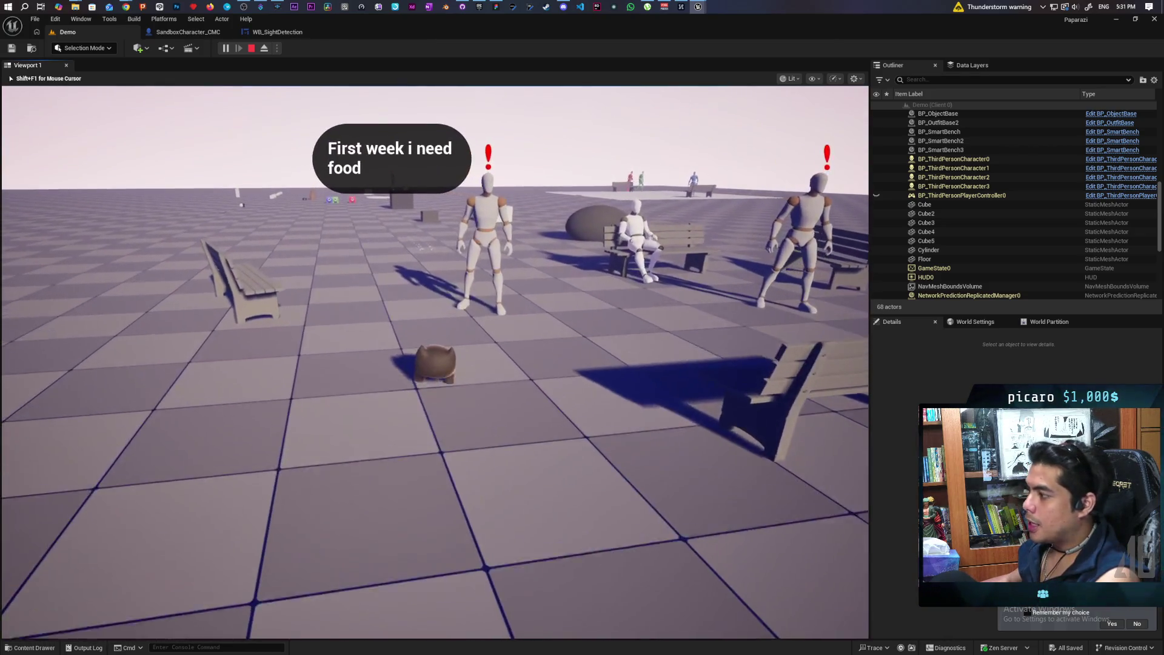
key("alt+Tab")
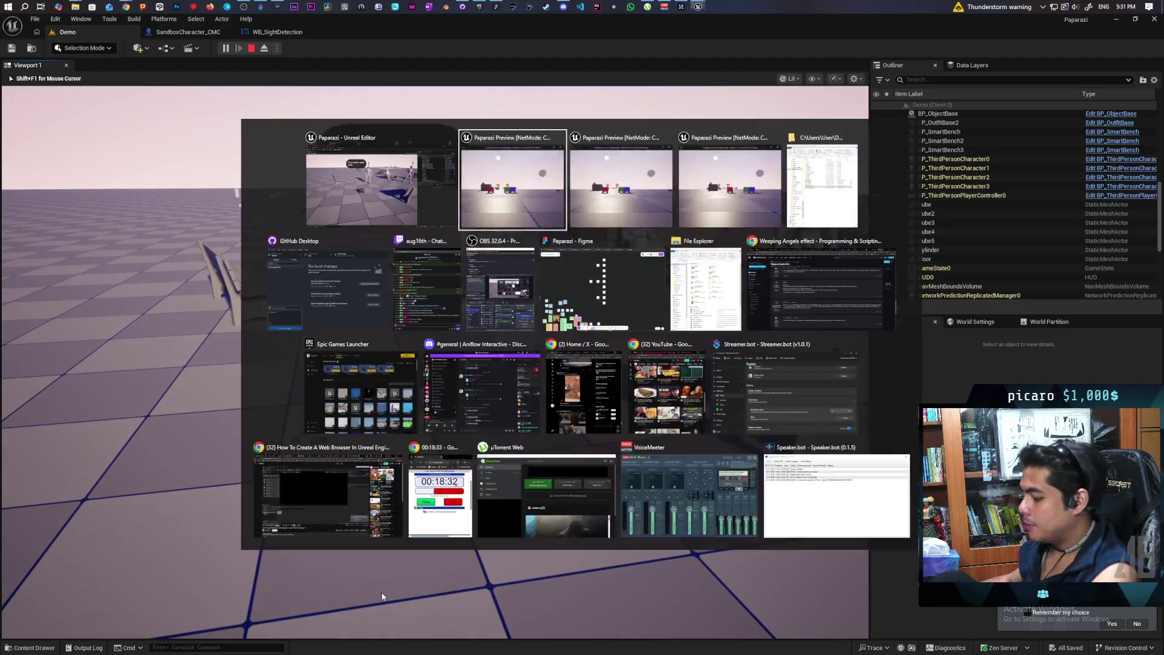
Walk Client 1's red character around the benches and NPCs, then stop the play test.
left_click_drag(429, 34, 765, 51)
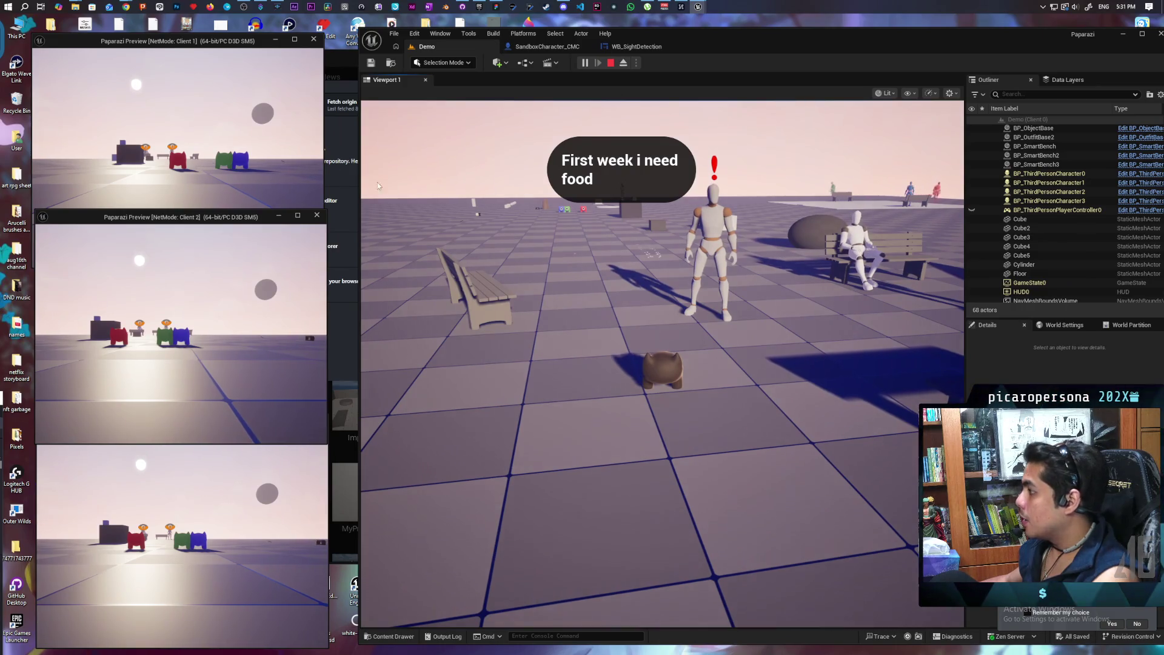
left_click(273, 170)
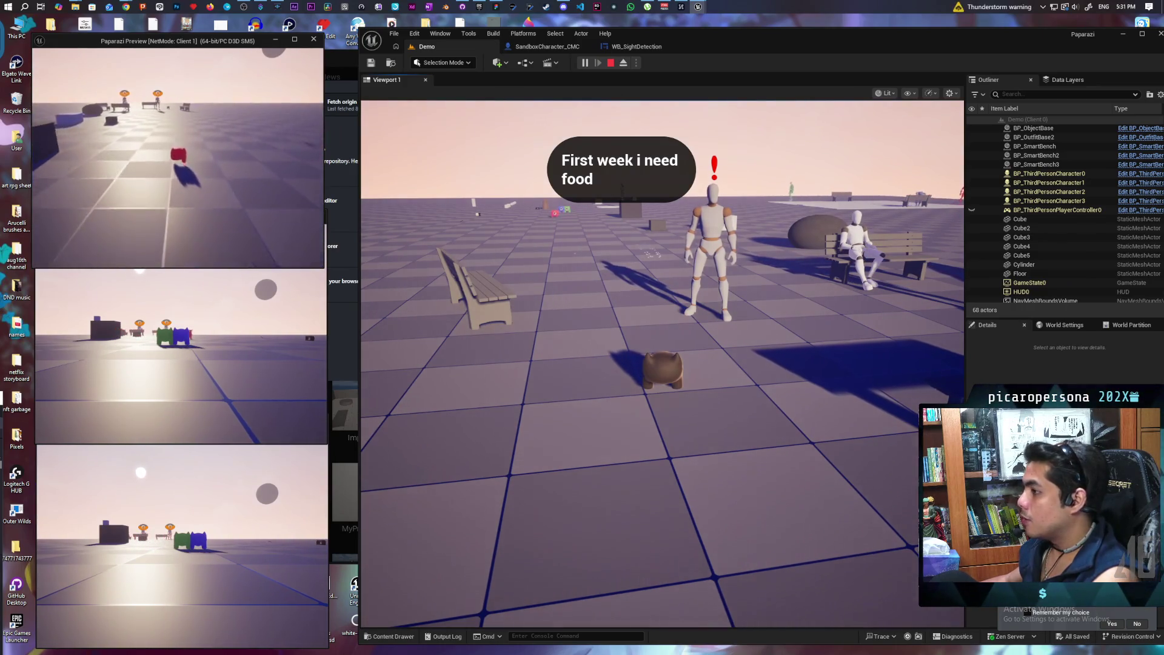
key("w")
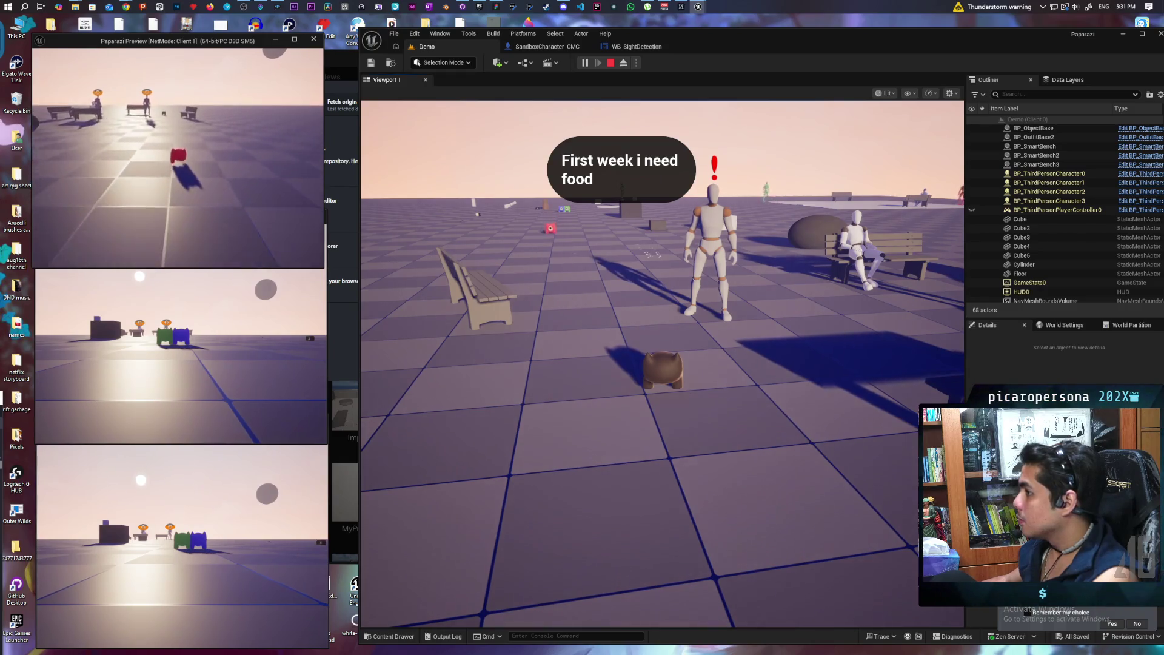
key("w")
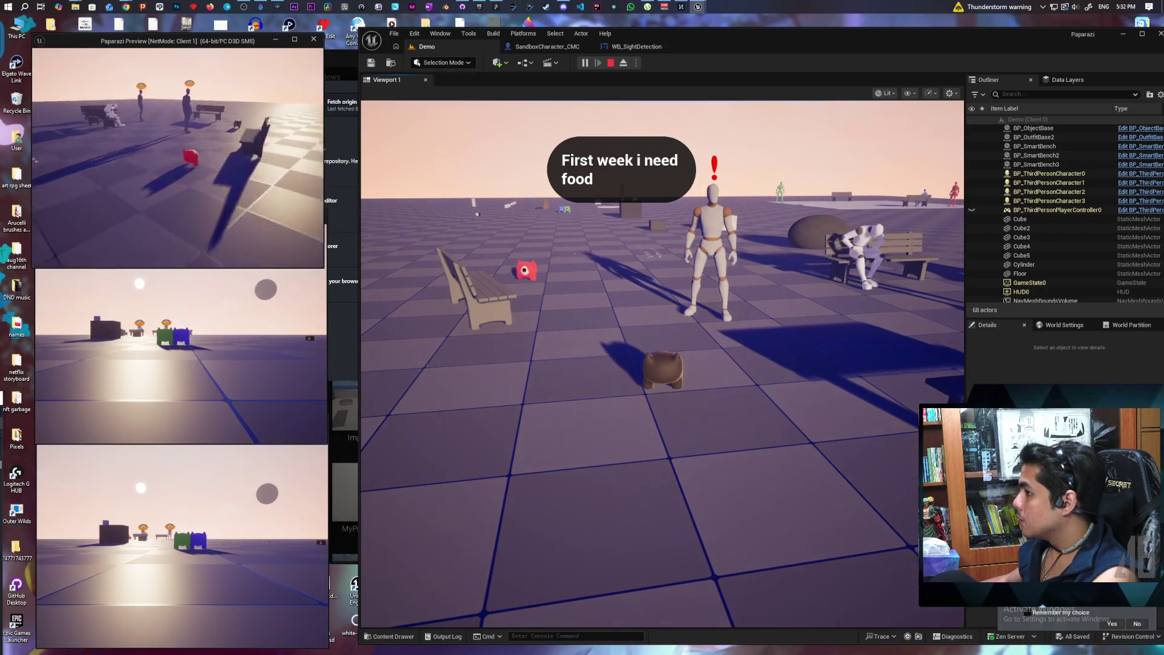
key("w")
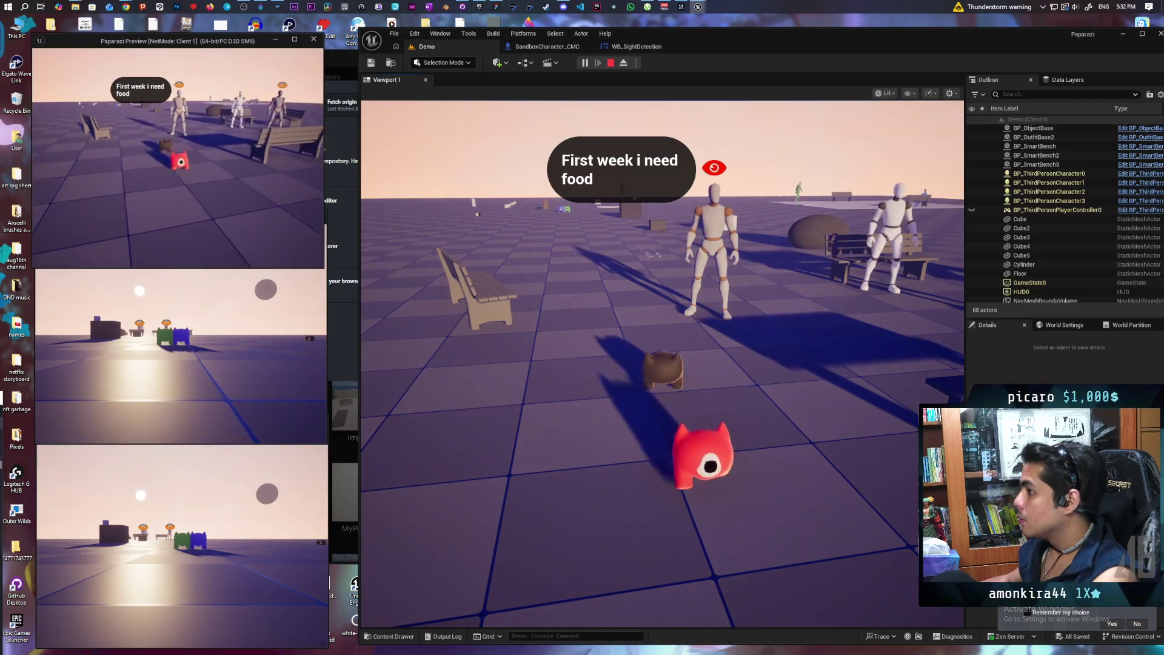
key("w")
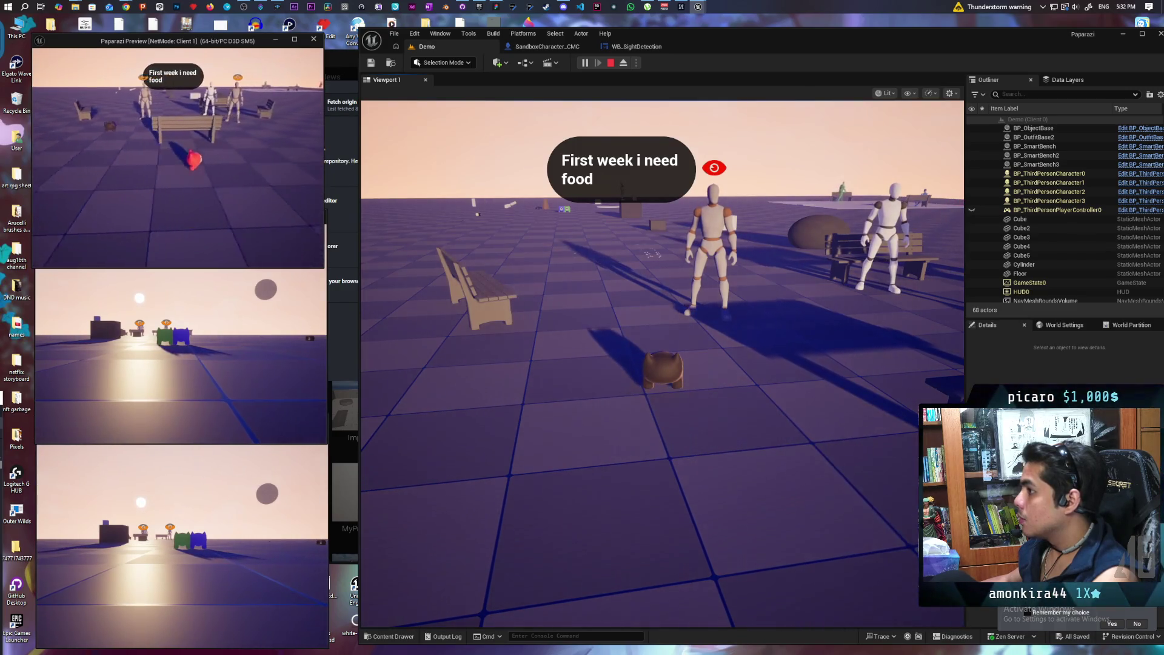
key("w")
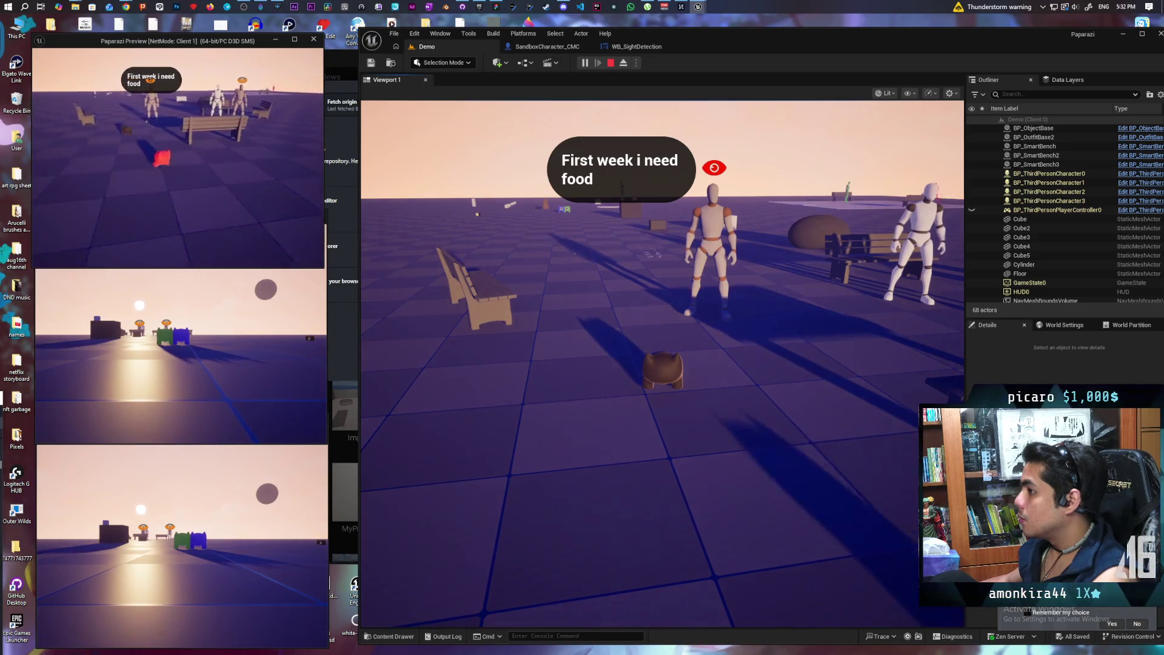
key("w")
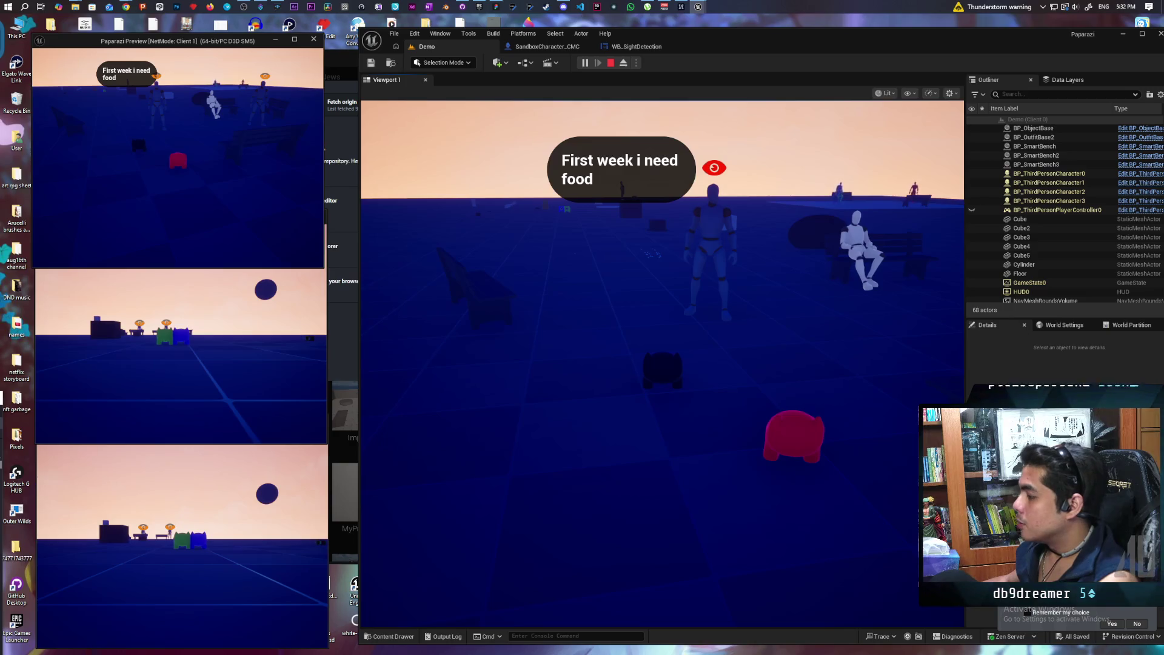
key("Escape")
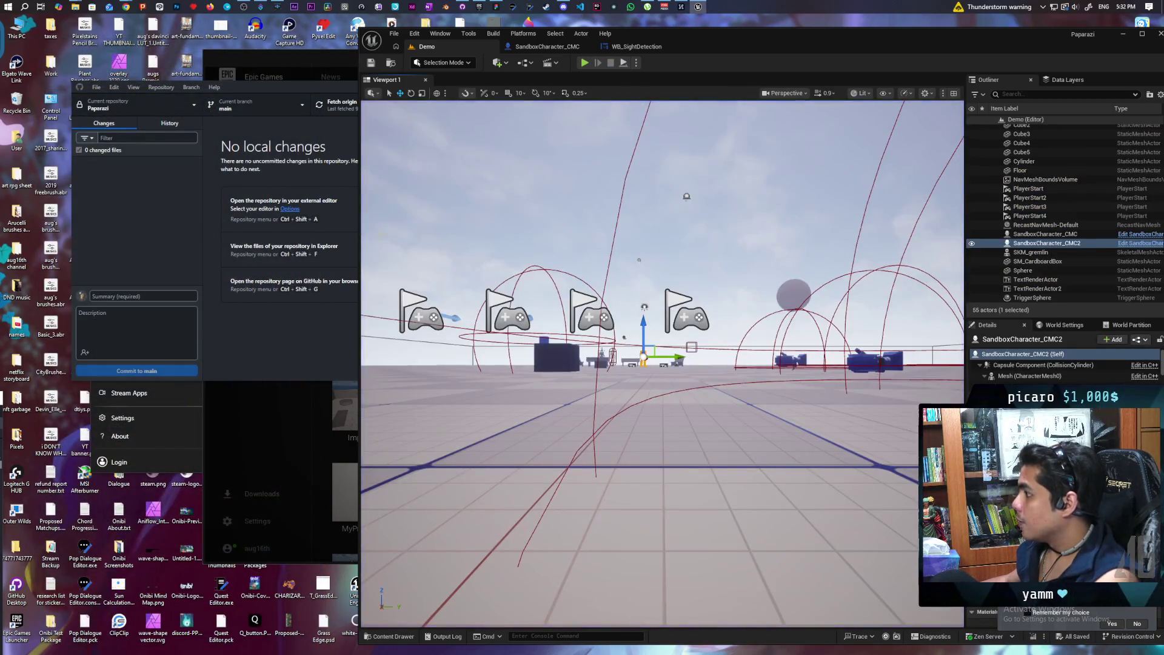
Turn on Component Replication for the Widget component in SandboxCharacter_CMC.
left_click(559, 49)
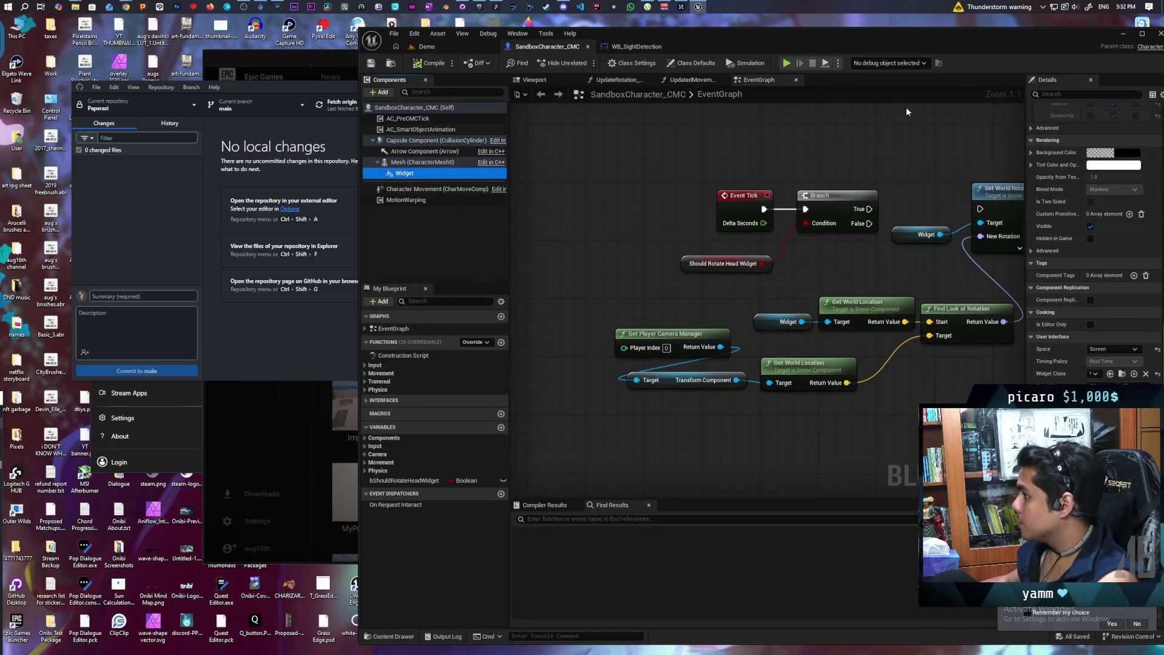
mouse_move(908, 48)
left_mouse_down()
mouse_move(682, 45)
mouse_move(896, 43)
left_mouse_up()
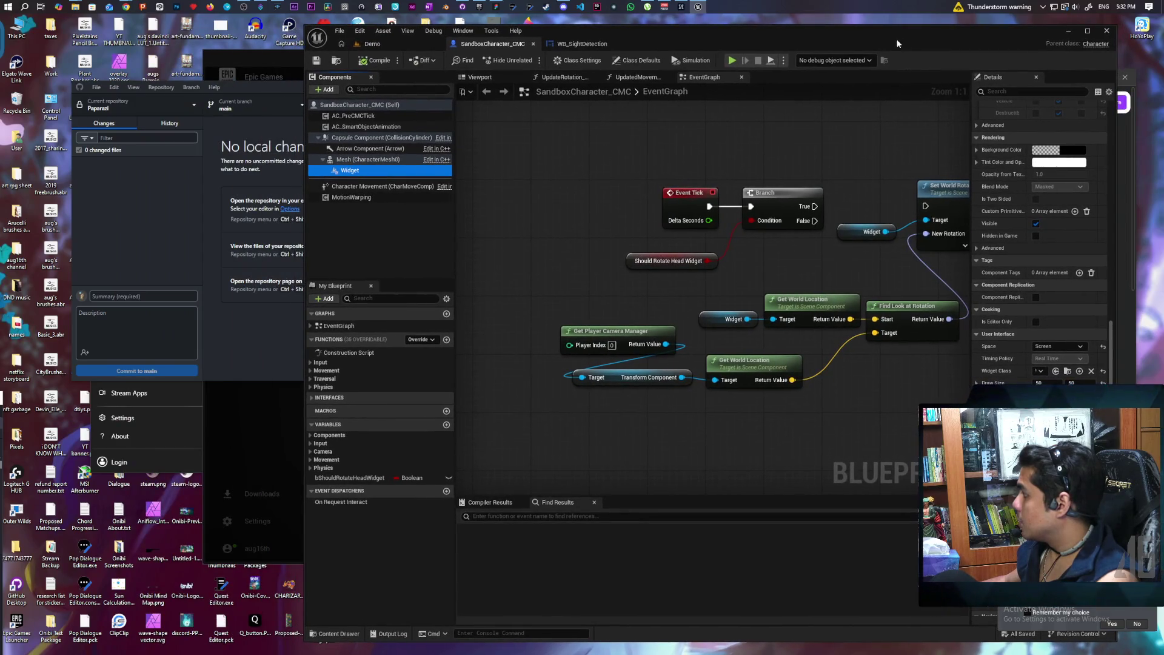
left_click(1035, 297)
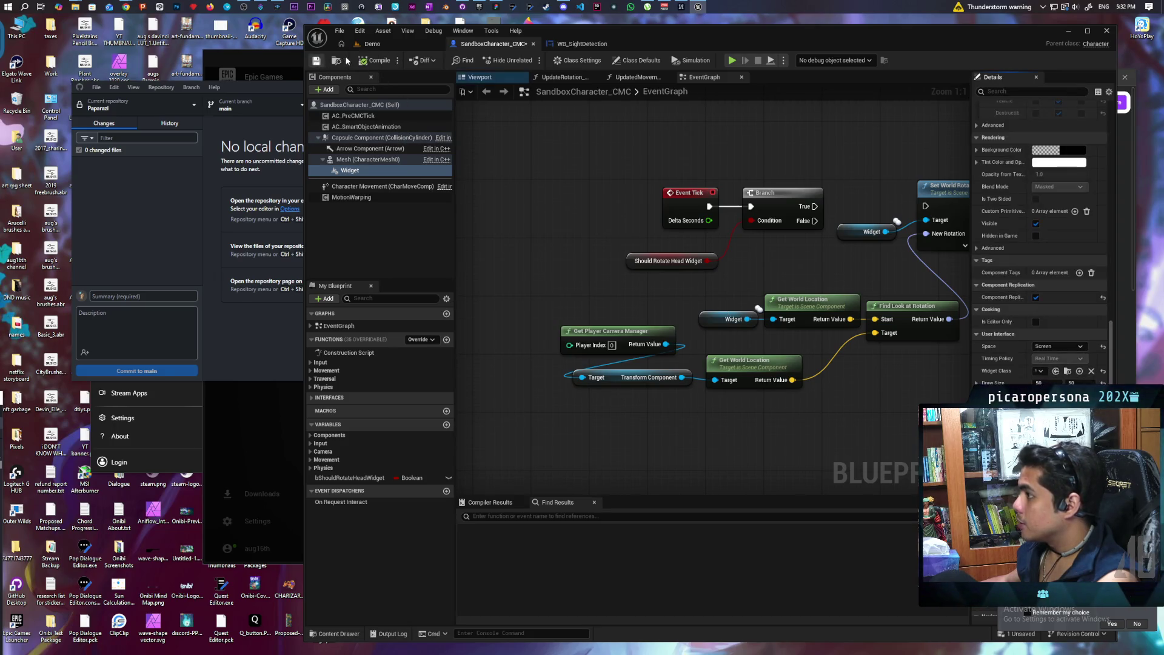
left_click(371, 43)
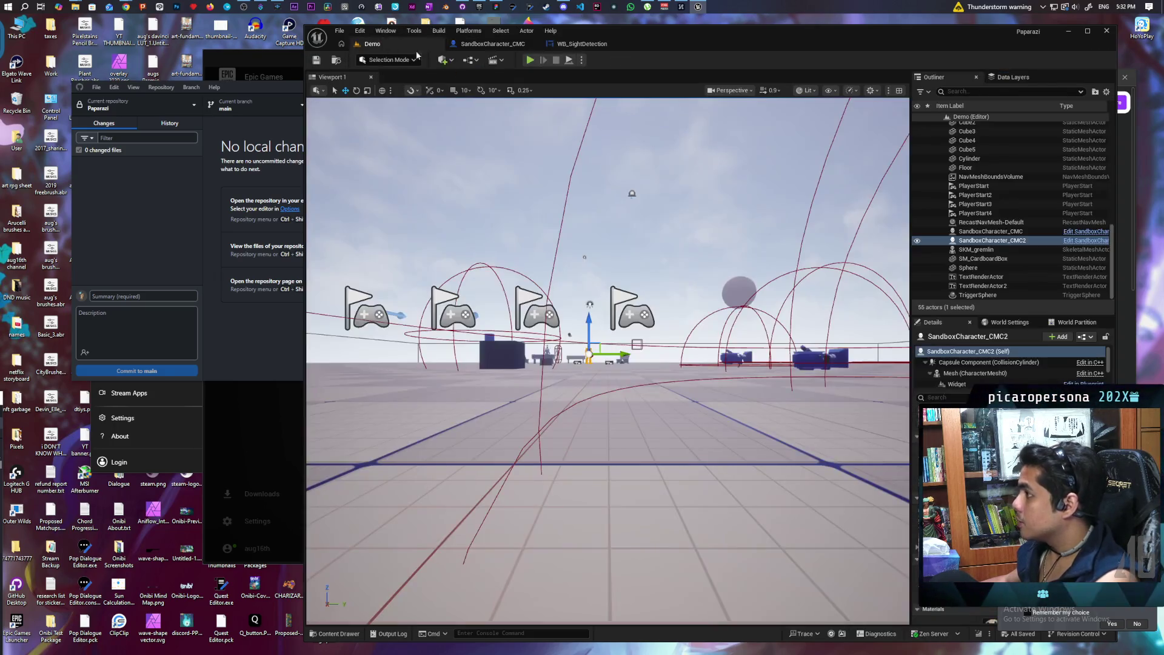
Start a multiplayer test and walk the creature toward the NPCs to trigger sight detection.
key("alt+p")
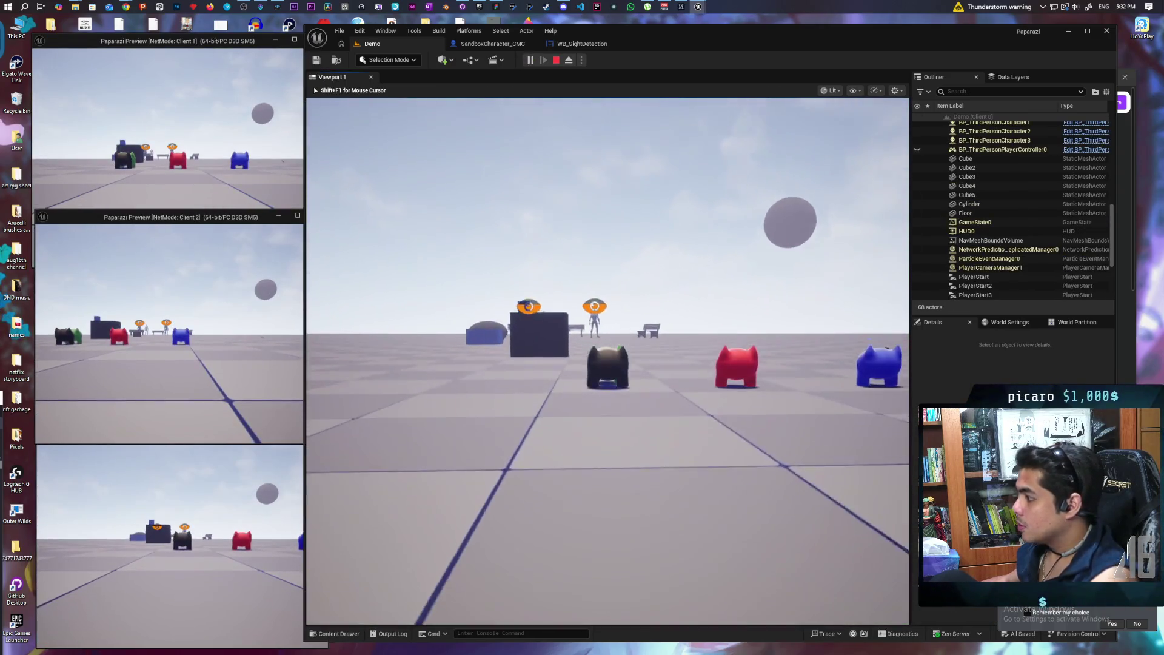
key("w")
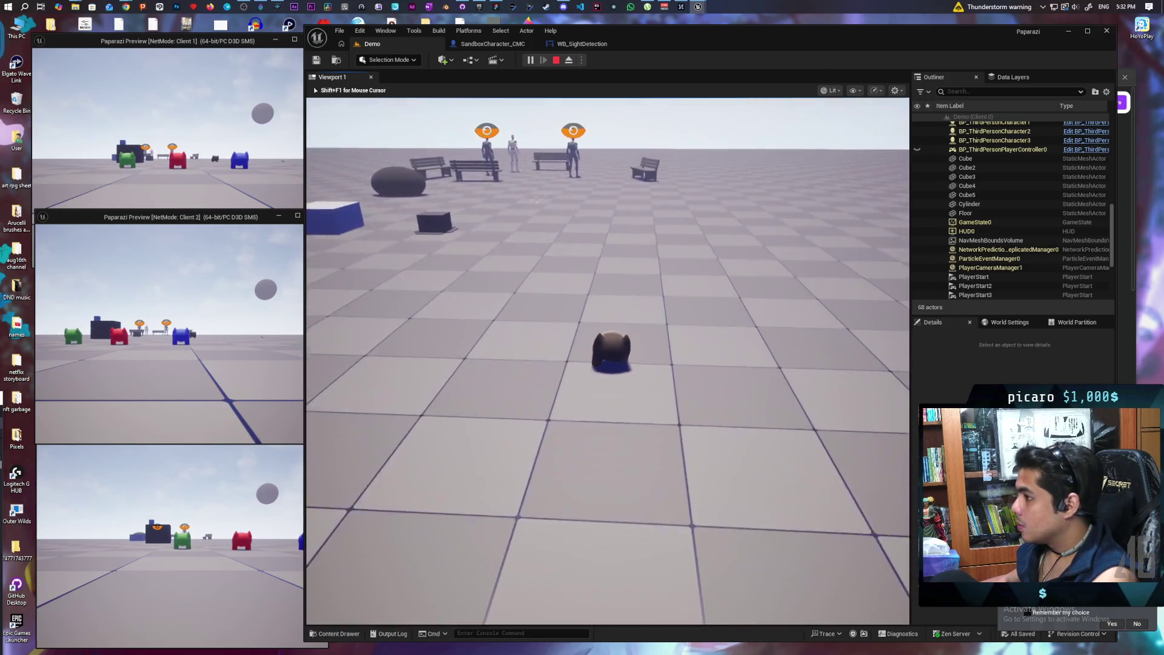
key("w")
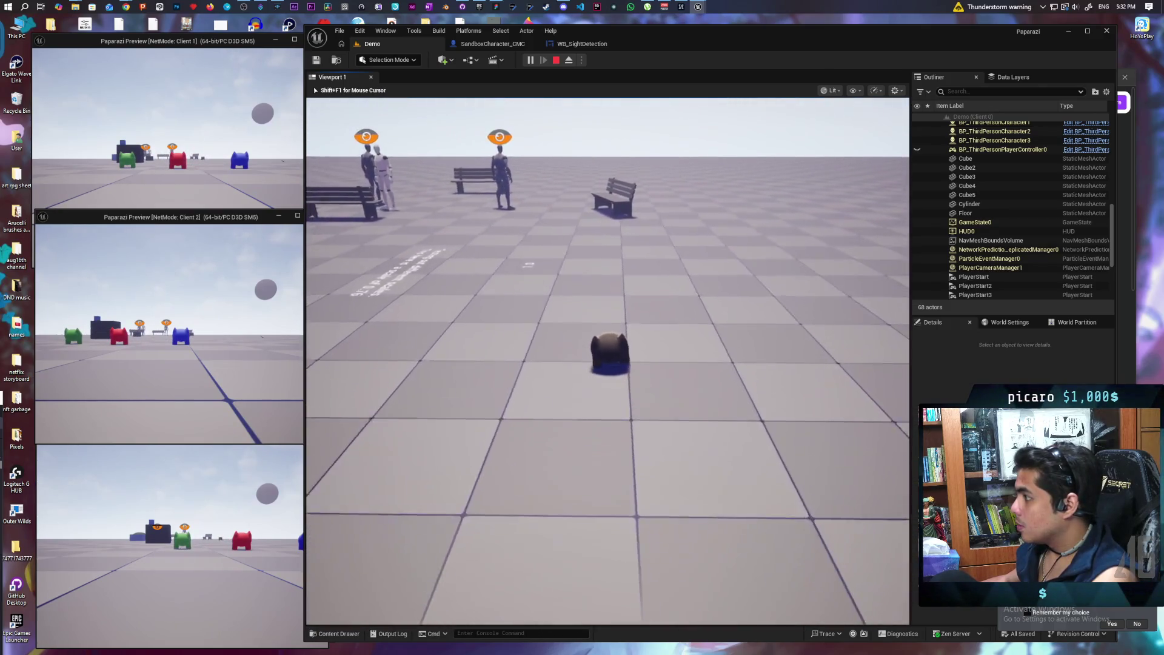
key("w")
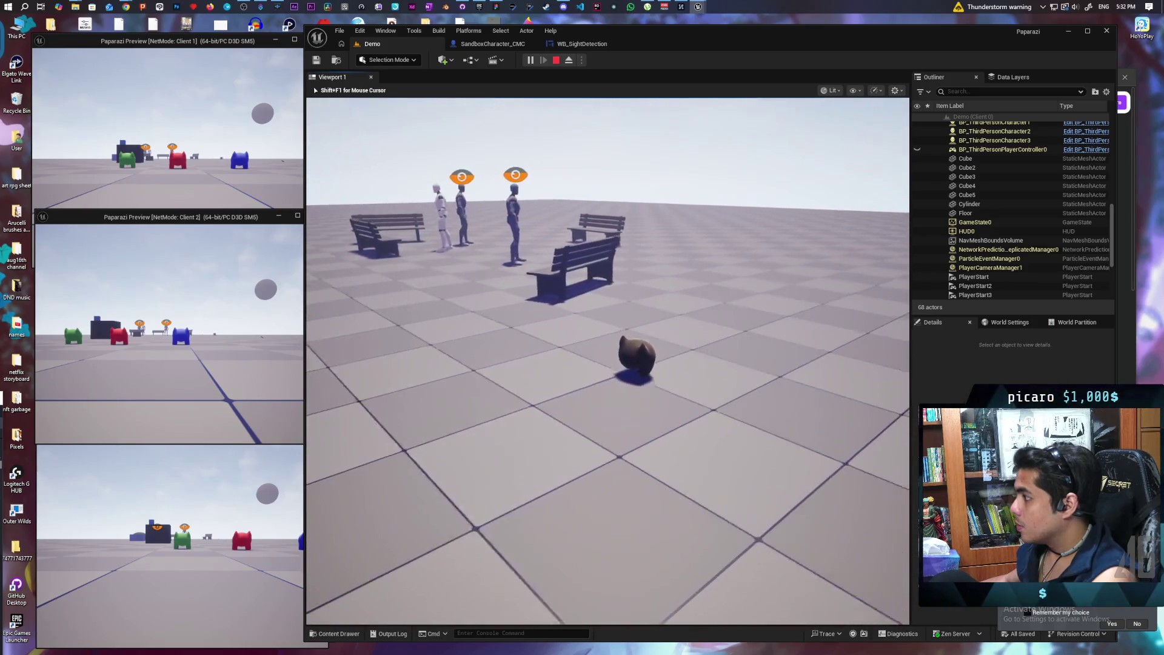
key("w")
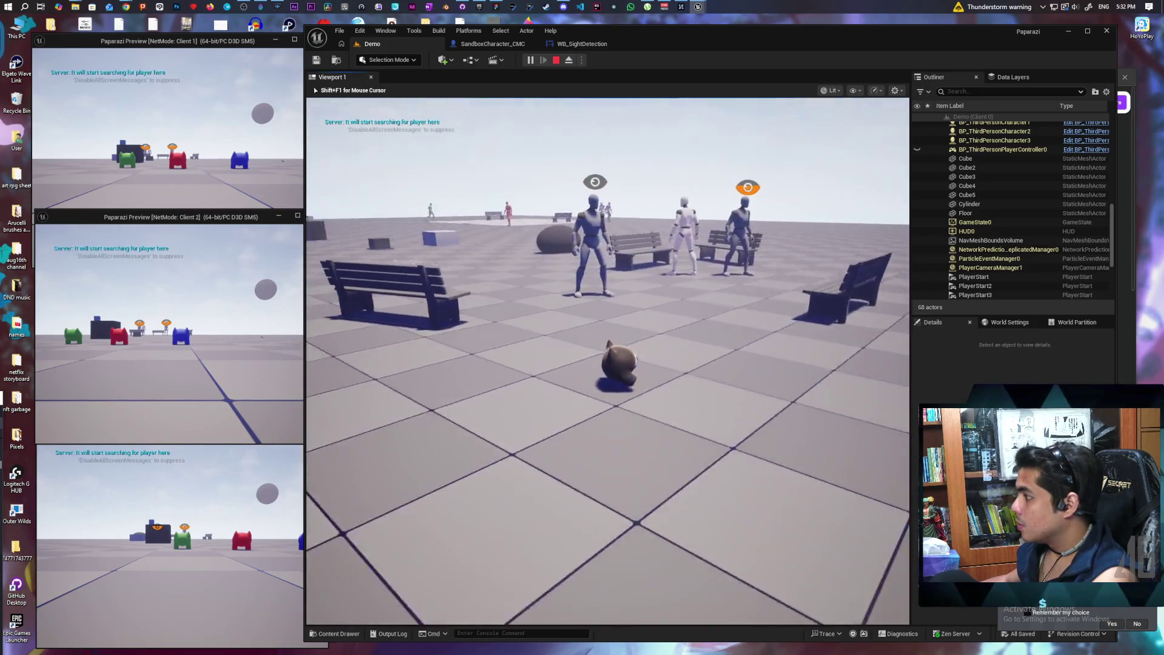
key("s")
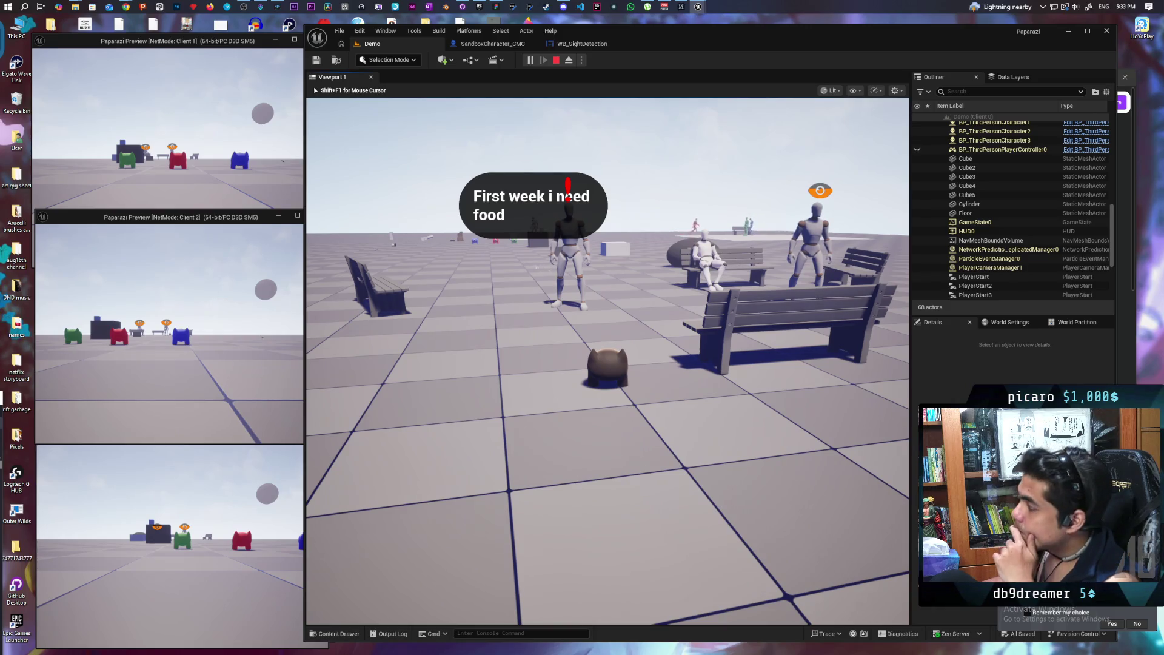
key("w")
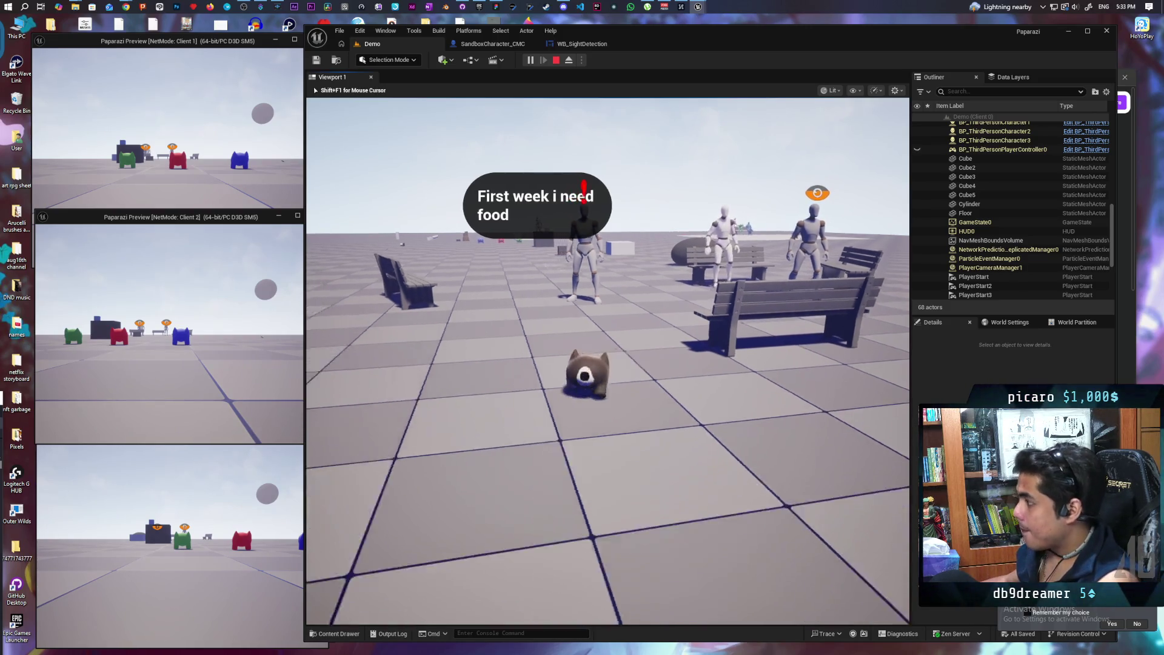
Steer the creature left and right toward the food-requesting NPC and the front bench.
key("a")
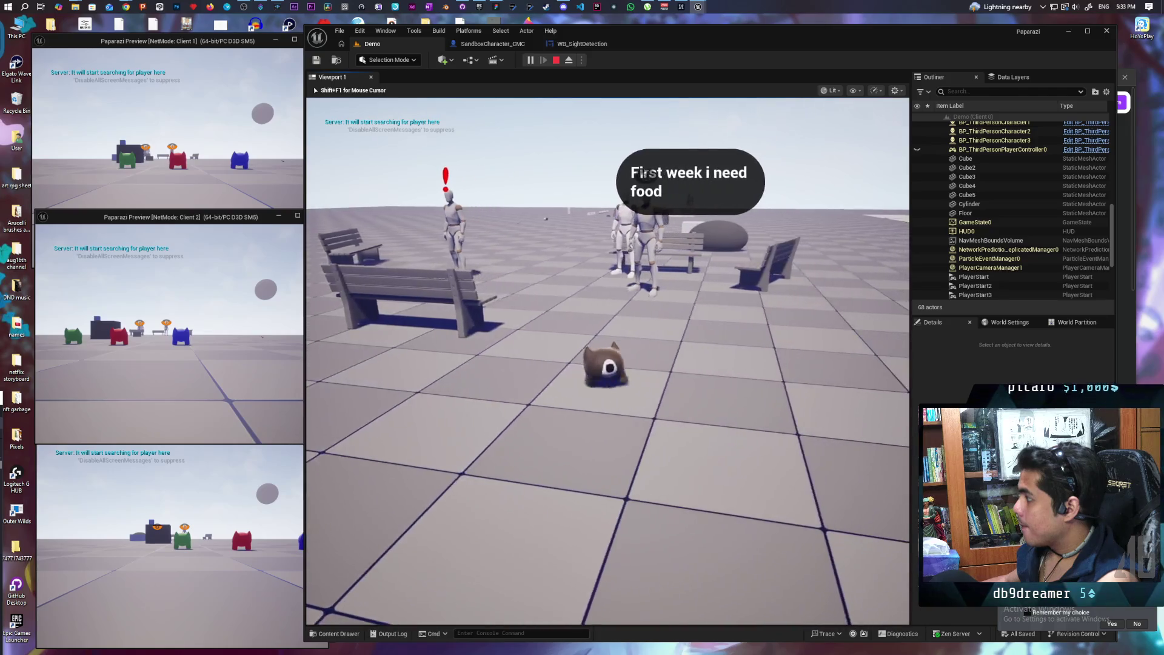
key("a")
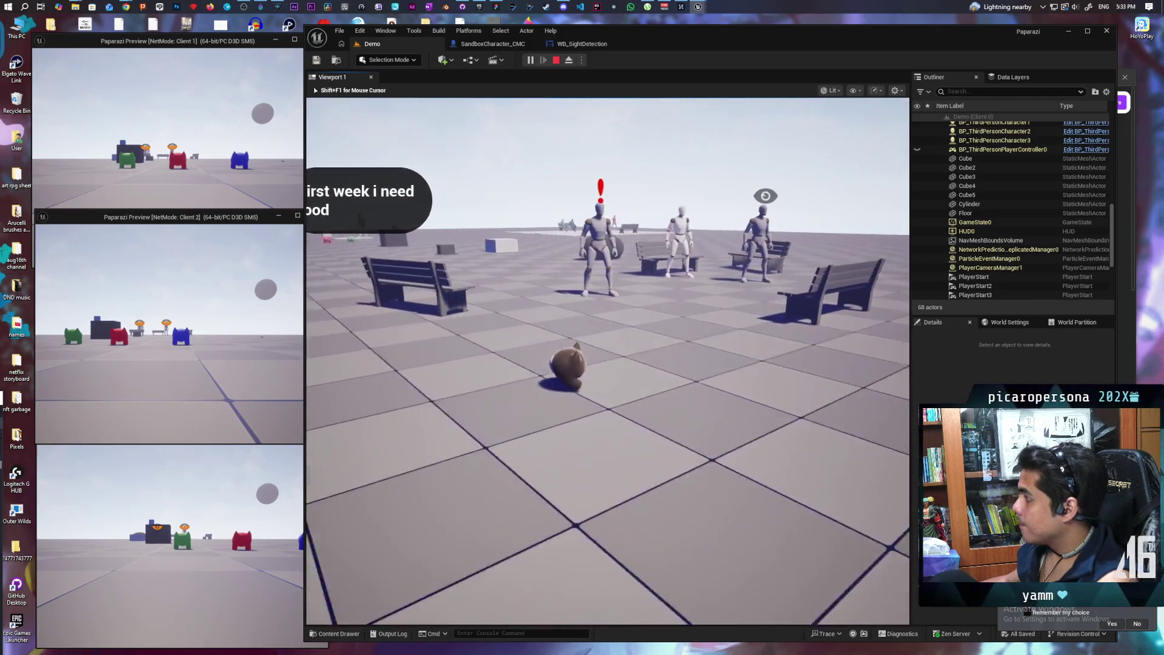
key("d")
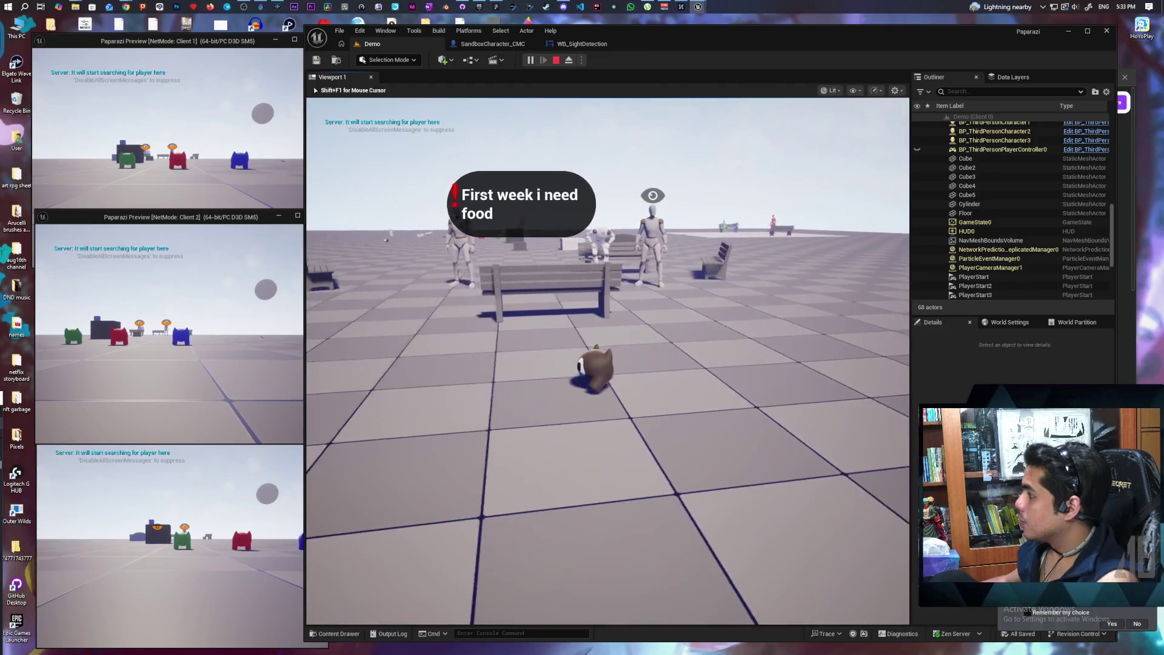
key("a")
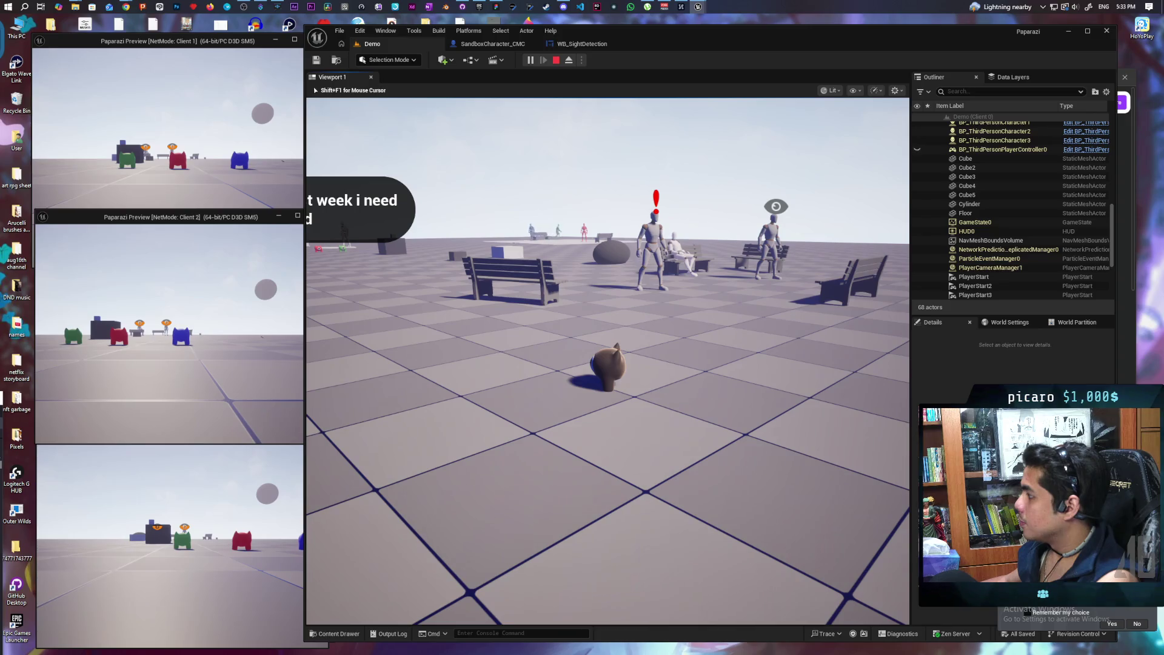
key("d")
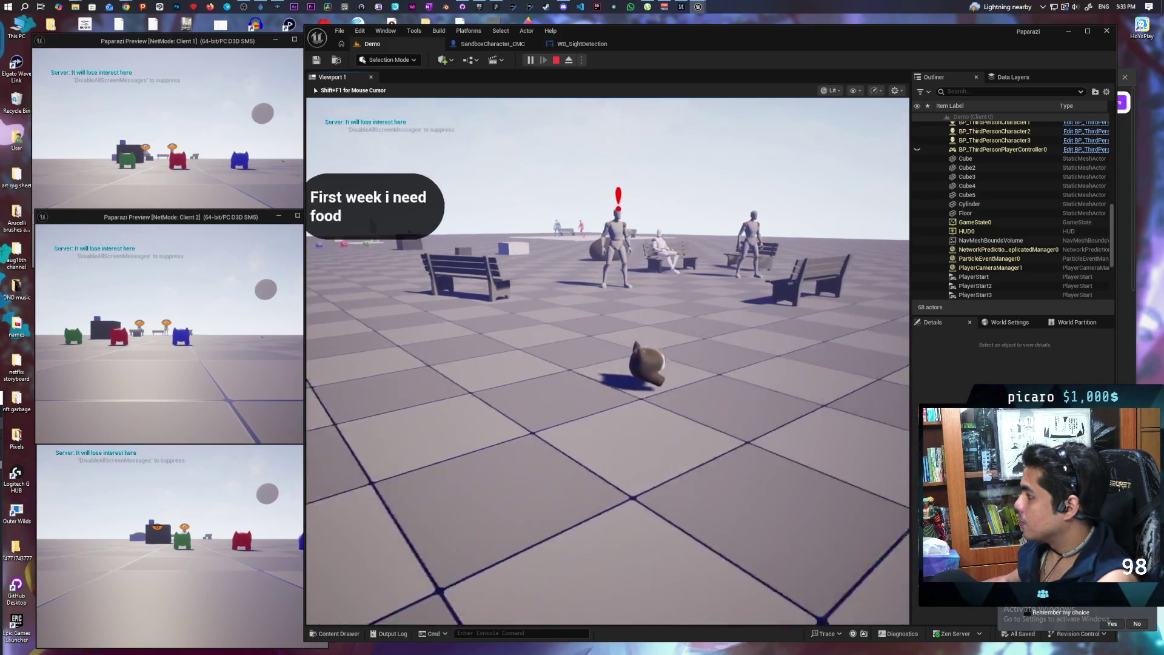
key("d")
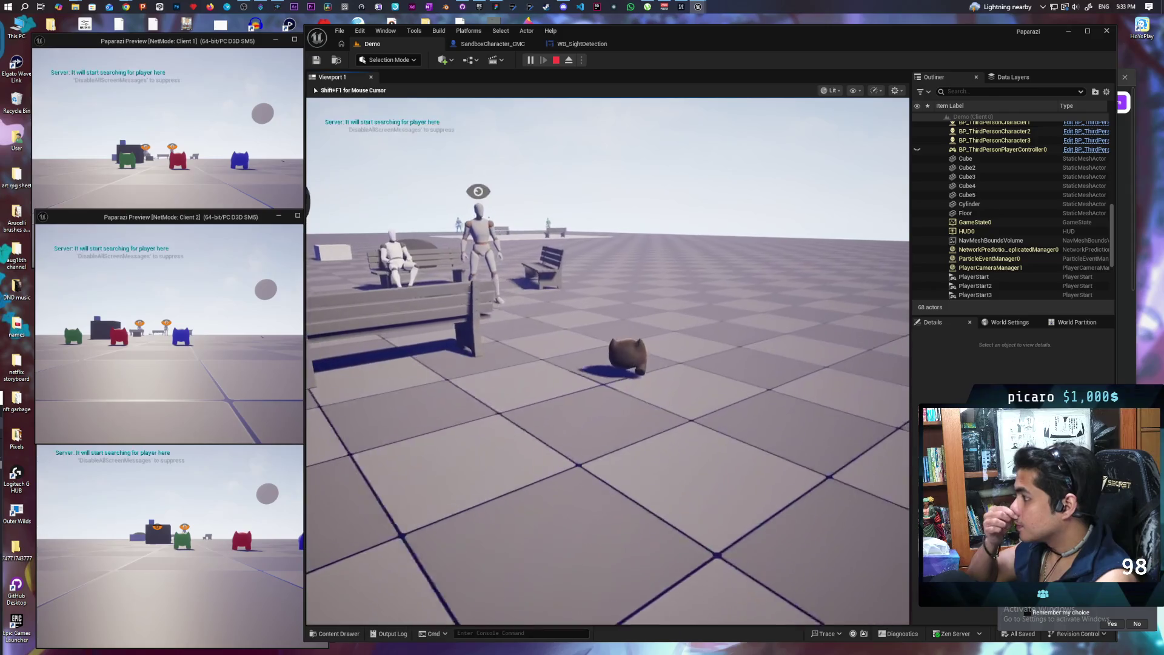
key("a")
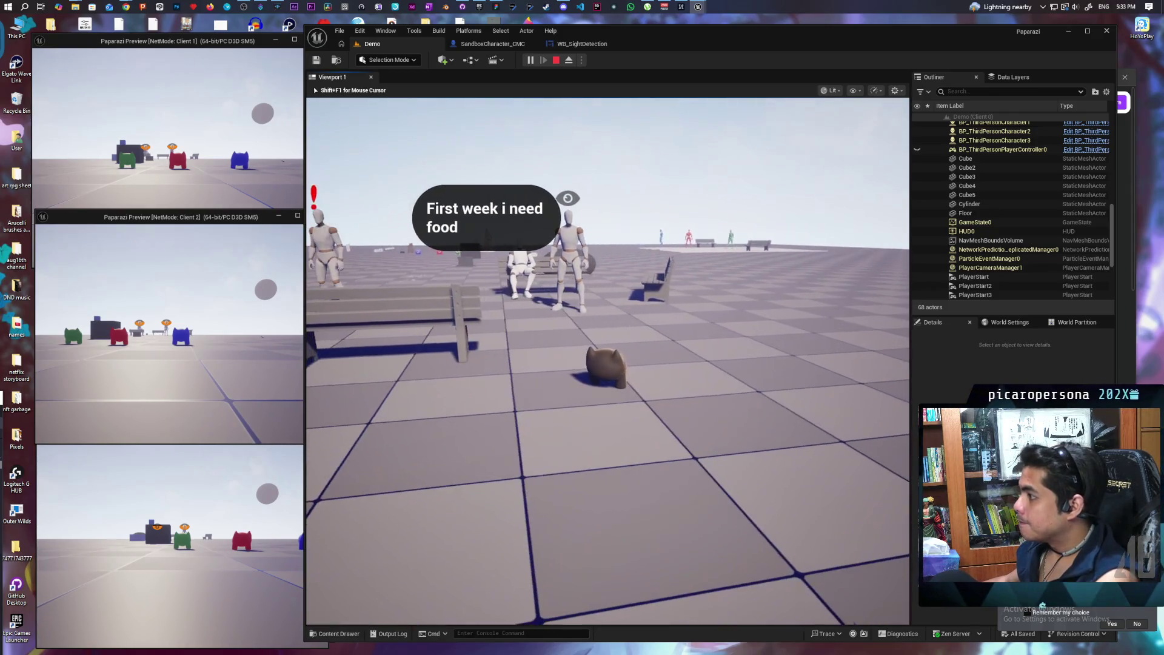
key("w")
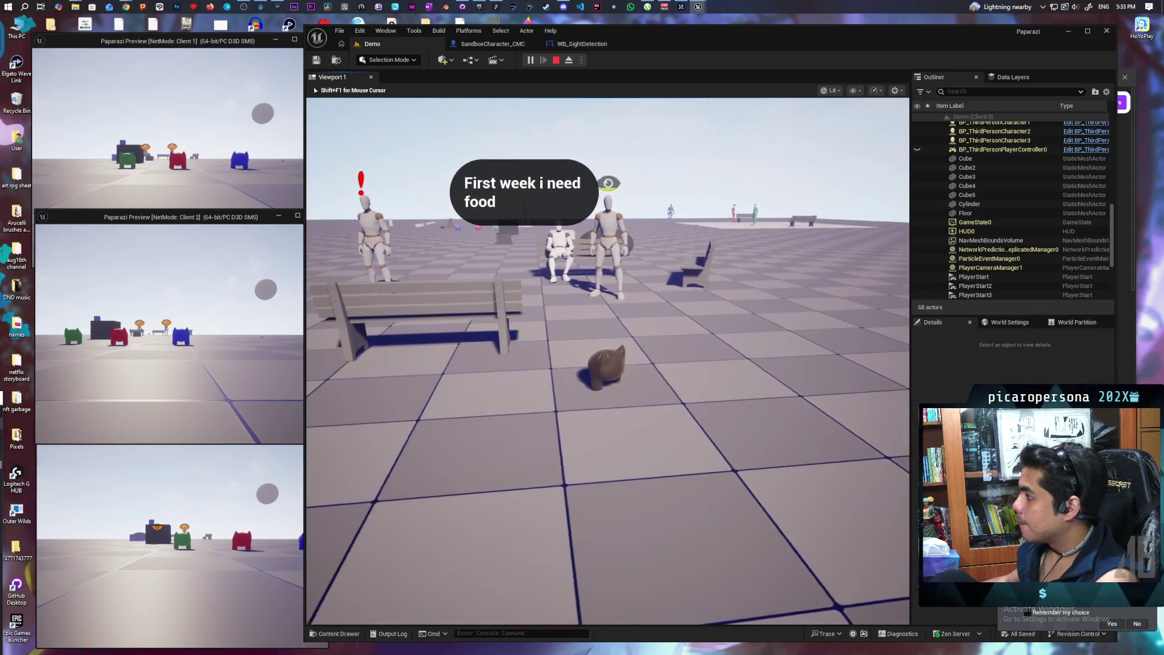
key("w")
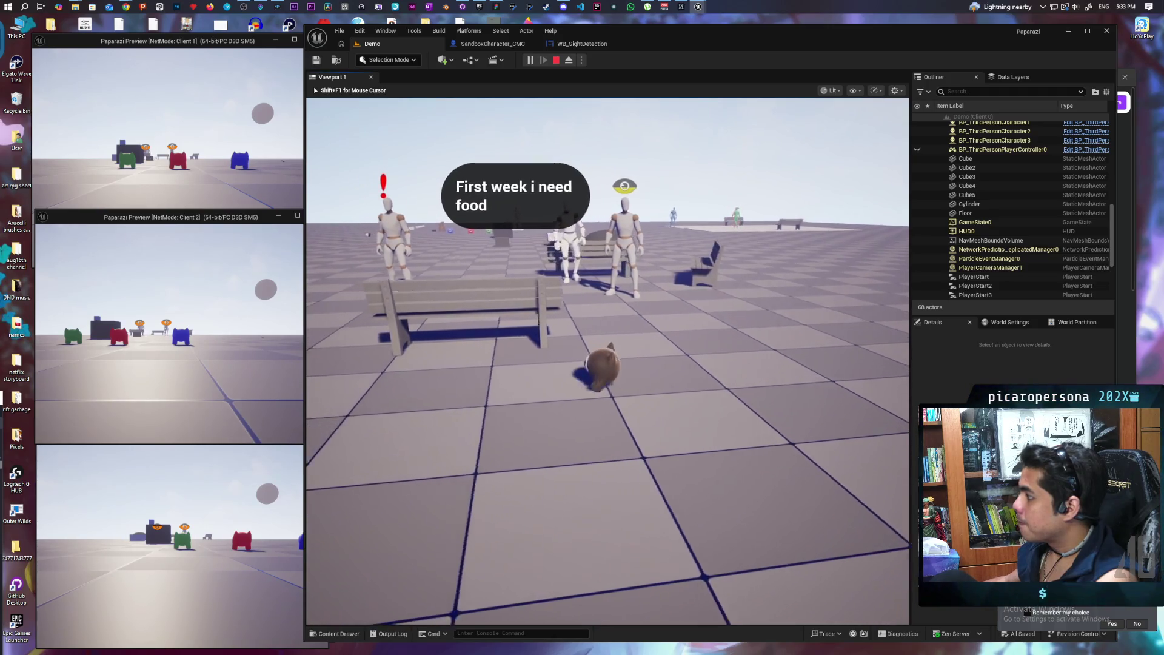
key("d")
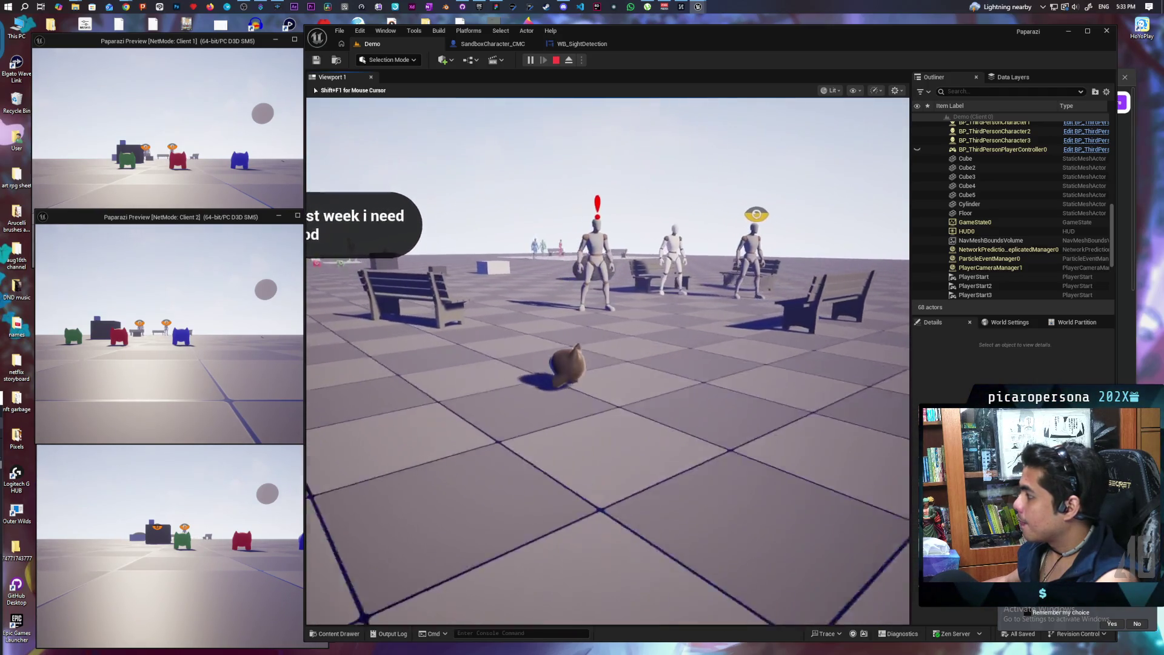
key("w")
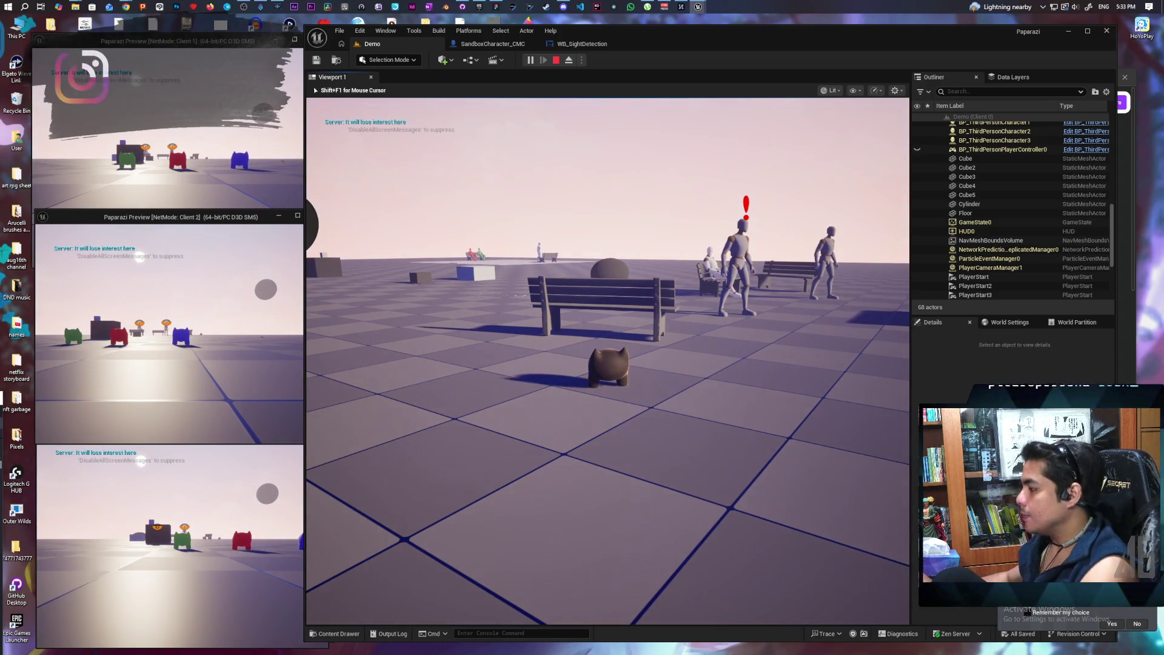
Approach the mannequins, then retreat toward a bench until the 'start searching for player' message appears.
key("w")
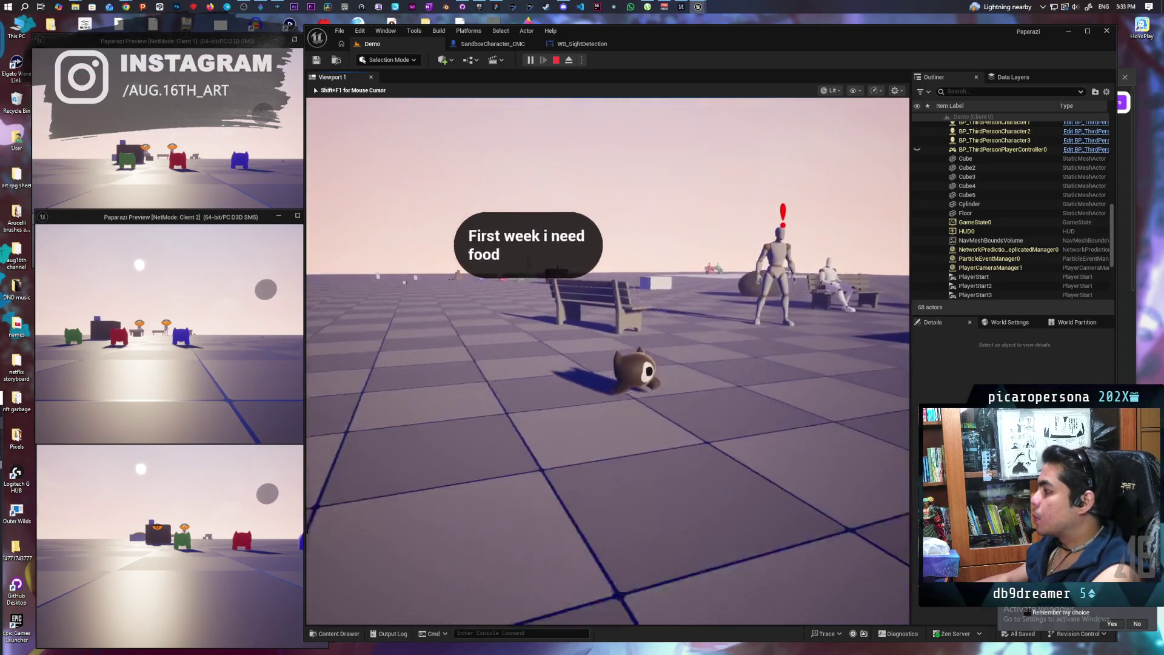
key("w")
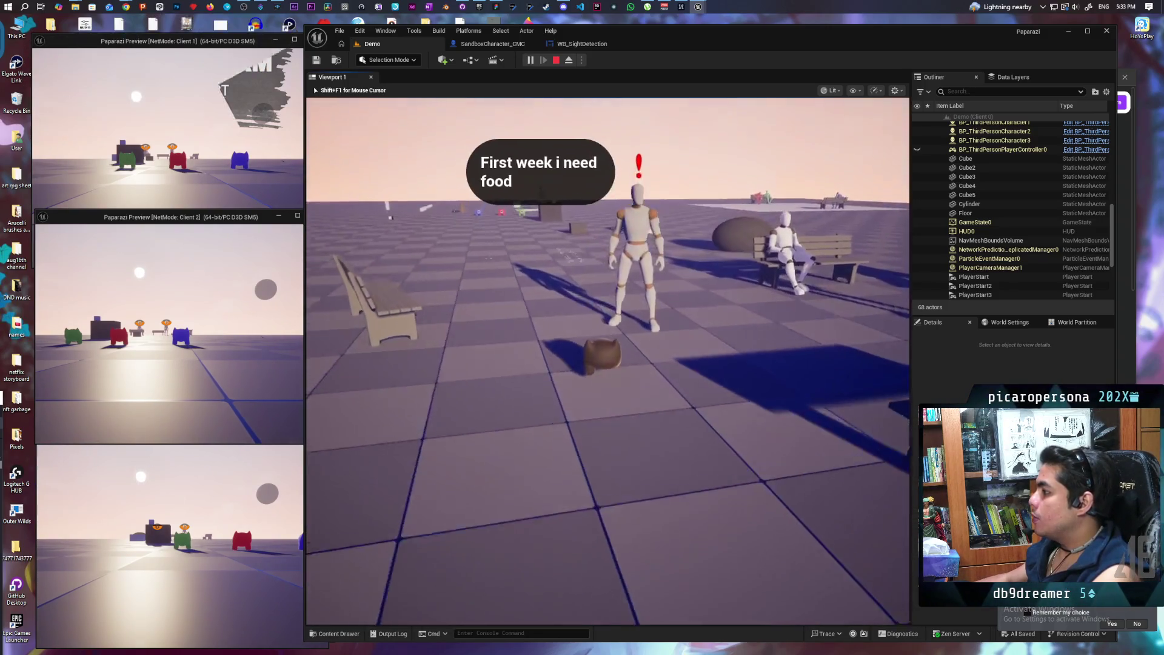
key("s")
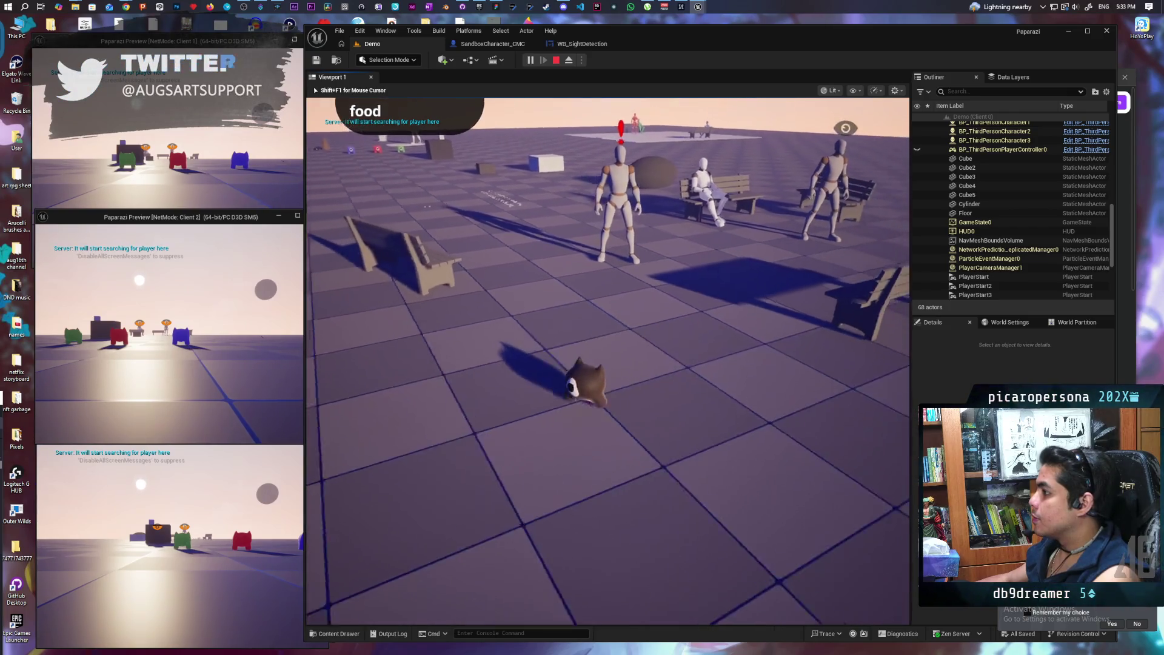
key("w")
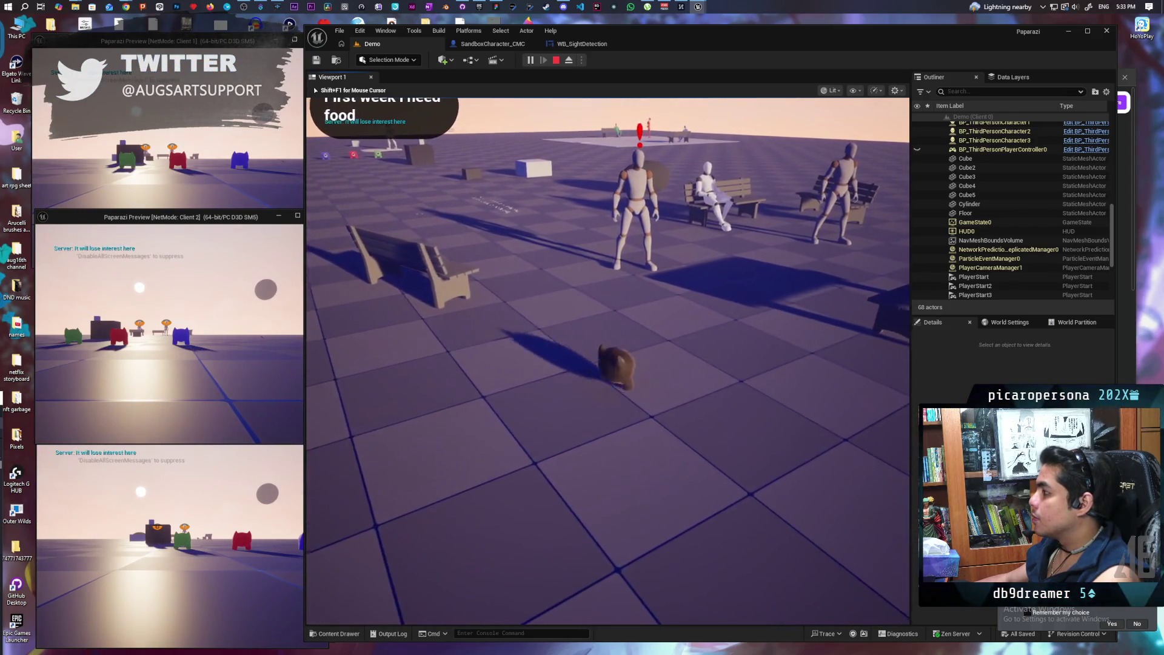
key("w")
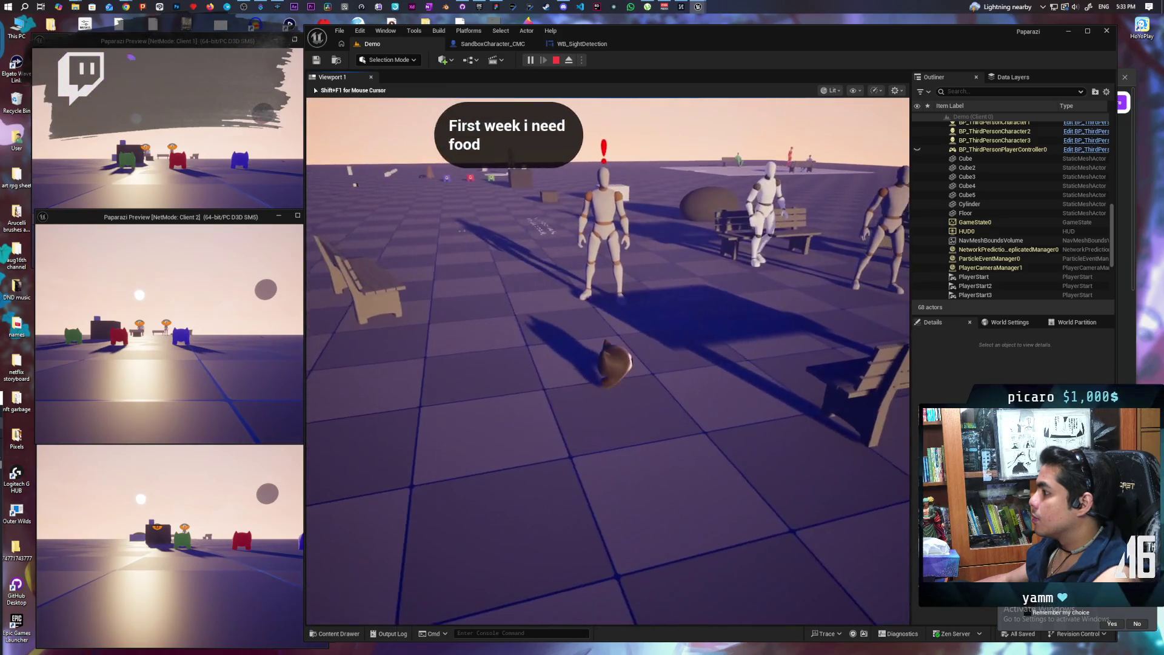
mouse_move(606, 364)
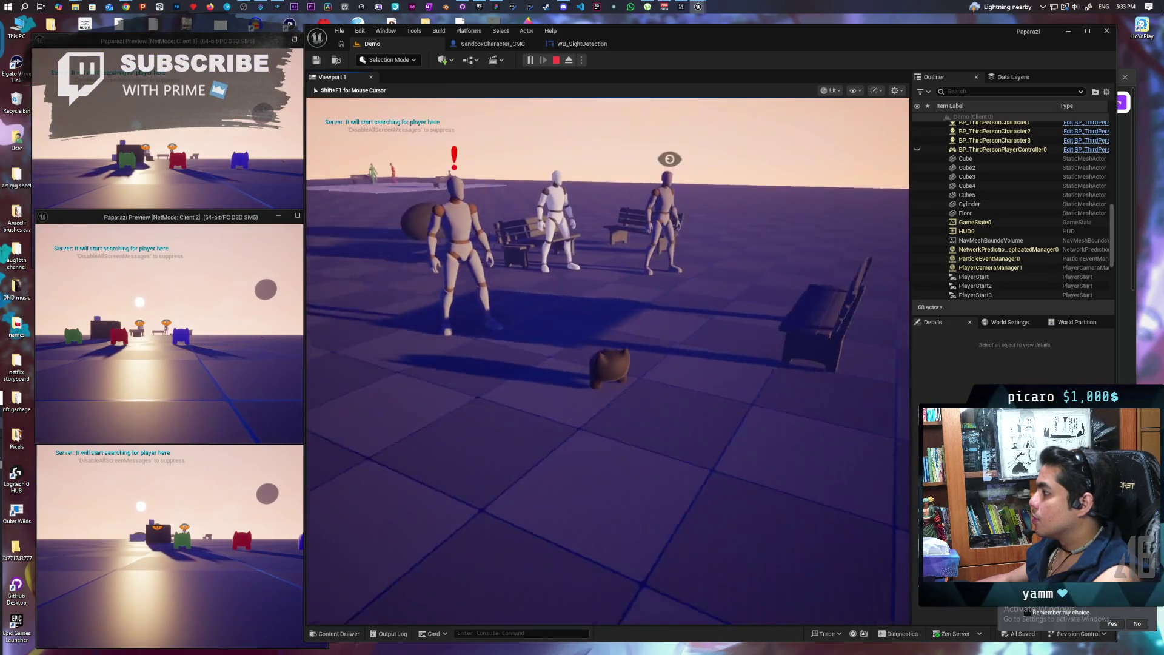
key("s")
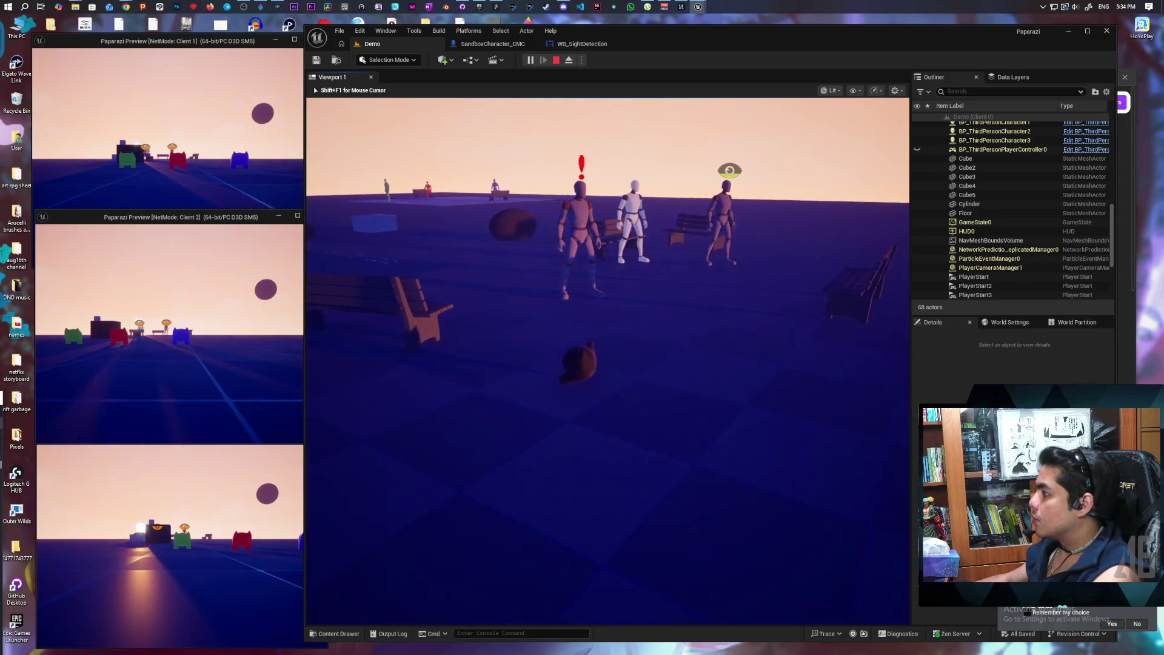
key("w")
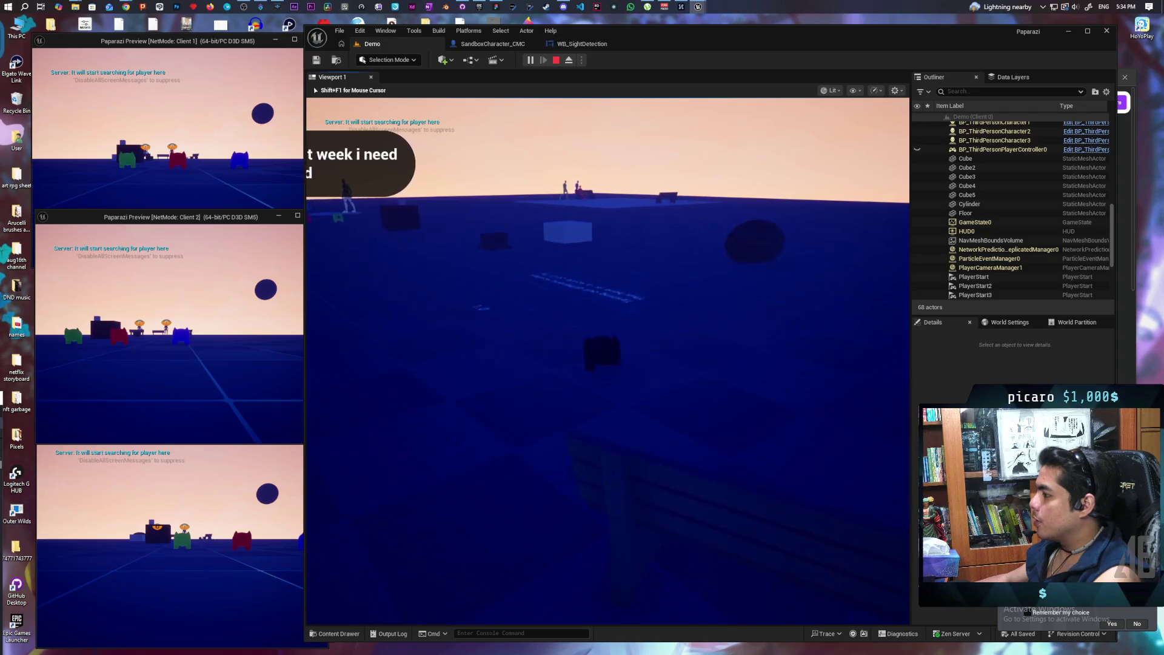
Walk across the scale-test floor text past the front bench and bring up the gameplay debugger.
key("w")
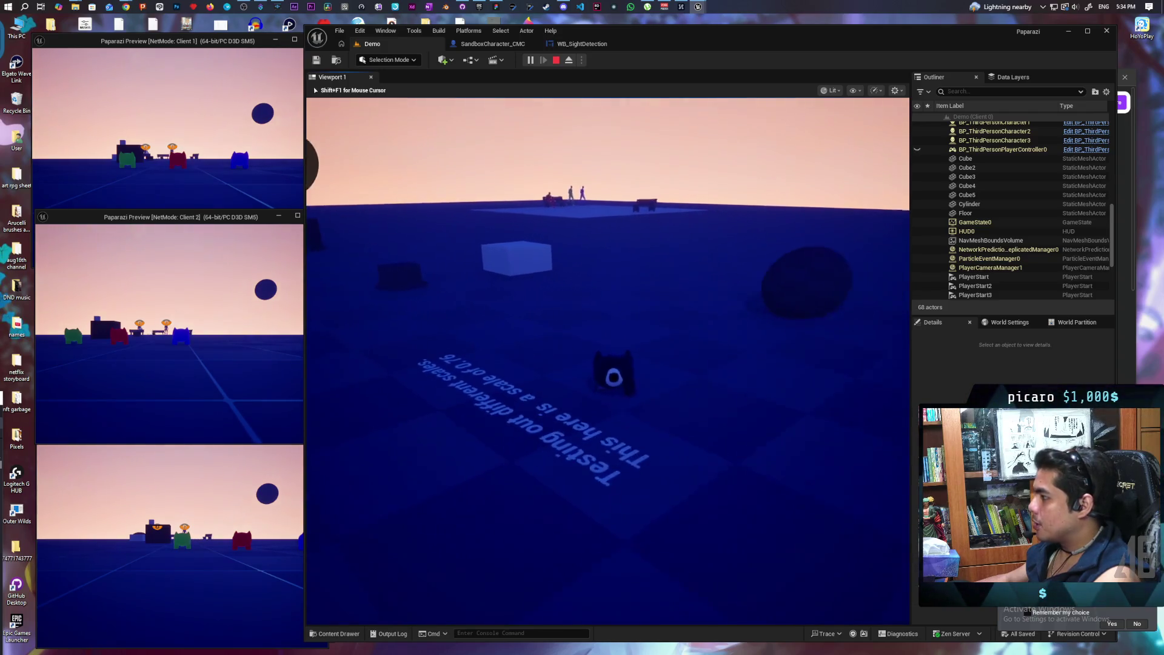
key("w")
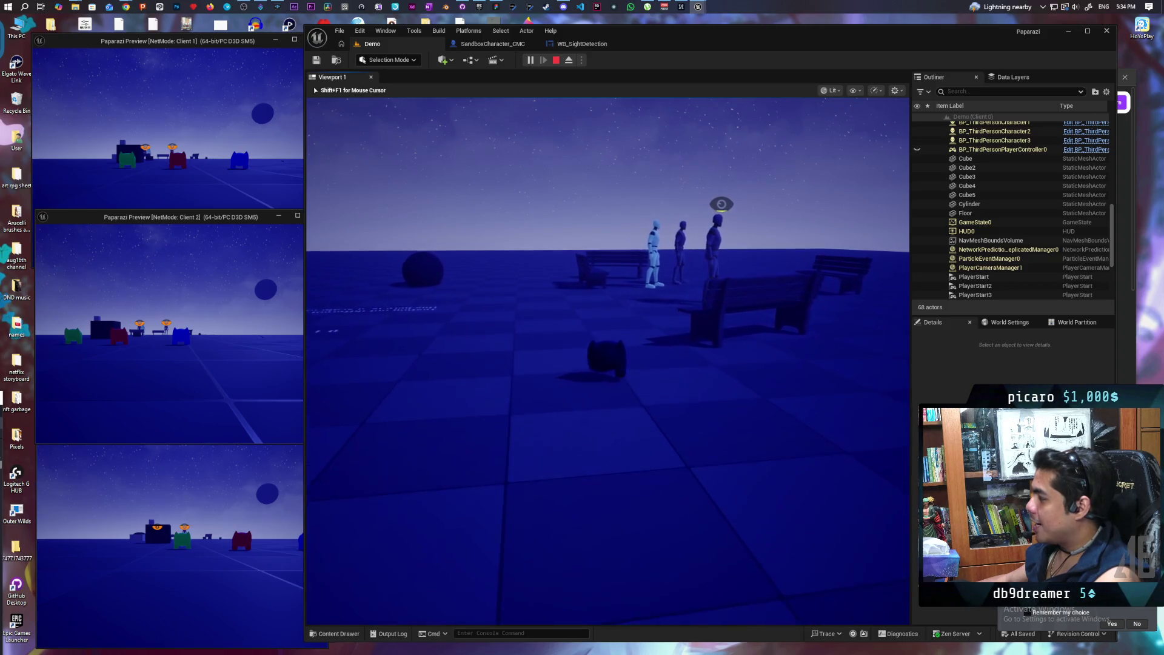
key("w")
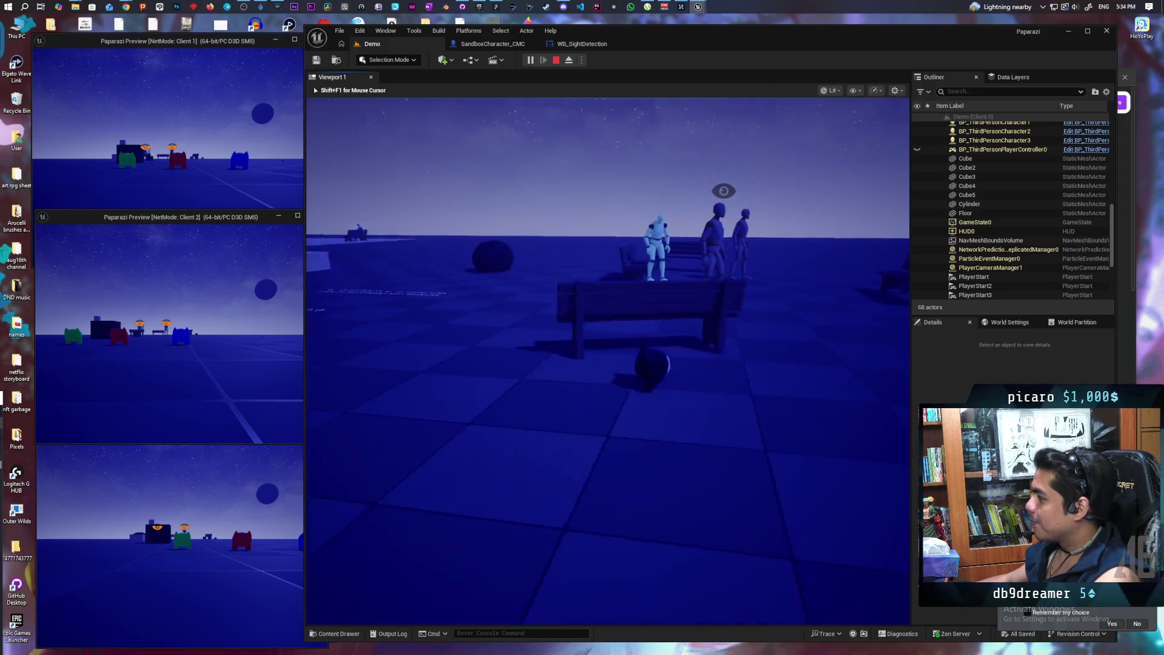
key("w")
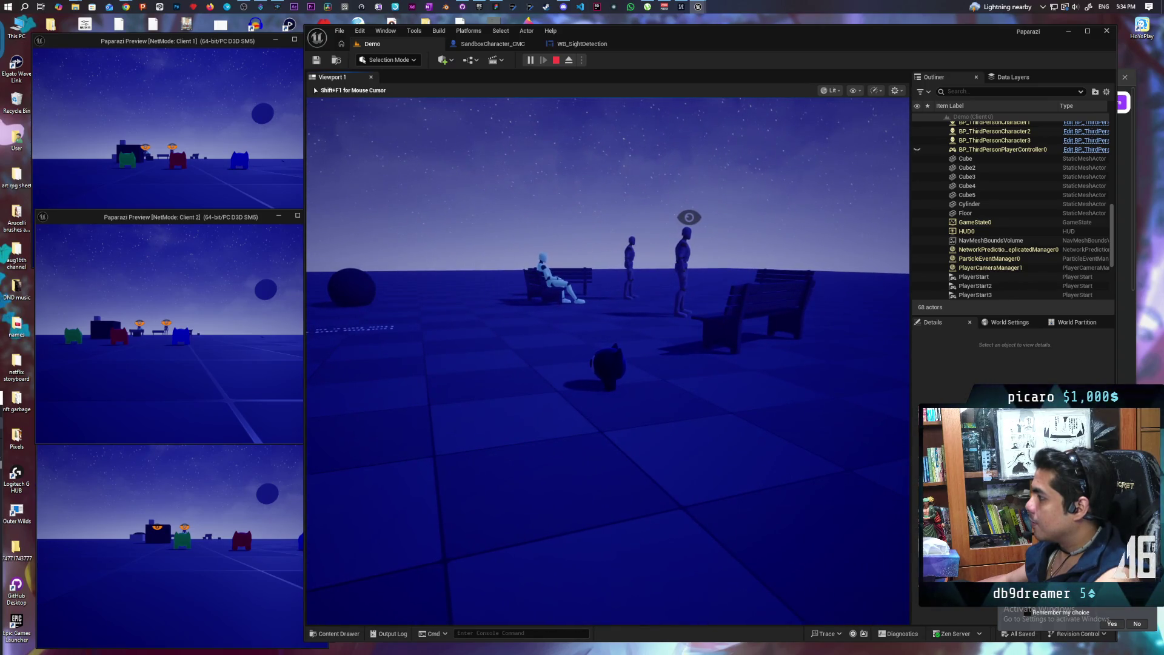
key("apostrophe")
Show the SmartObject debug category (8), circle around the benches, then close the debugger.
key("8")
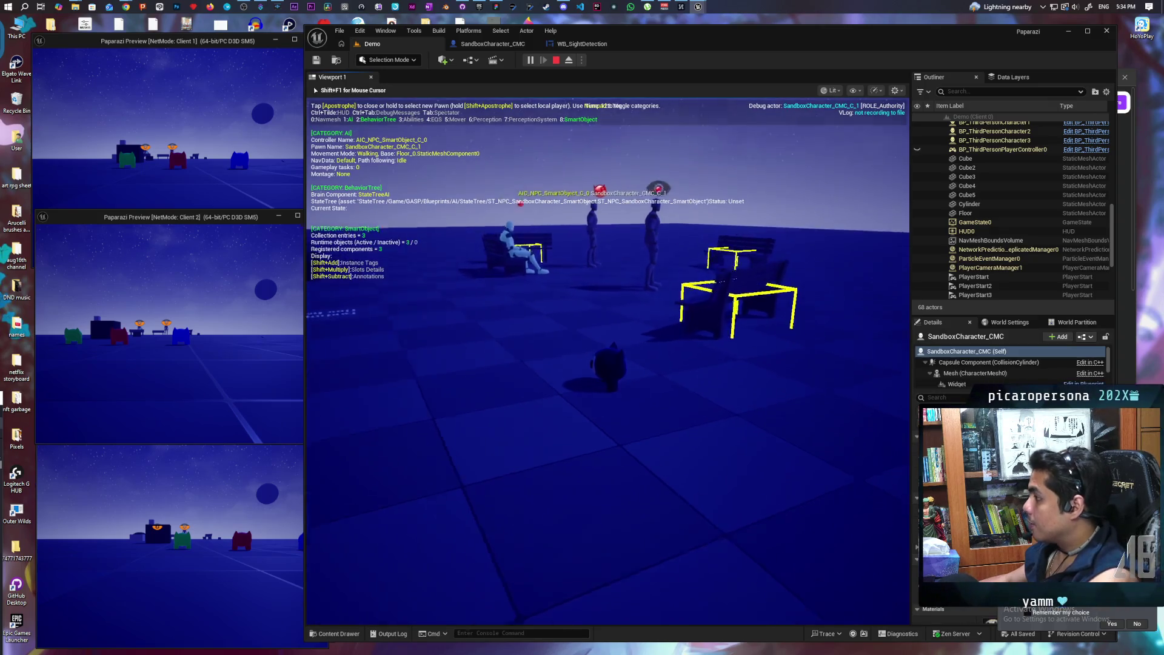
key("a")
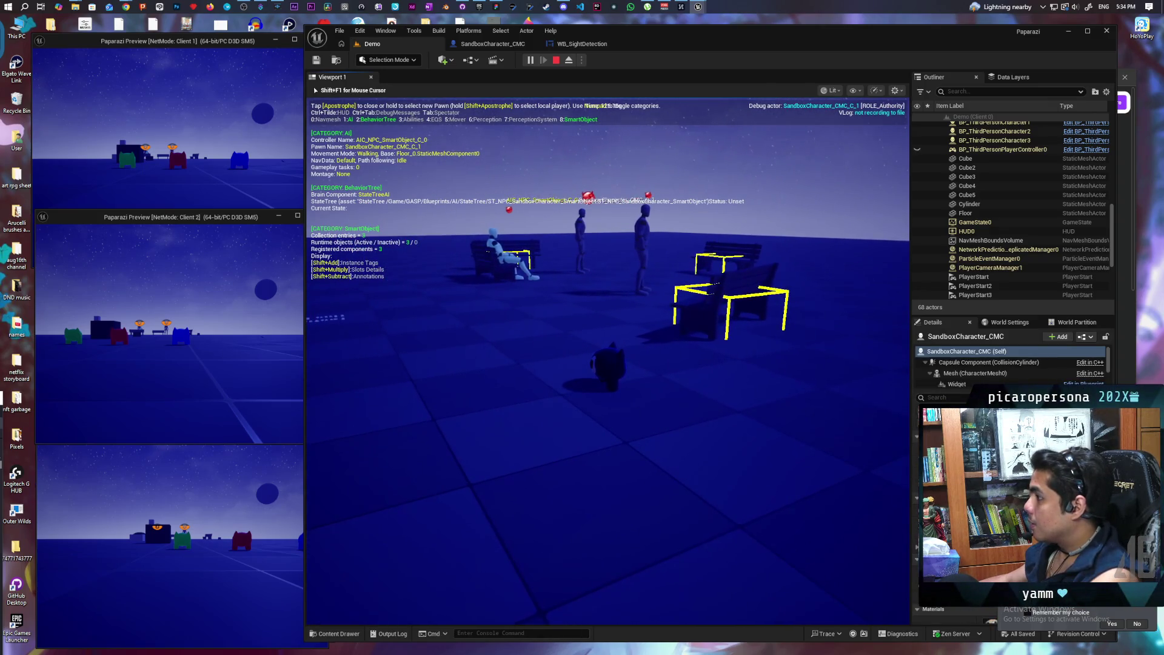
key("a")
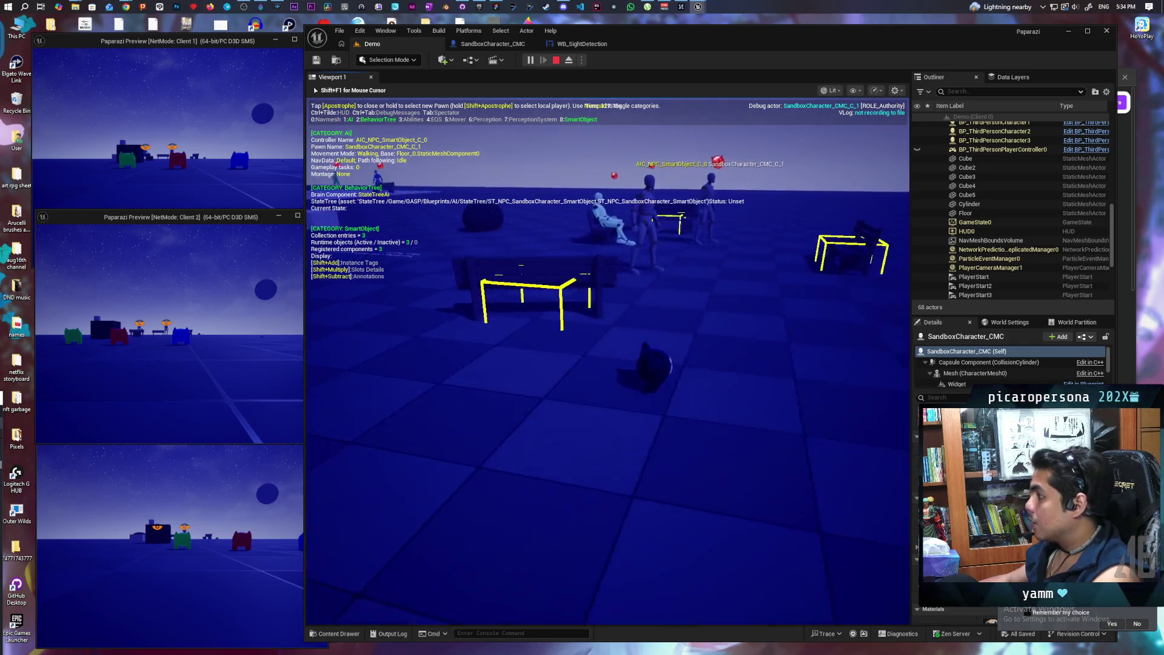
key("w")
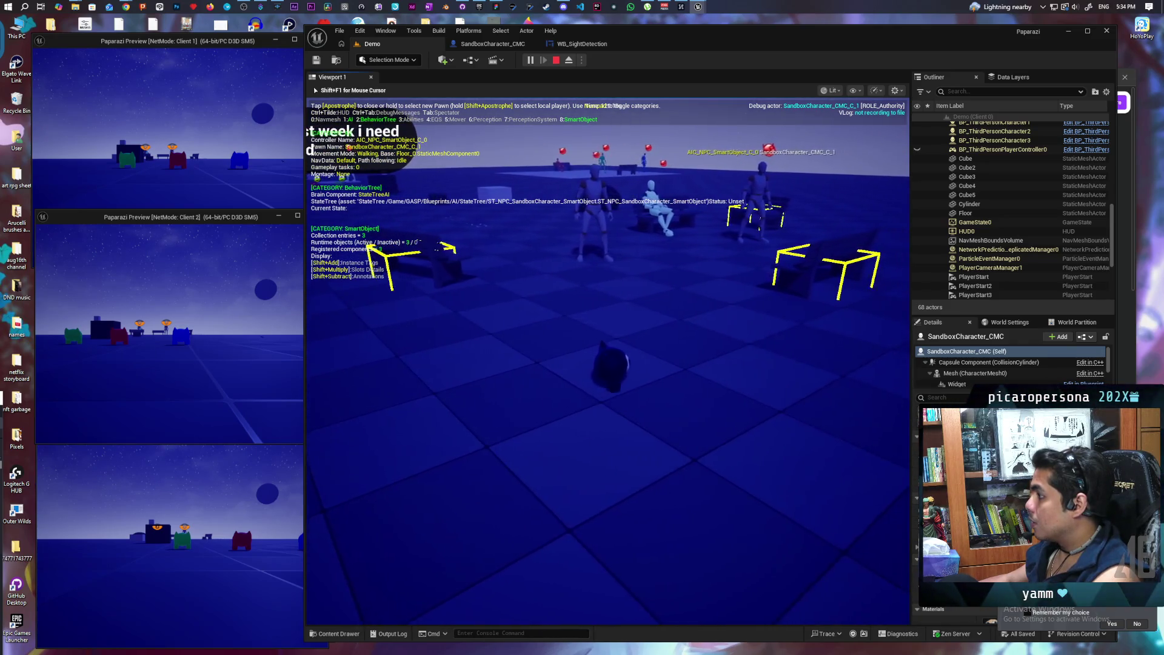
key("a")
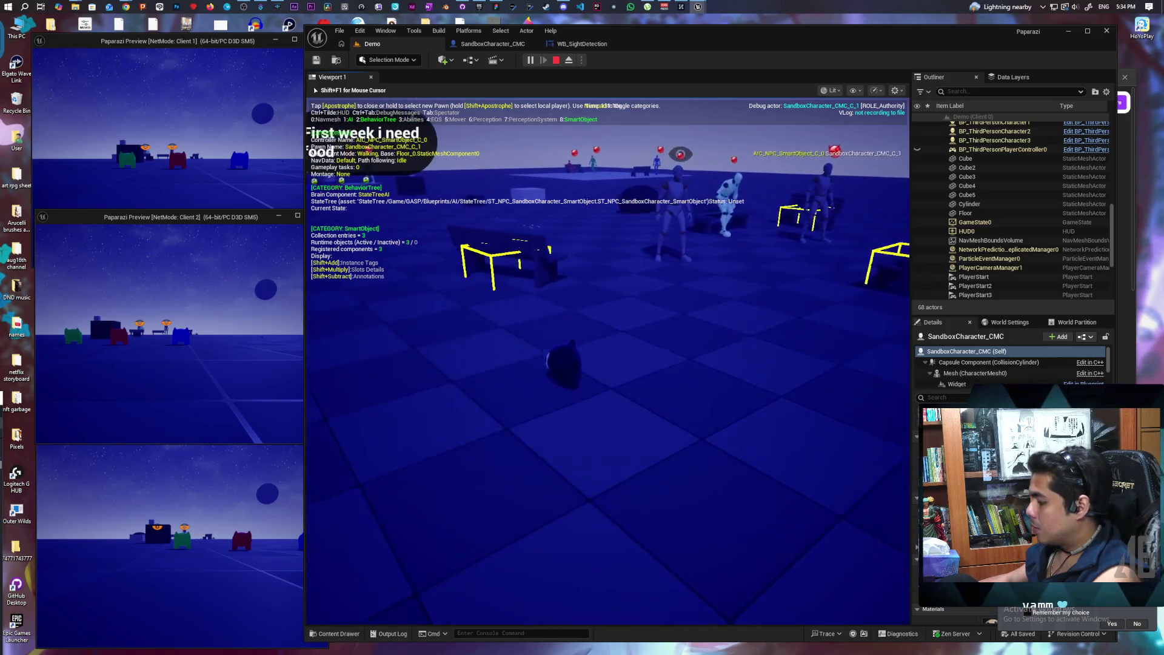
key("apostrophe")
Swing the view around the cat by the benches until 'It will lose interest here' appears.
key("a")
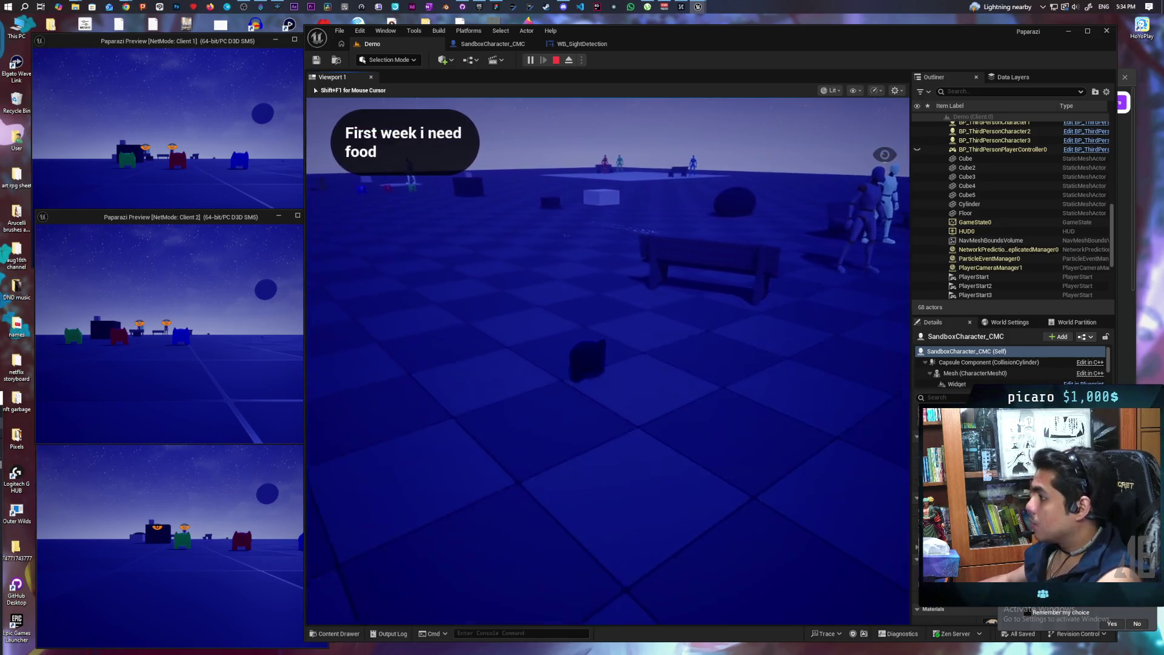
key("d")
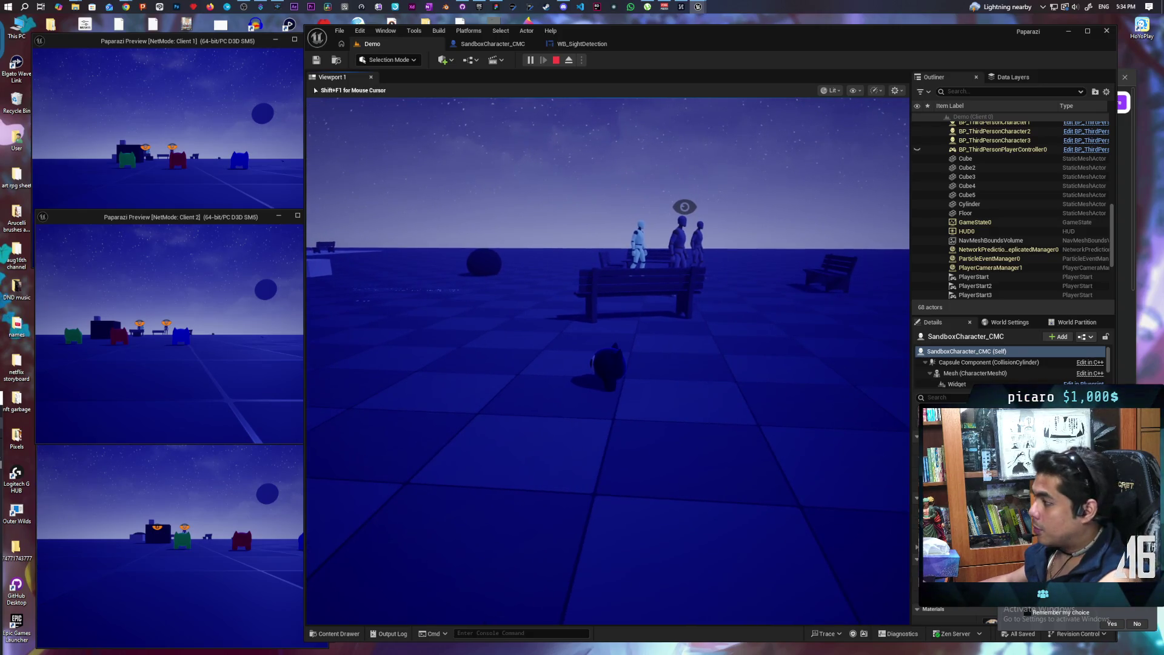
key("d")
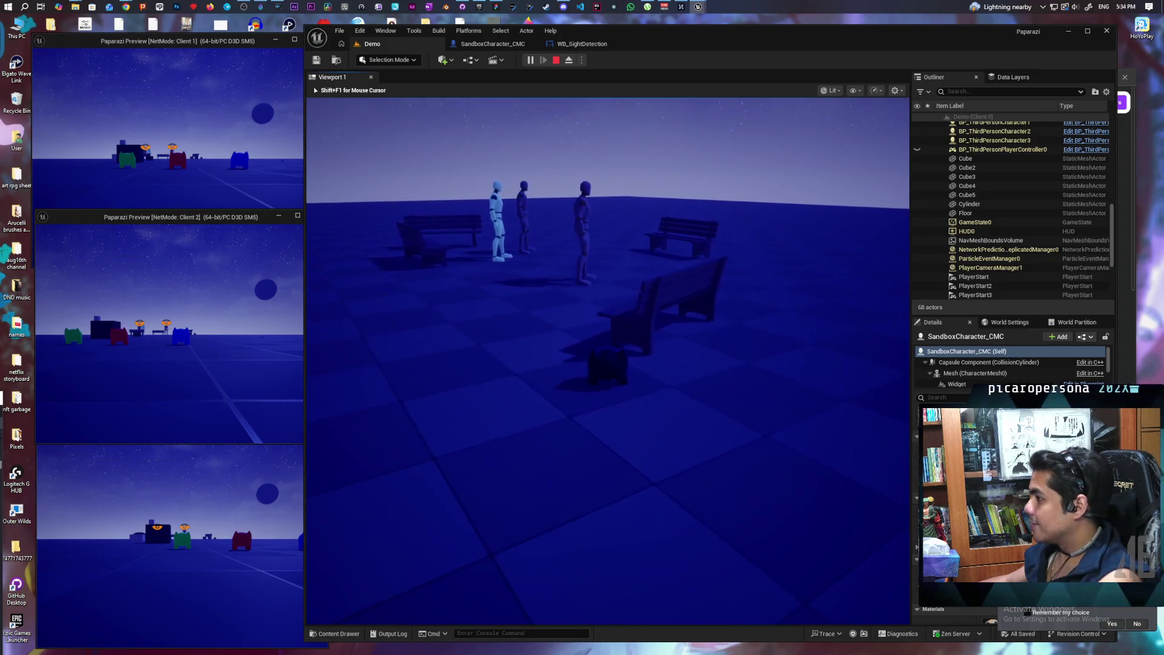
key("w")
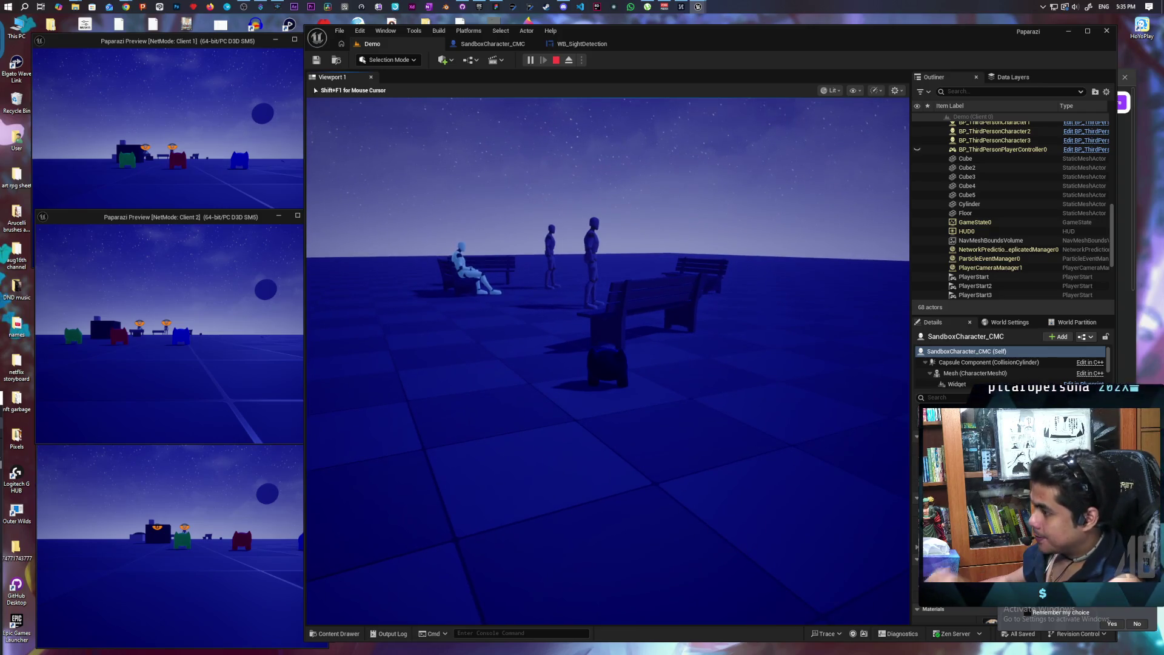
key("w")
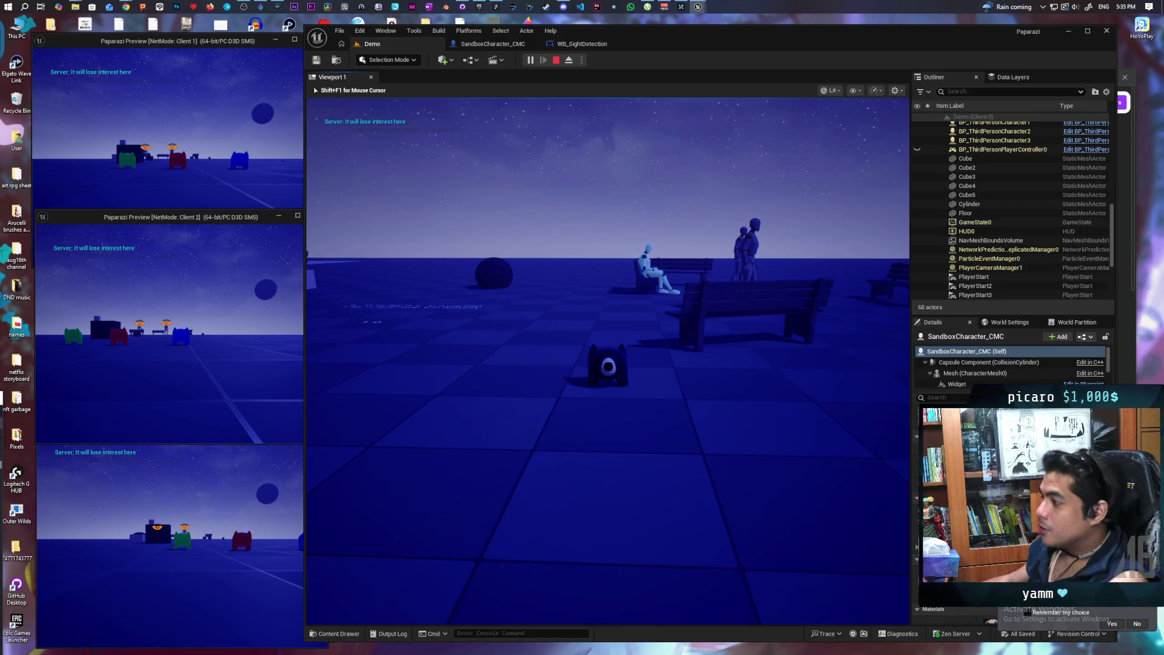
Walk the cat toward and away from the bench several times.
key("w")
key("w")
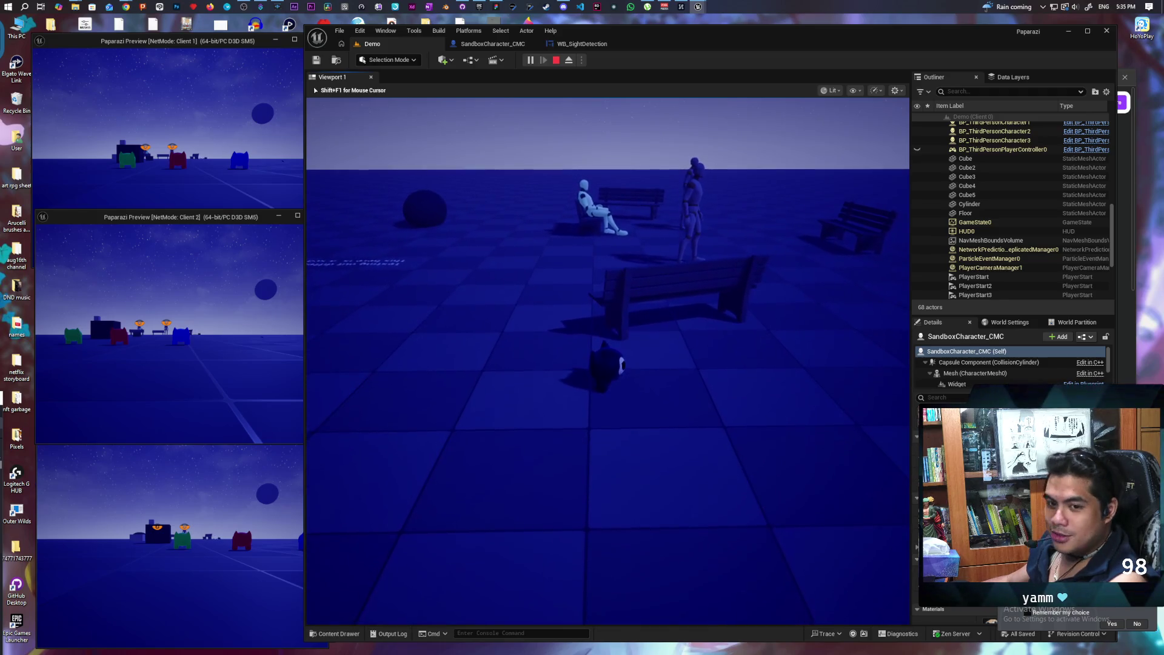
key("w")
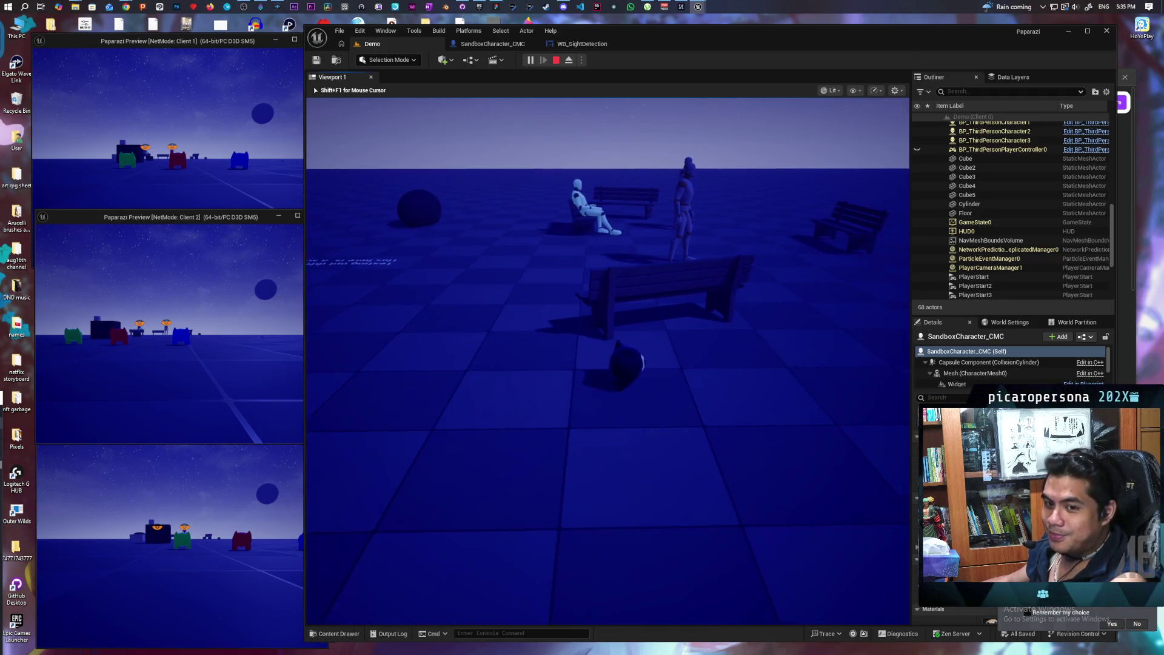
key("s")
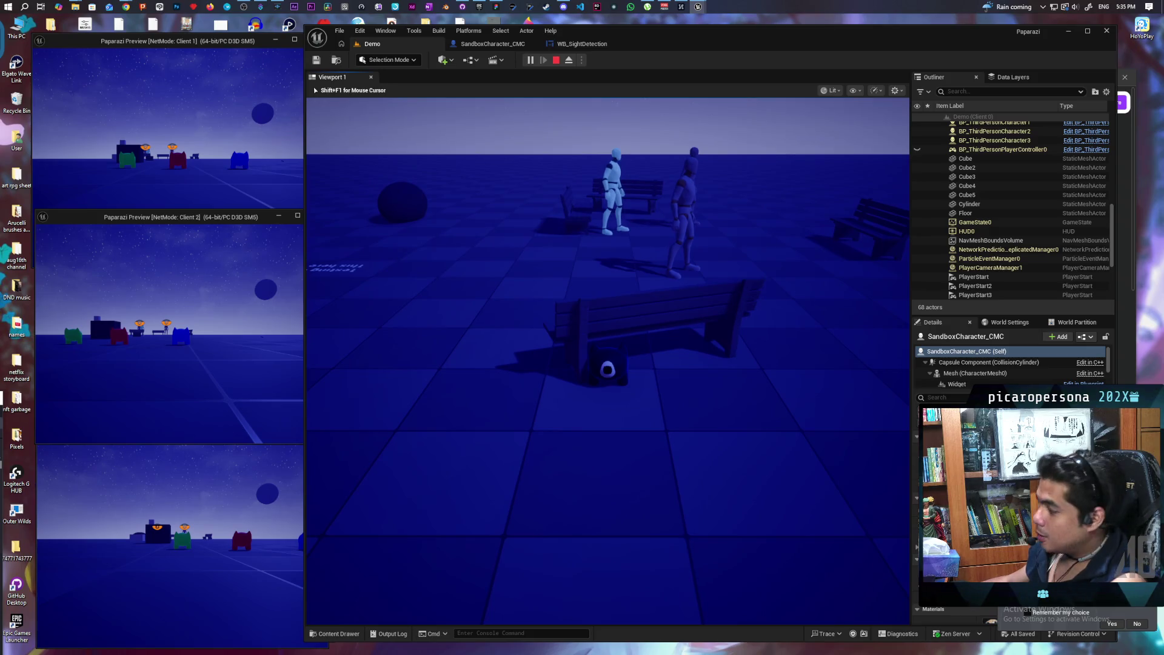
key("s")
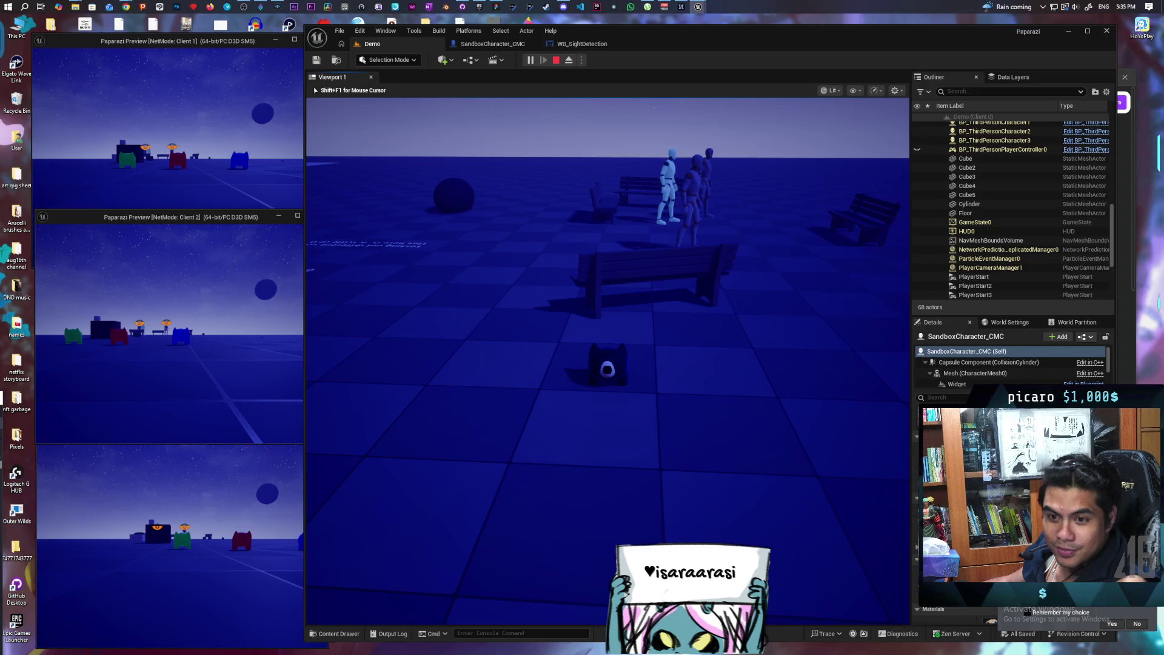
key("w")
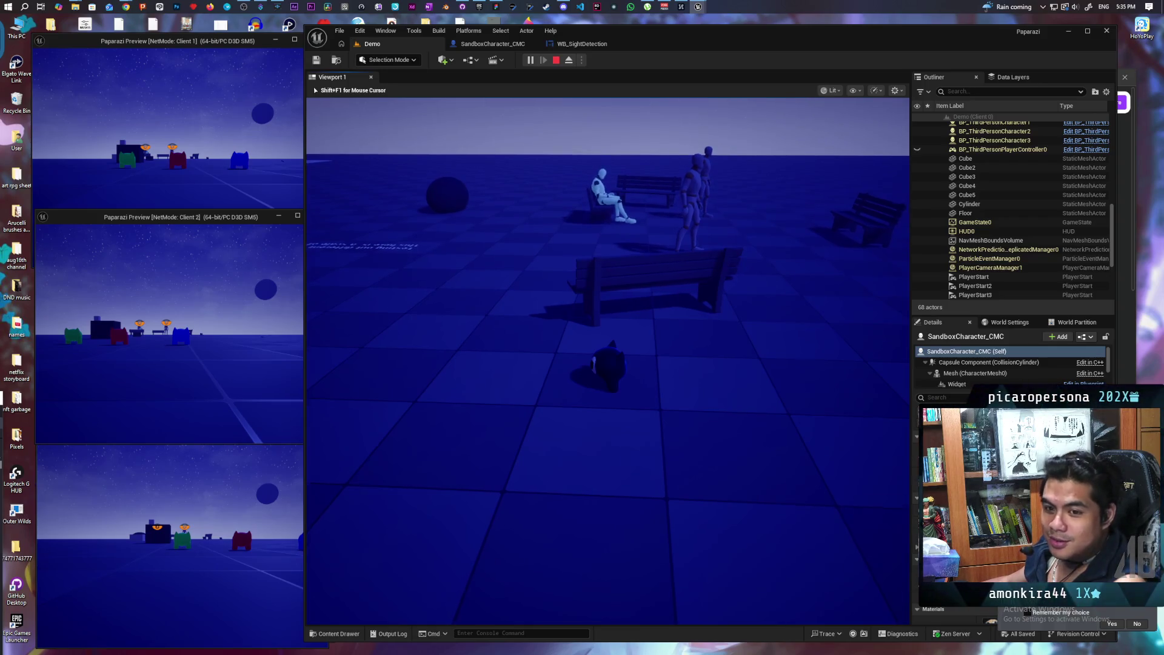
key("w")
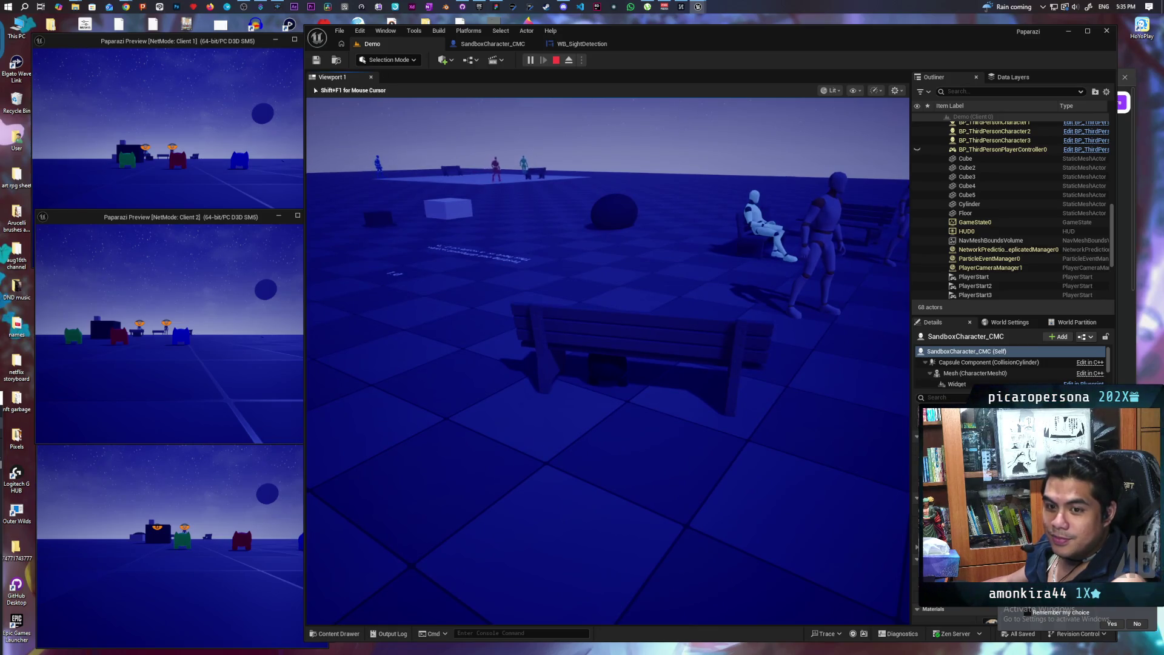
key("s")
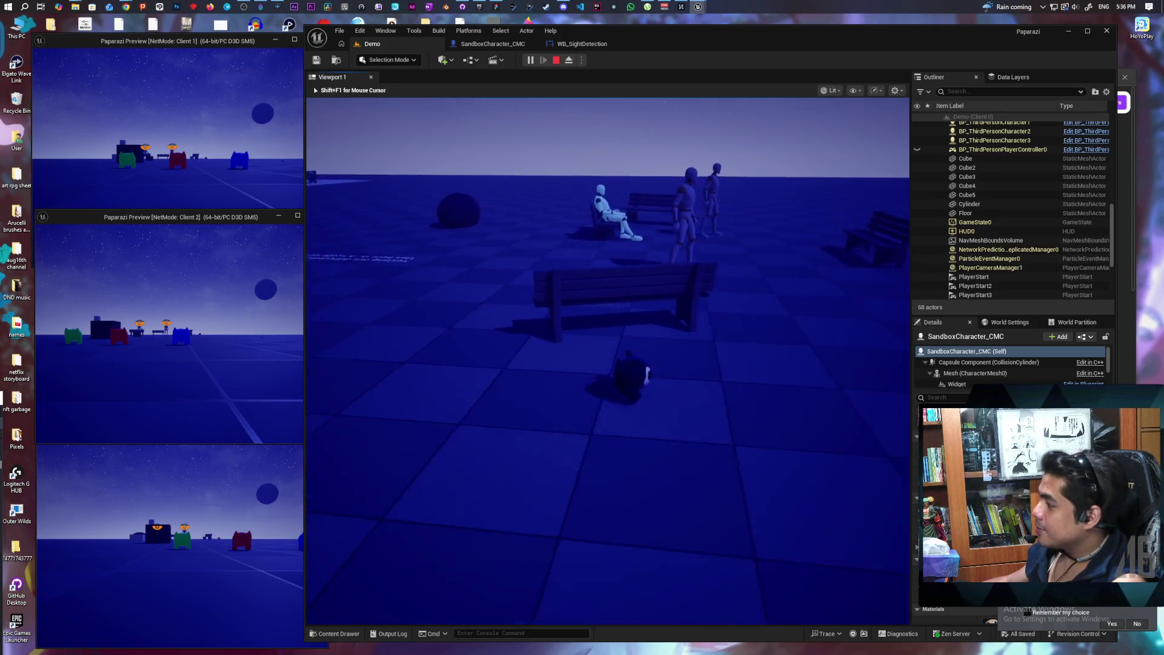
key("w")
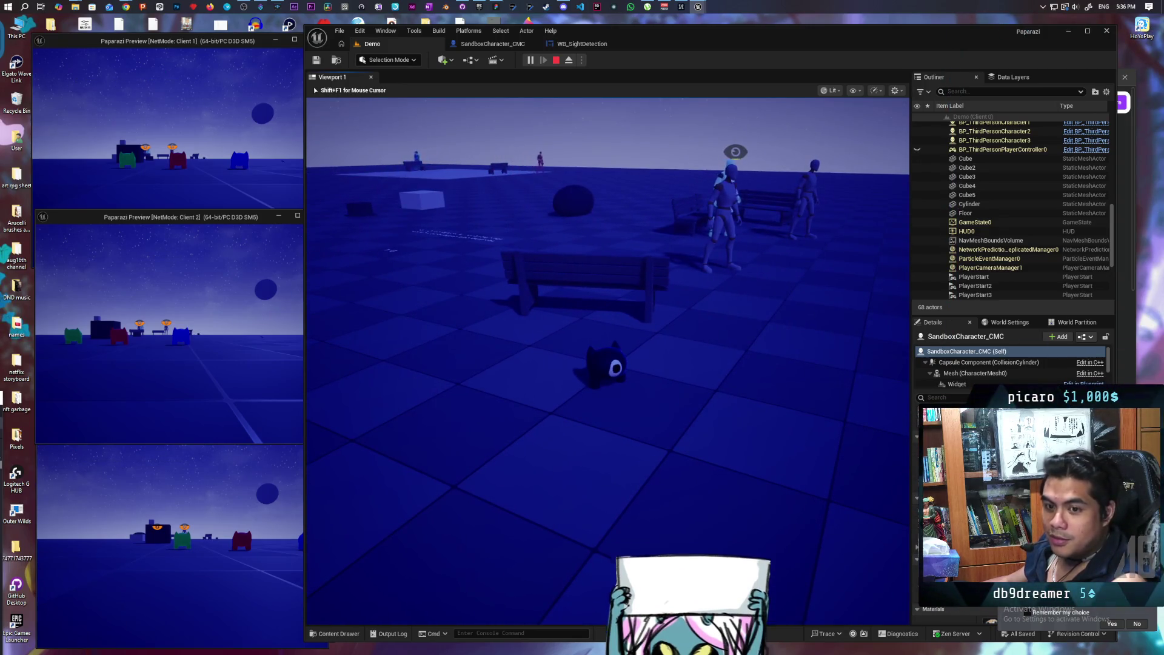
Steer the cat past the NPCs to the Cardboard Box with its pickup prompt.
key("d")
key("a")
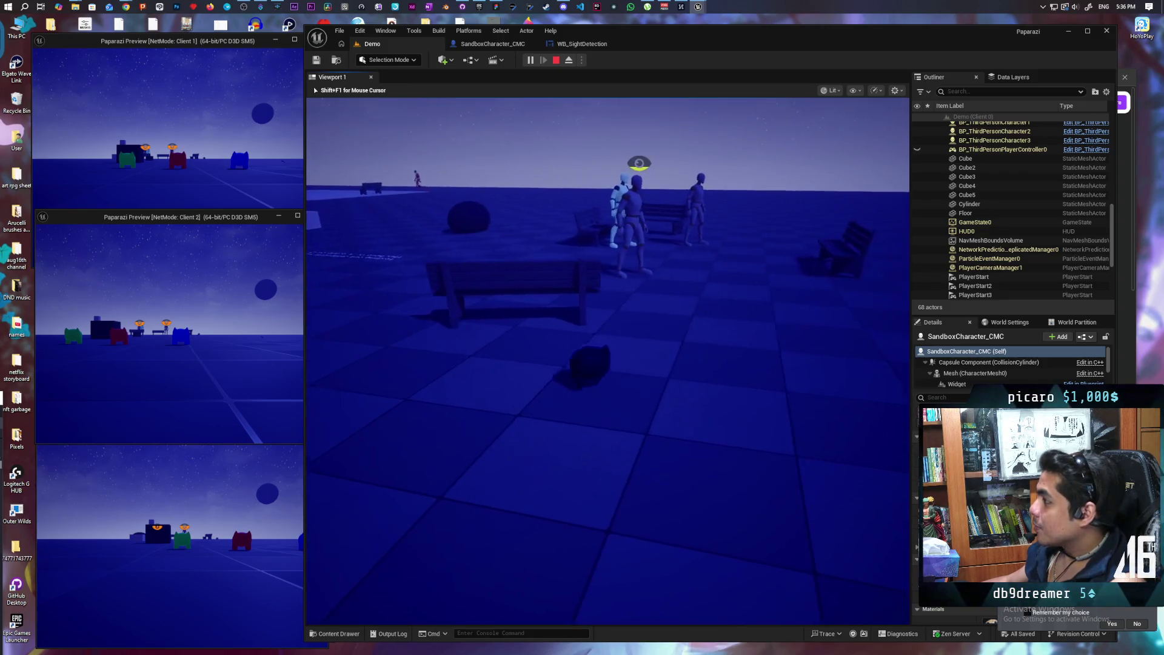
key("a")
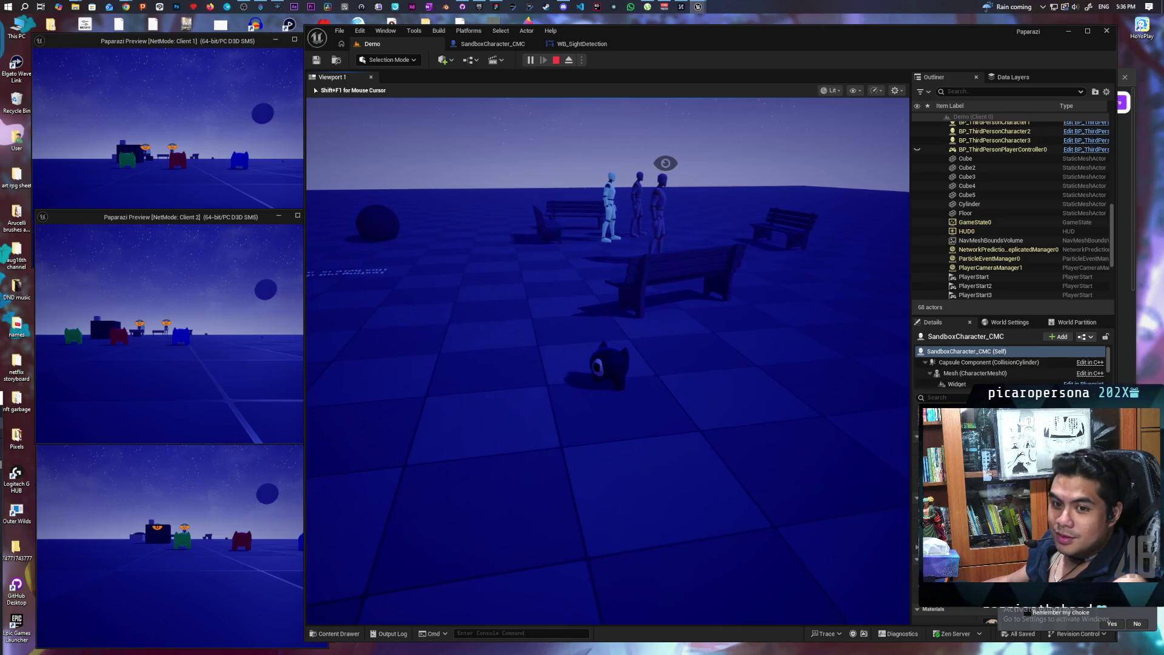
key("w")
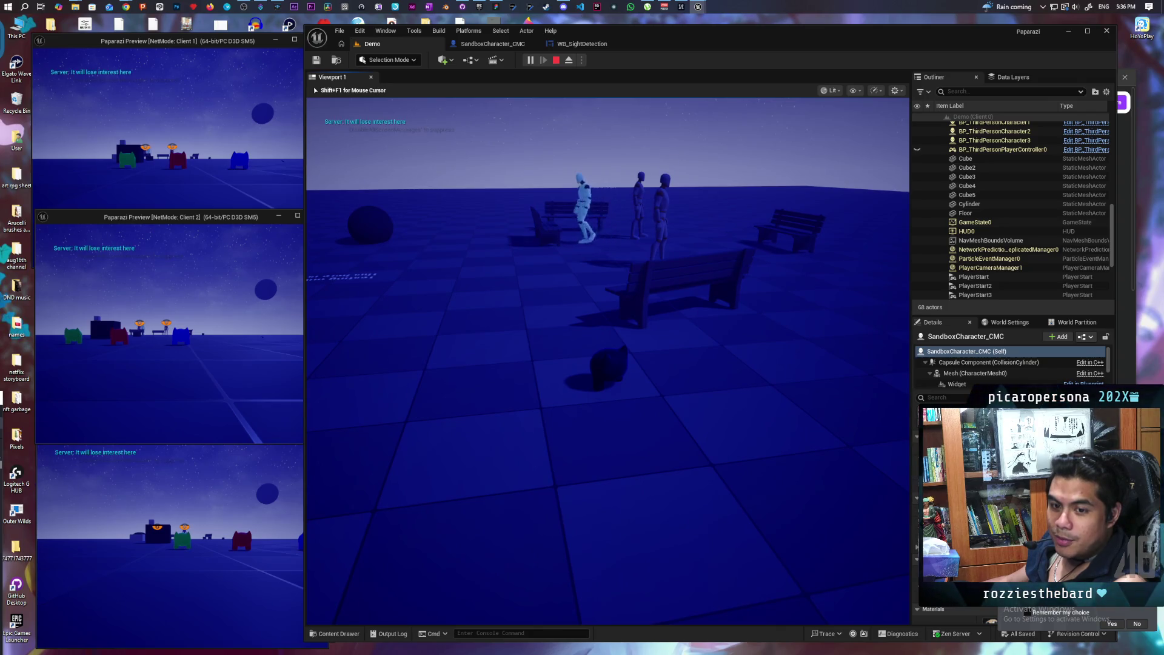
key("d")
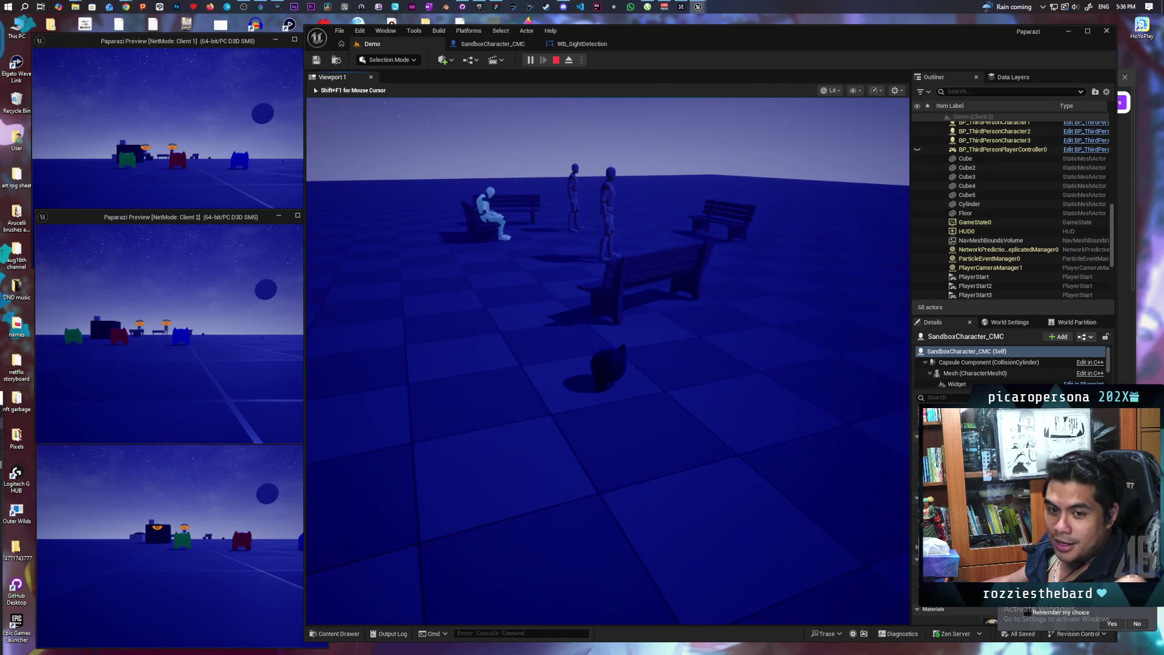
key("s")
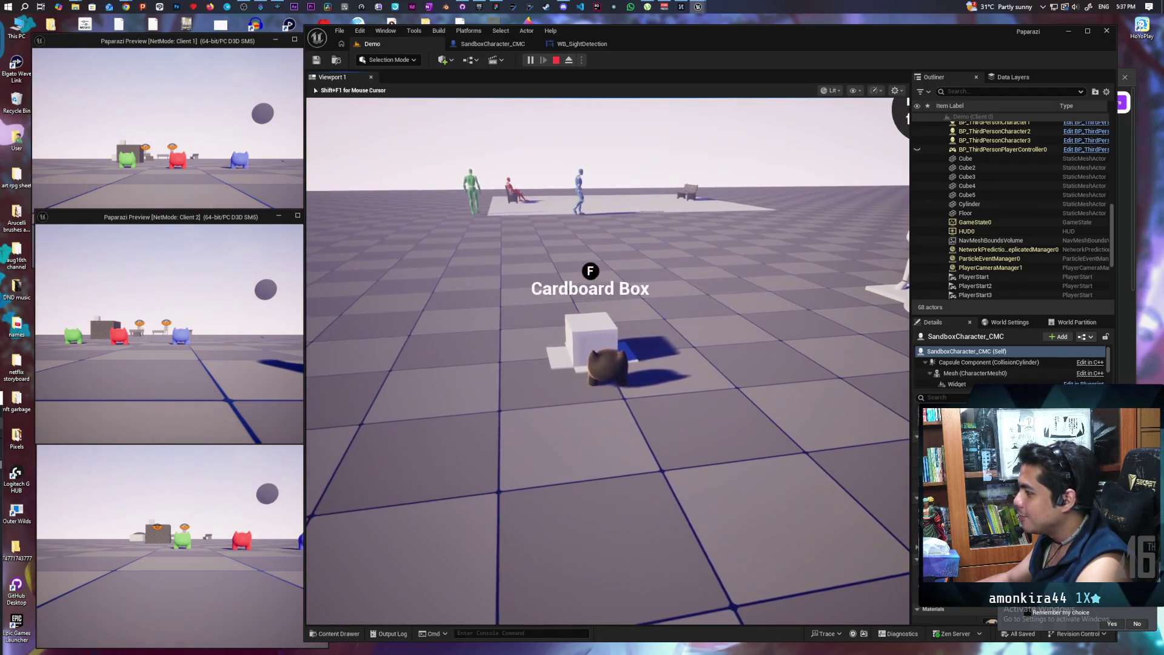
Pick up the Cardboard Box disguise beside the white cube.
key("f")
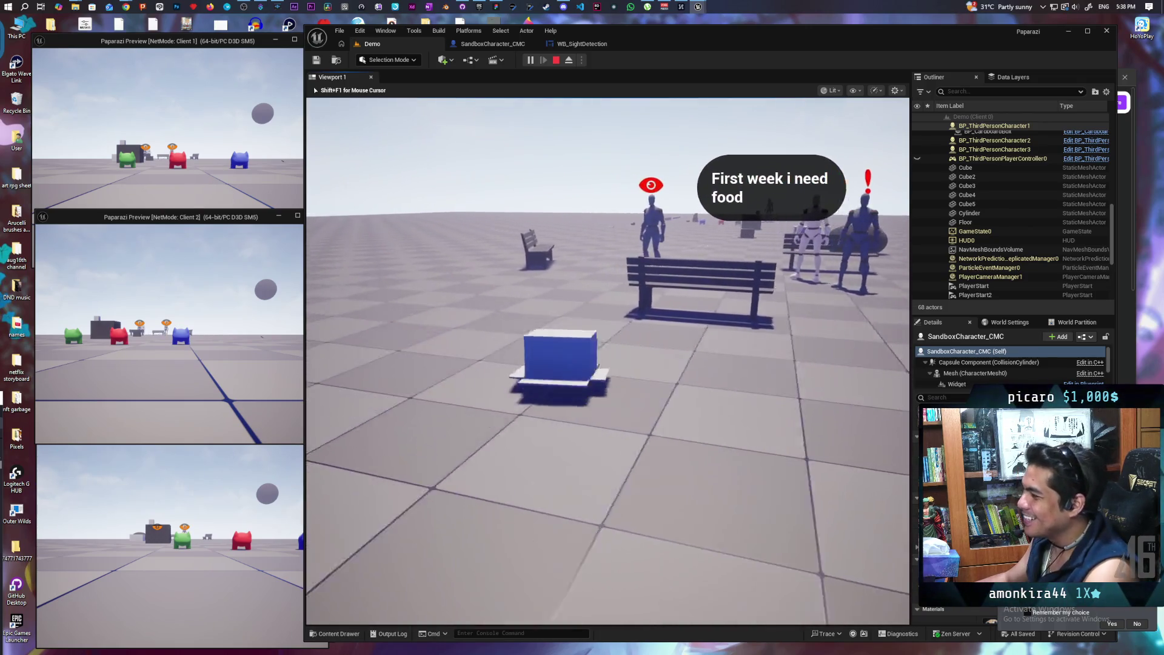
Walk the box-disguised character past the bench toward the NPCs.
key("w")
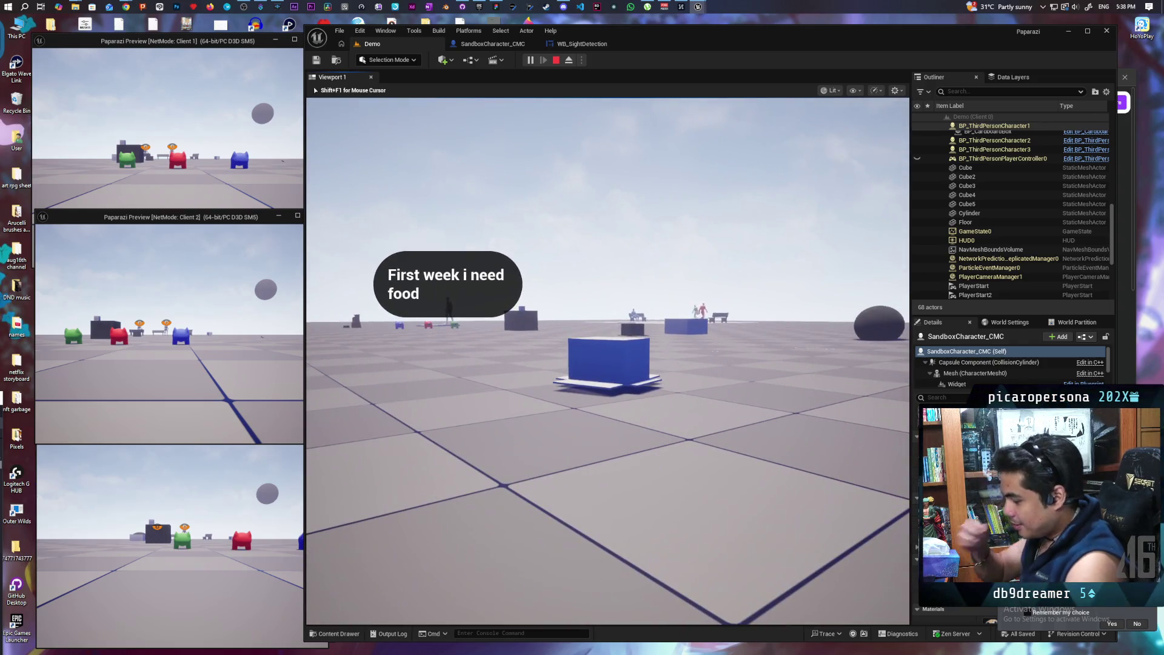
key("w")
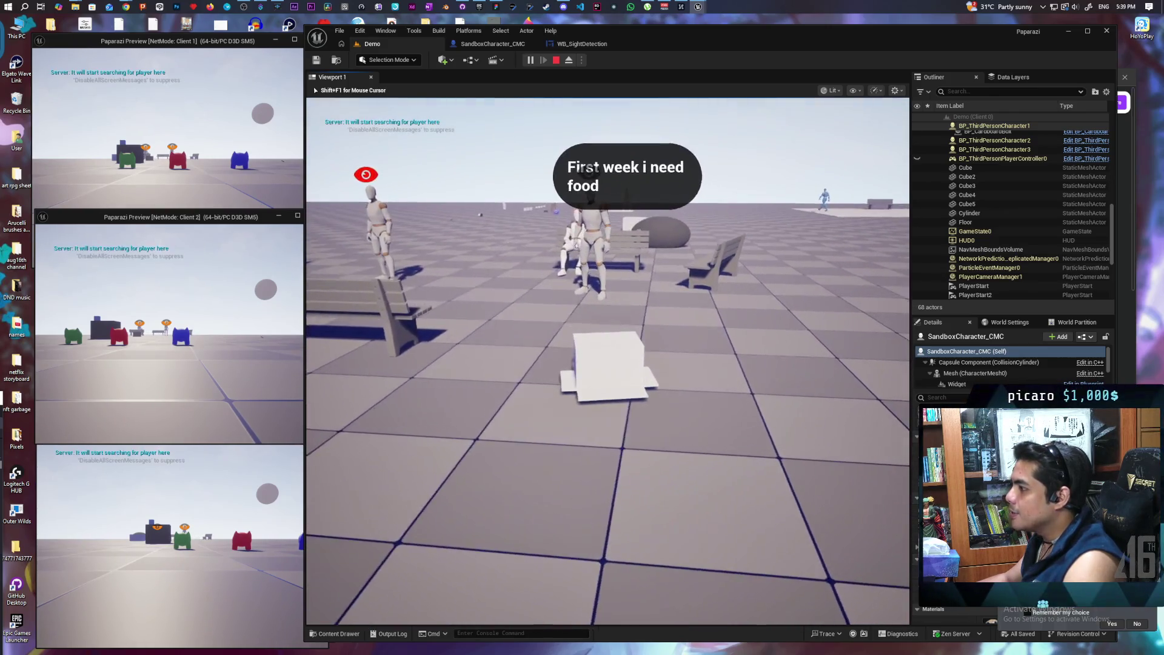
Walk the box character toward the mannequins and sidestep past them.
key("w")
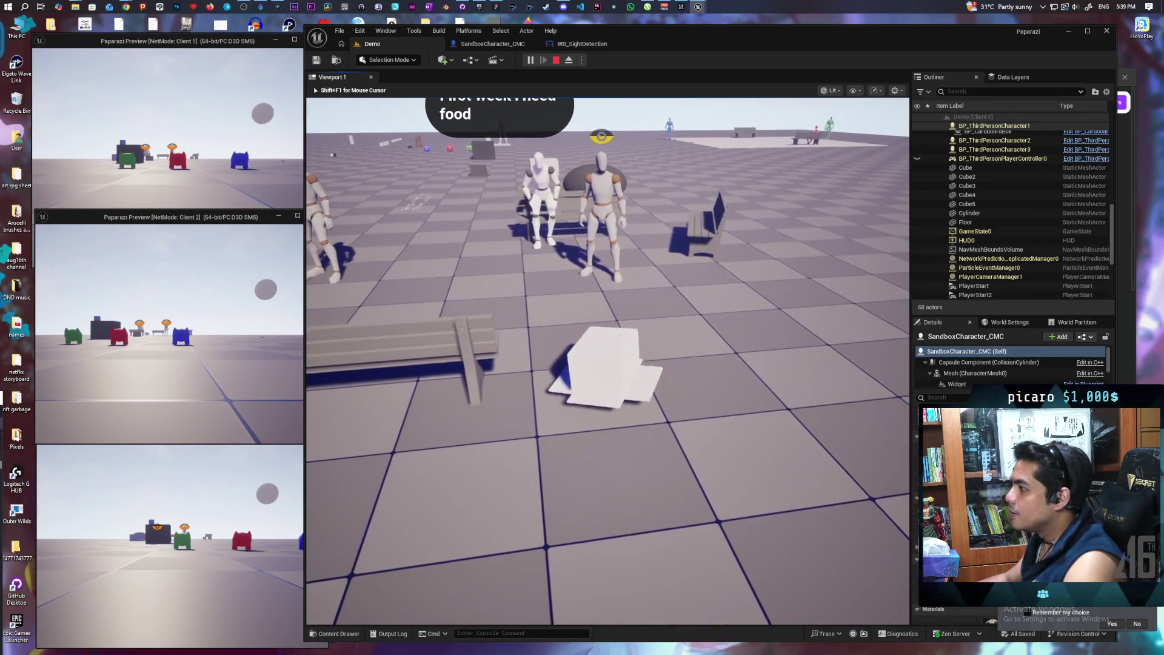
key("w")
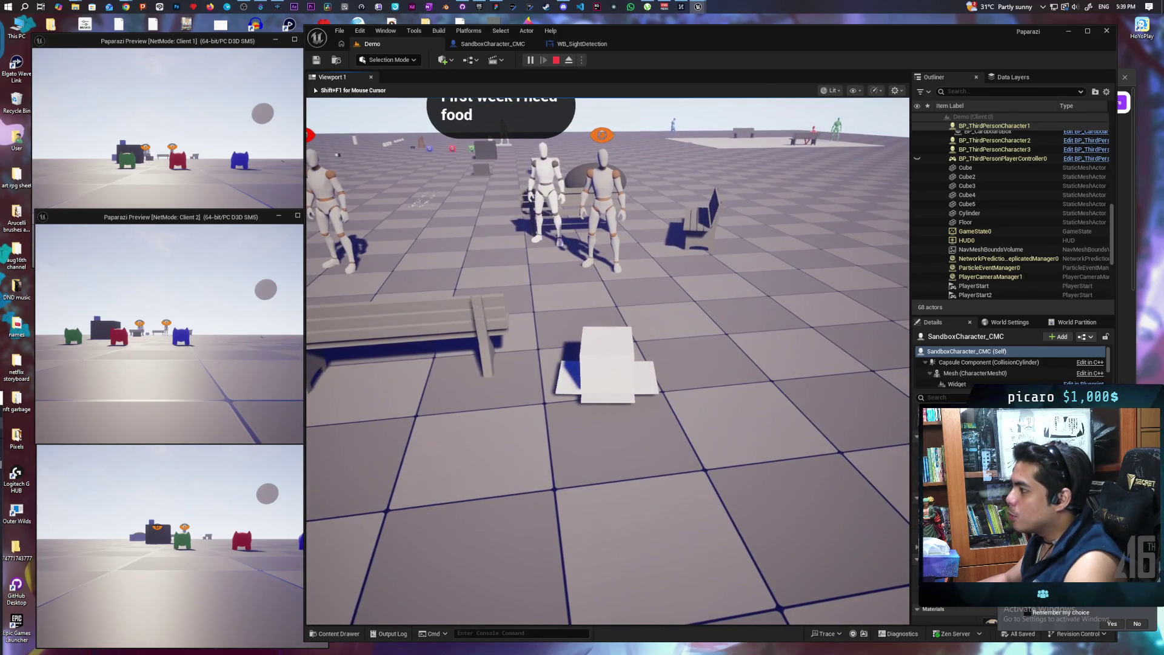
key("a")
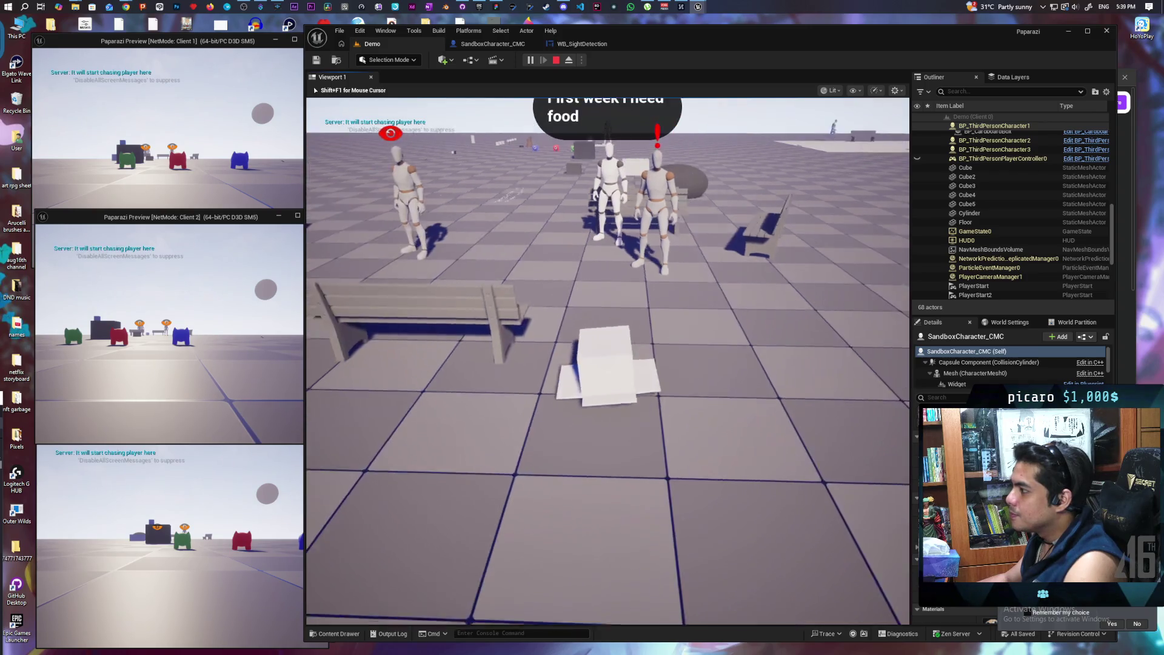
key("a")
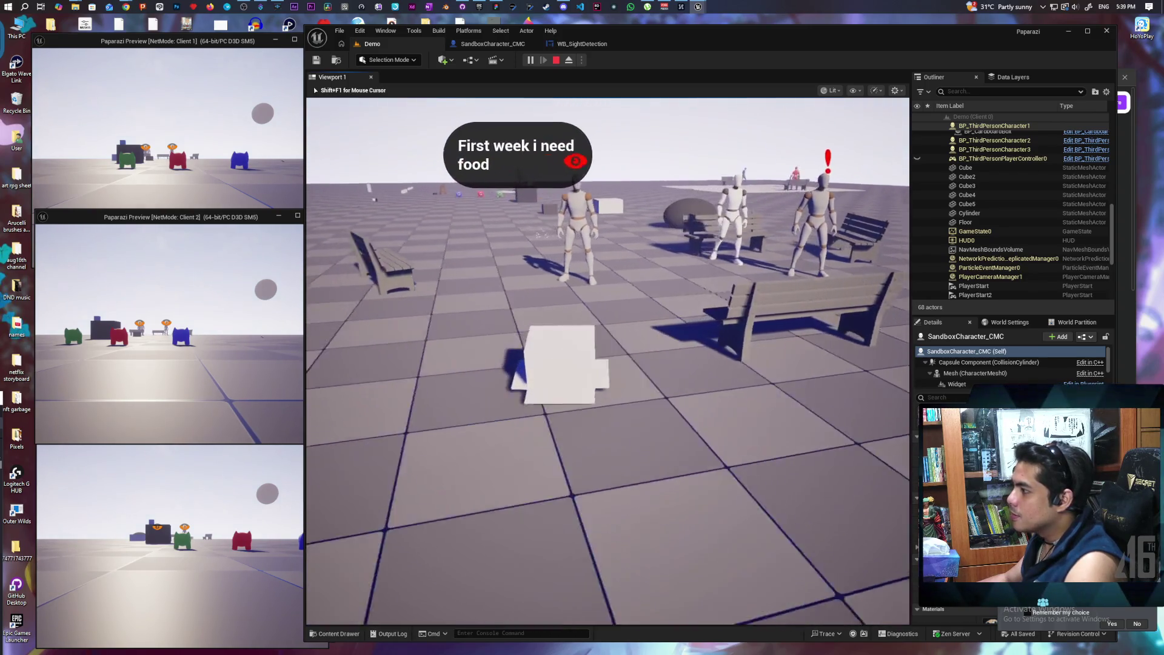
key("a")
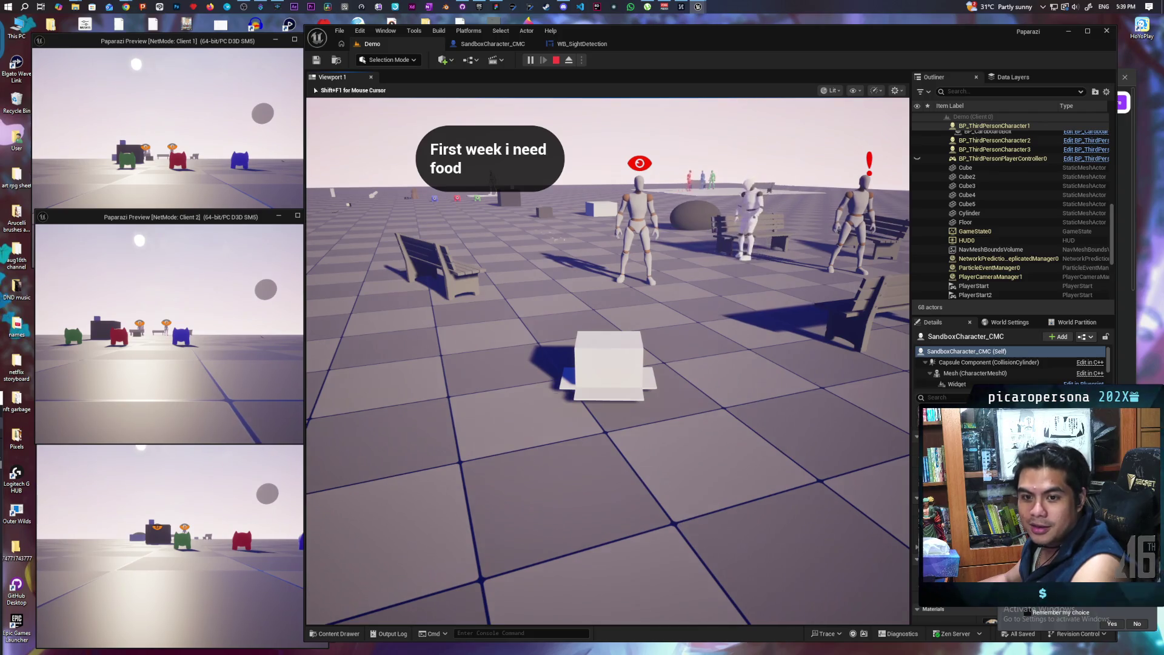
key("a")
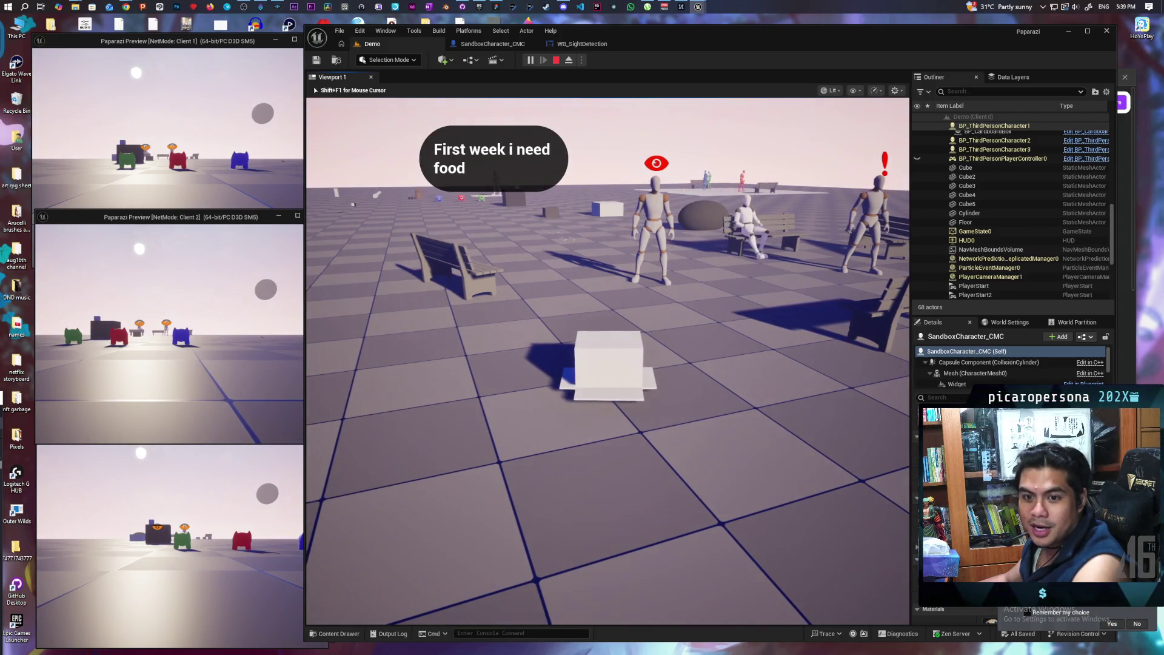
Hide the box character under the nearby bench, then back it out again.
key("w")
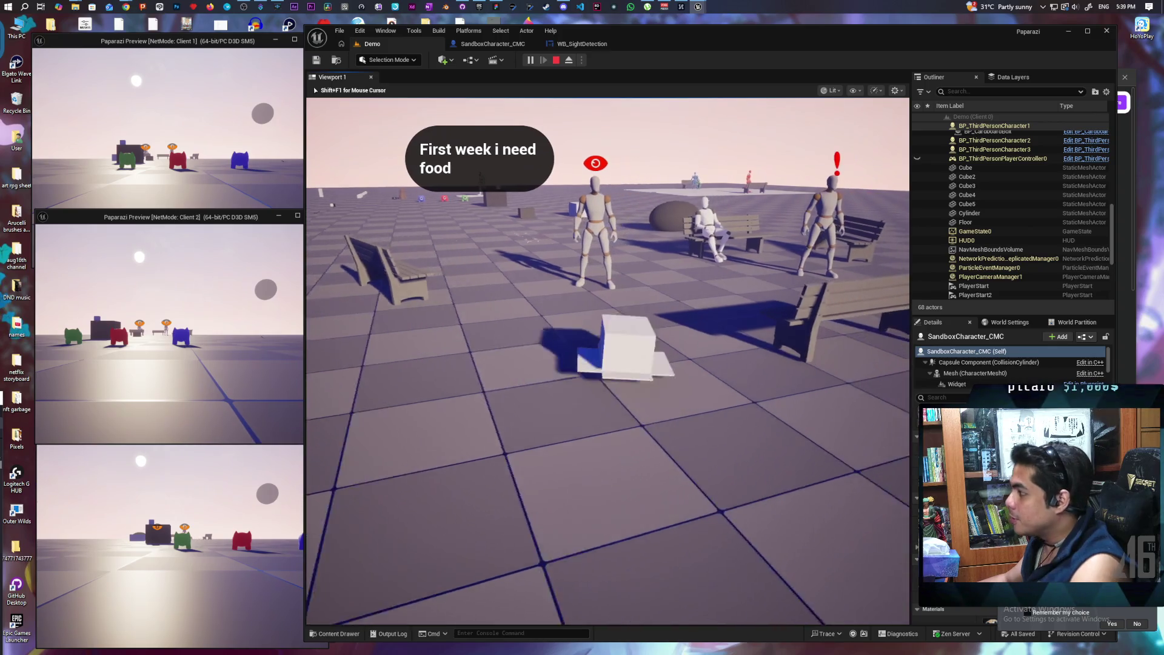
key("s")
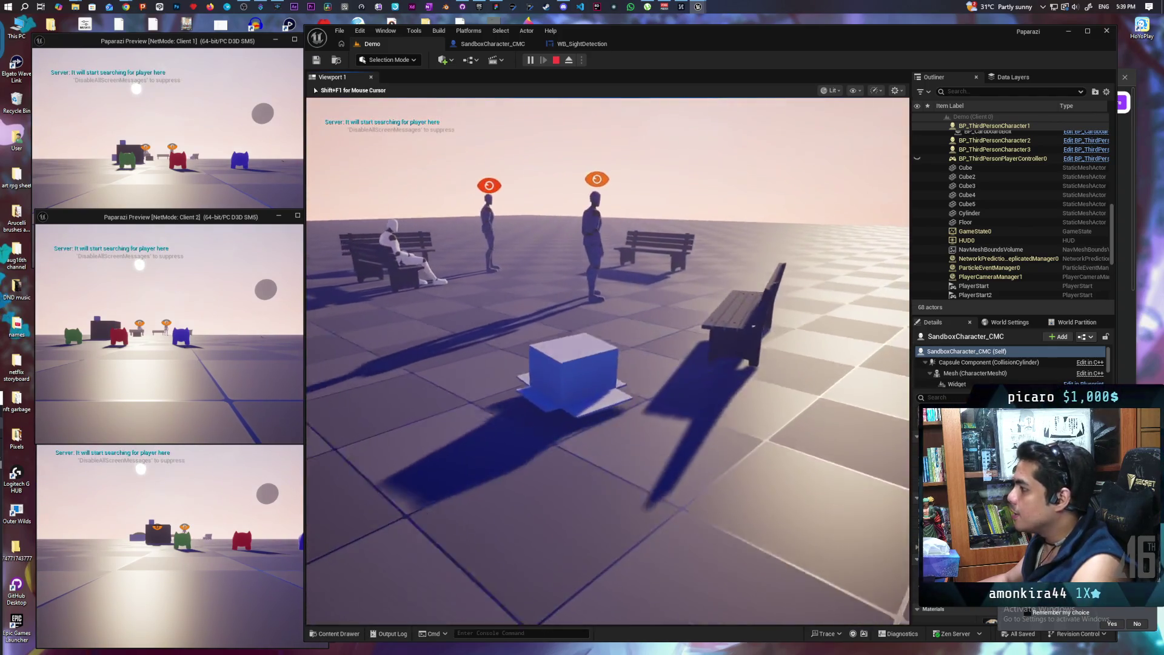
key("a")
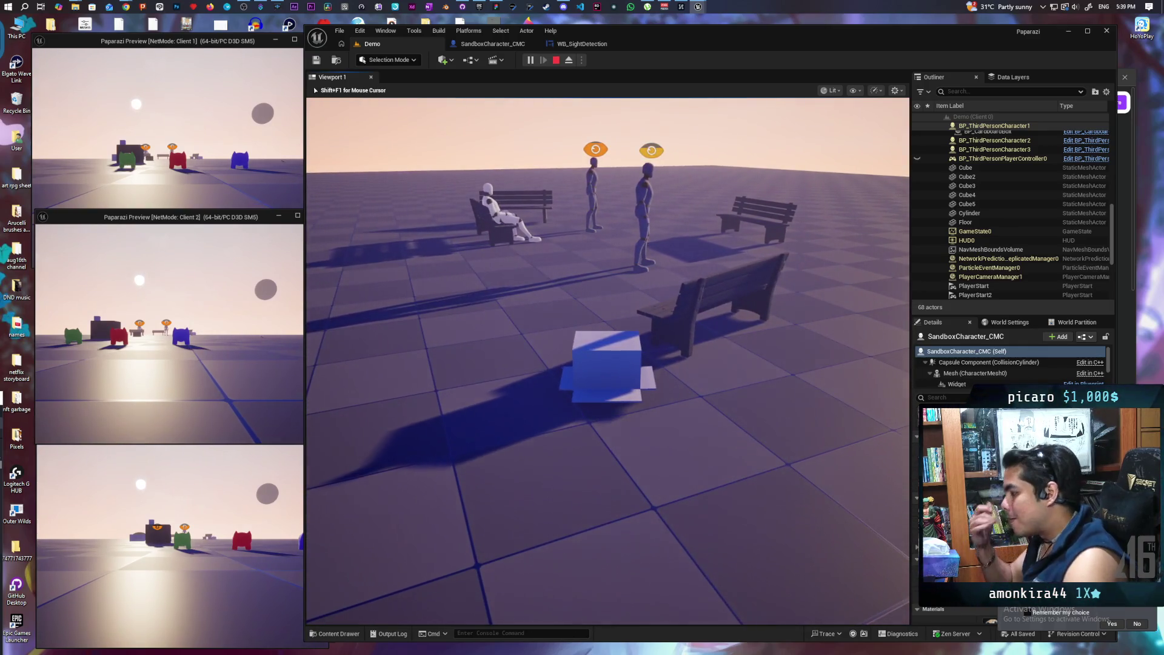
key("d")
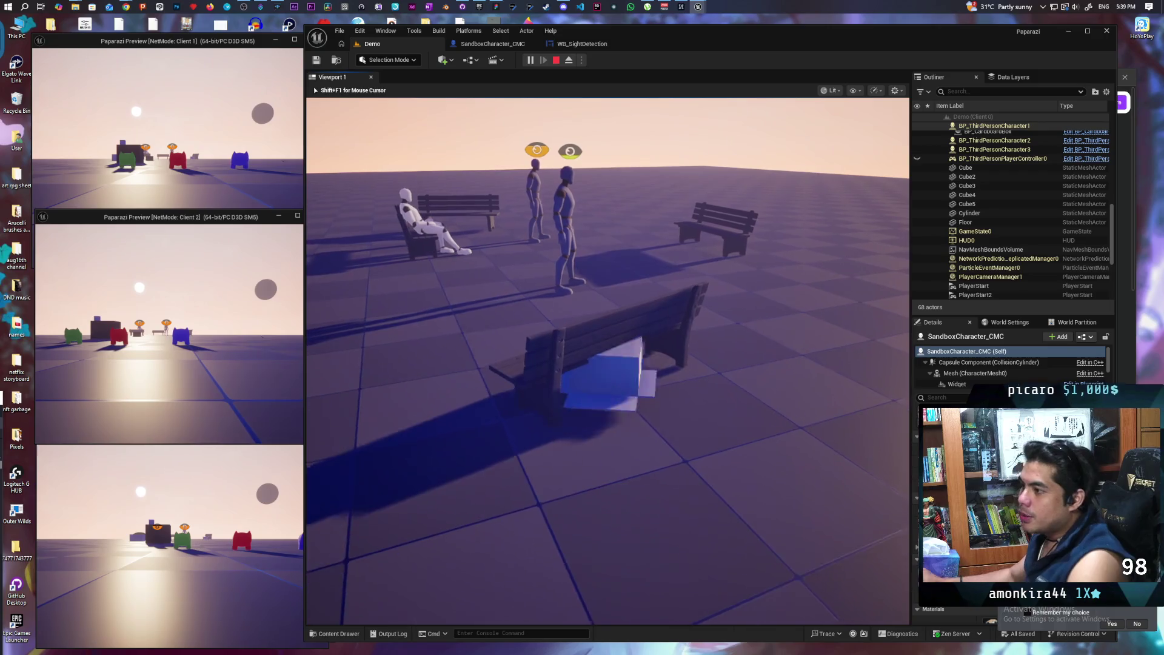
key("s")
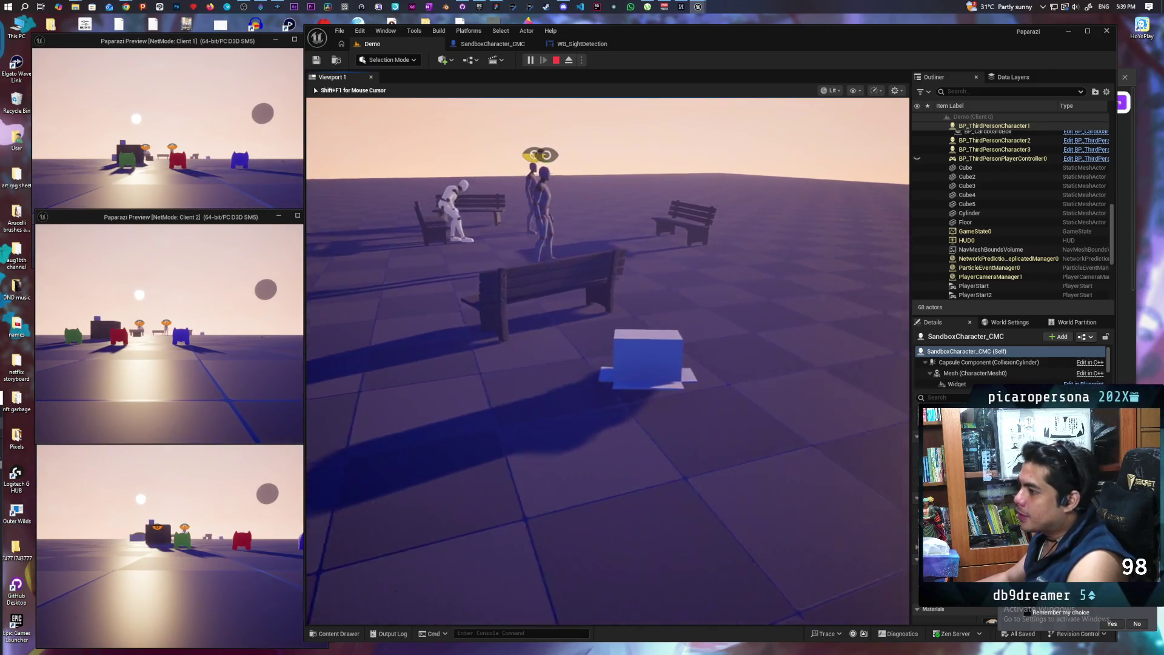
key("a")
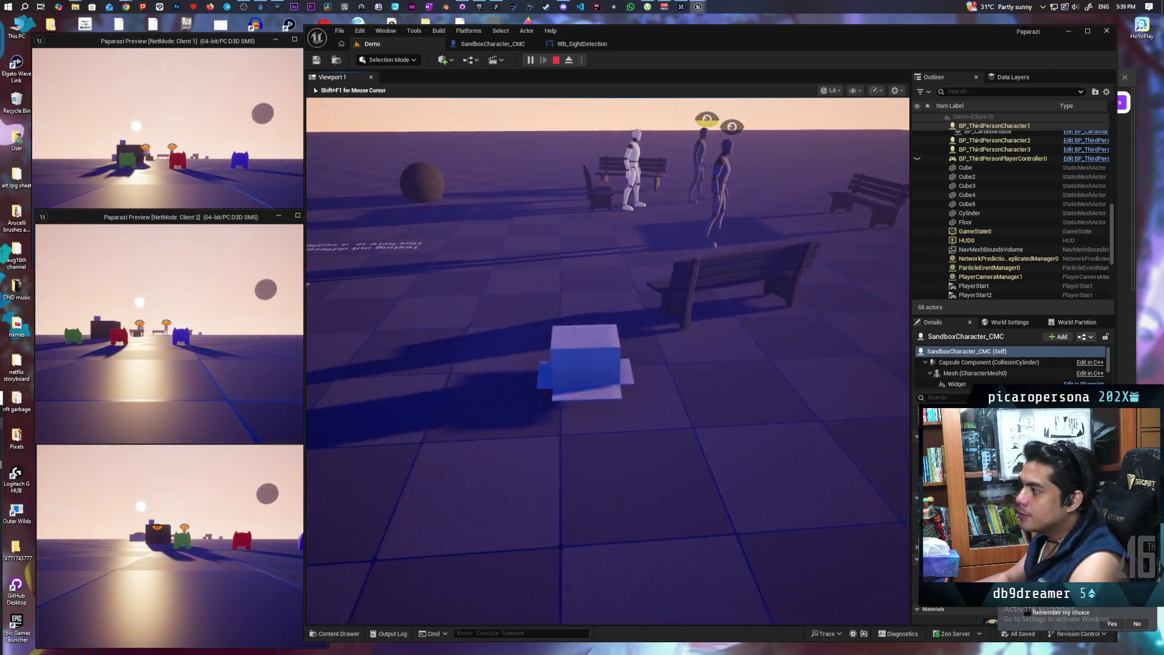
key("d")
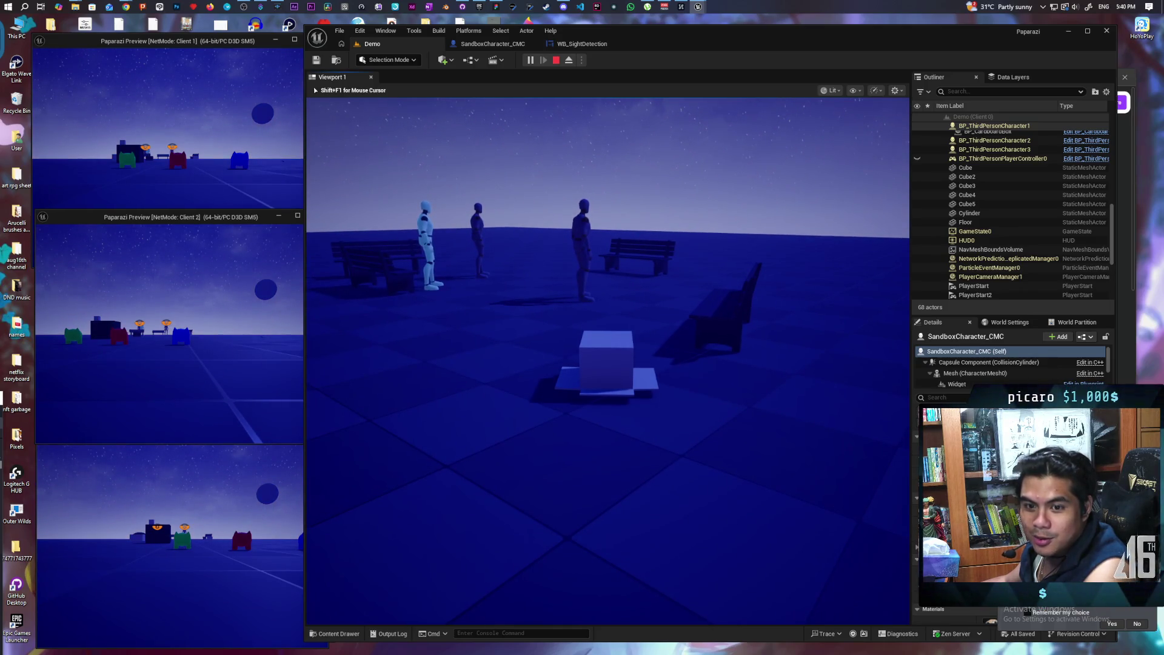
Walk toward the mannequins once more, then stop the play session.
key("w")
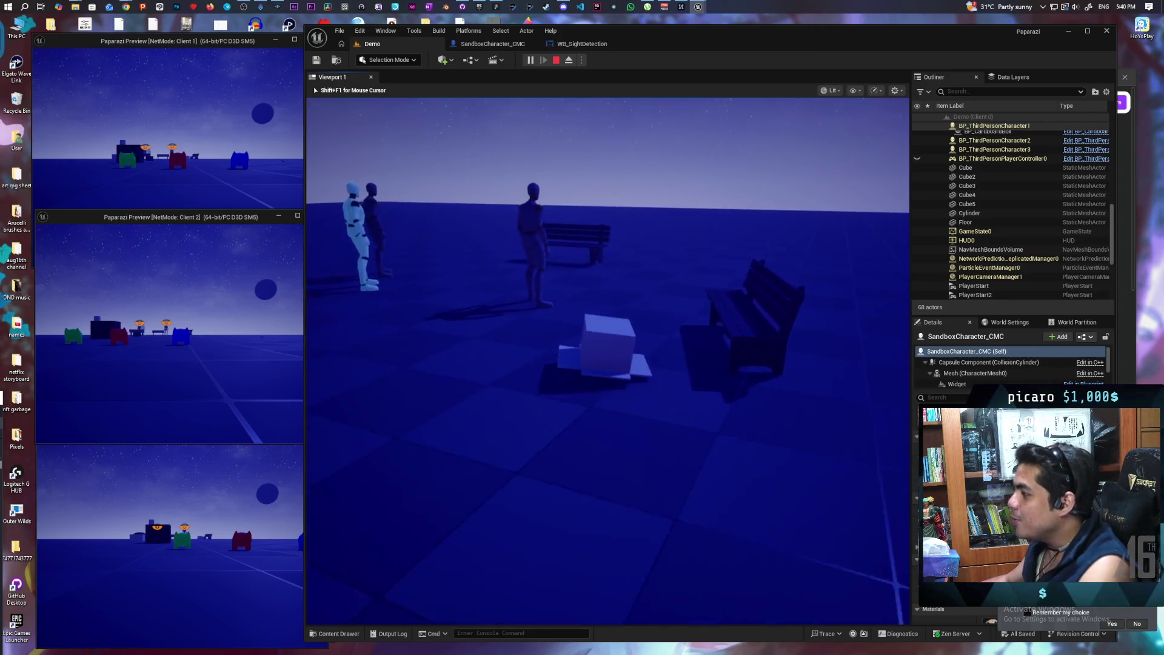
mouse_move(607, 357)
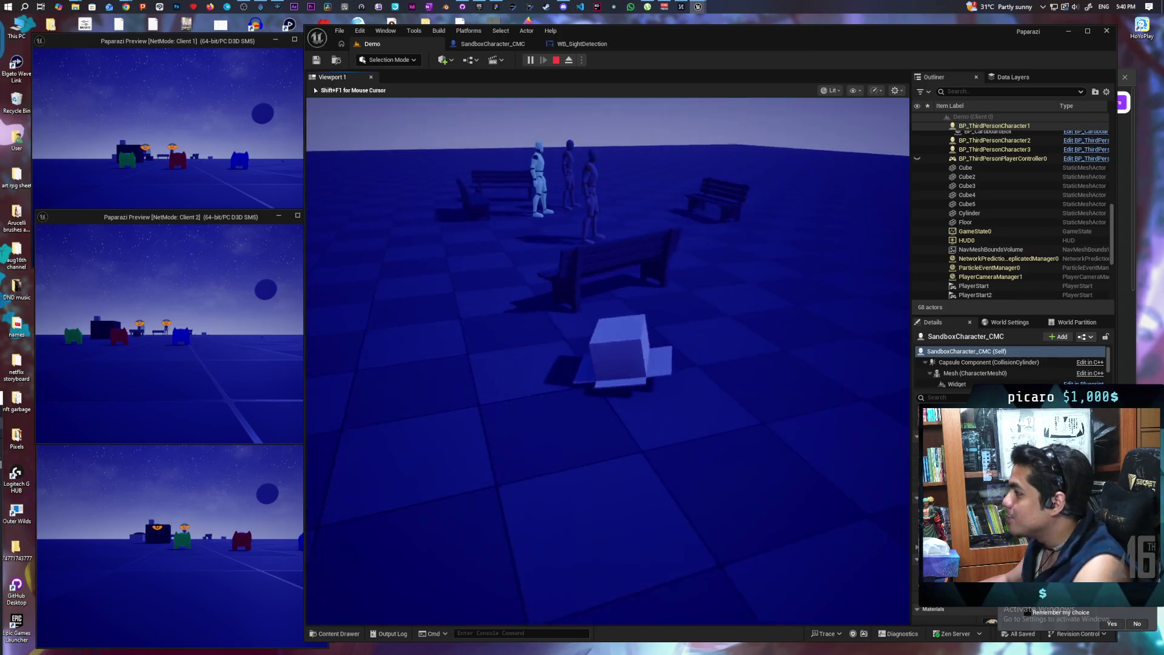
key("Escape")
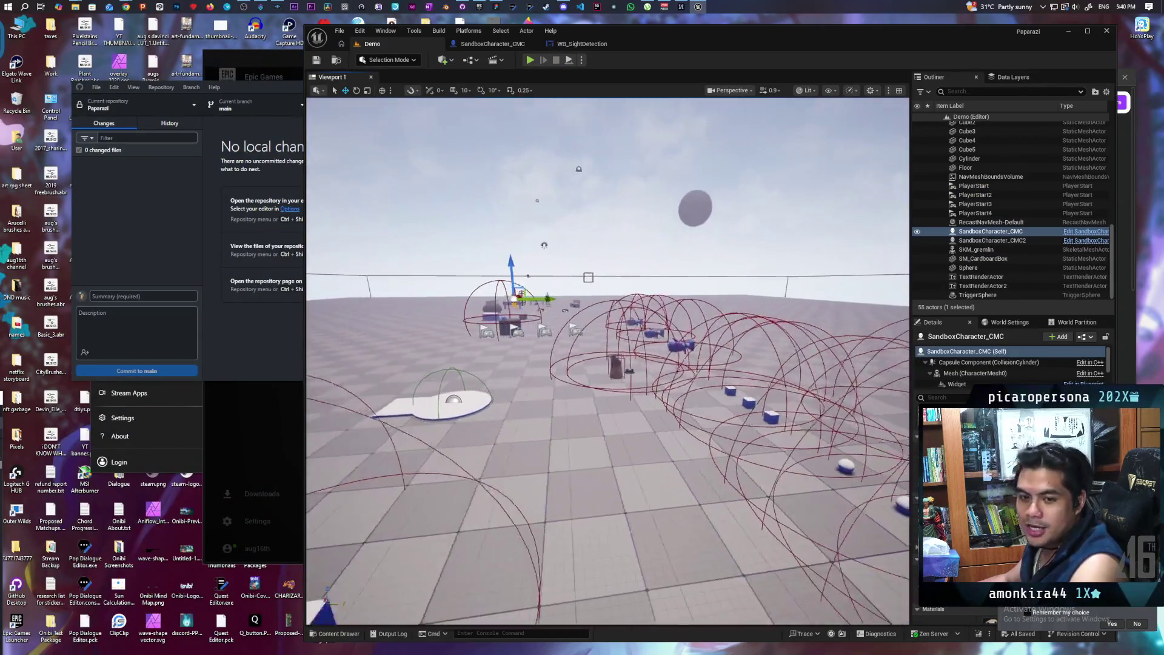
Start a three-client play session and walk the black character up to the green and red characters.
left_click(531, 62)
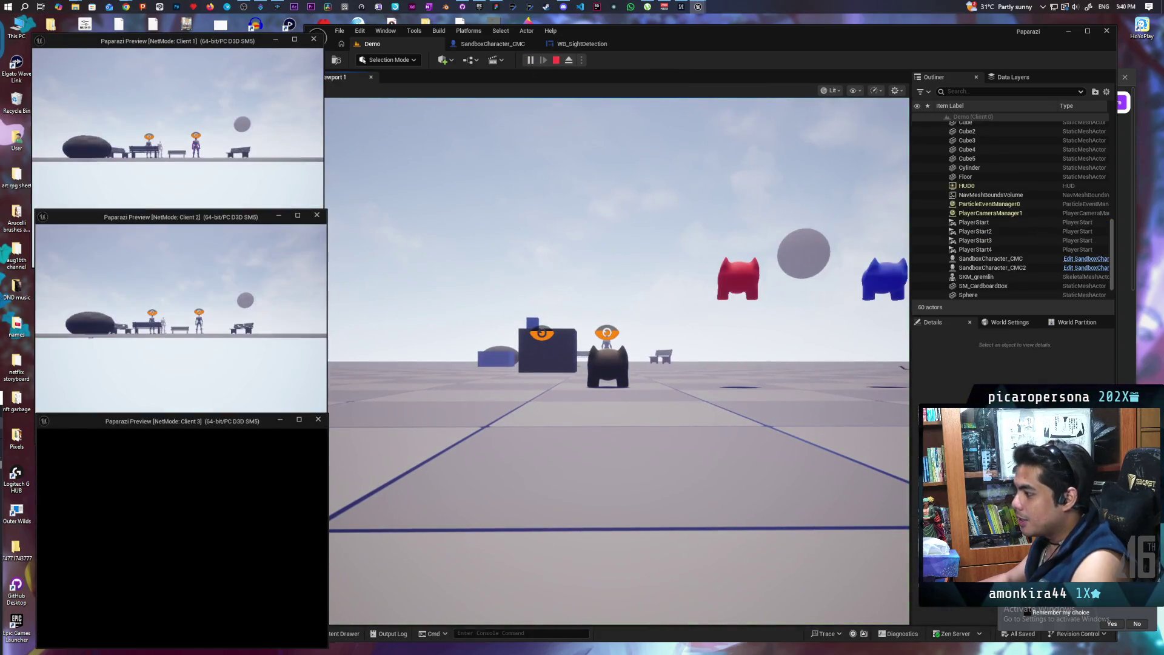
key("alt+Tab")
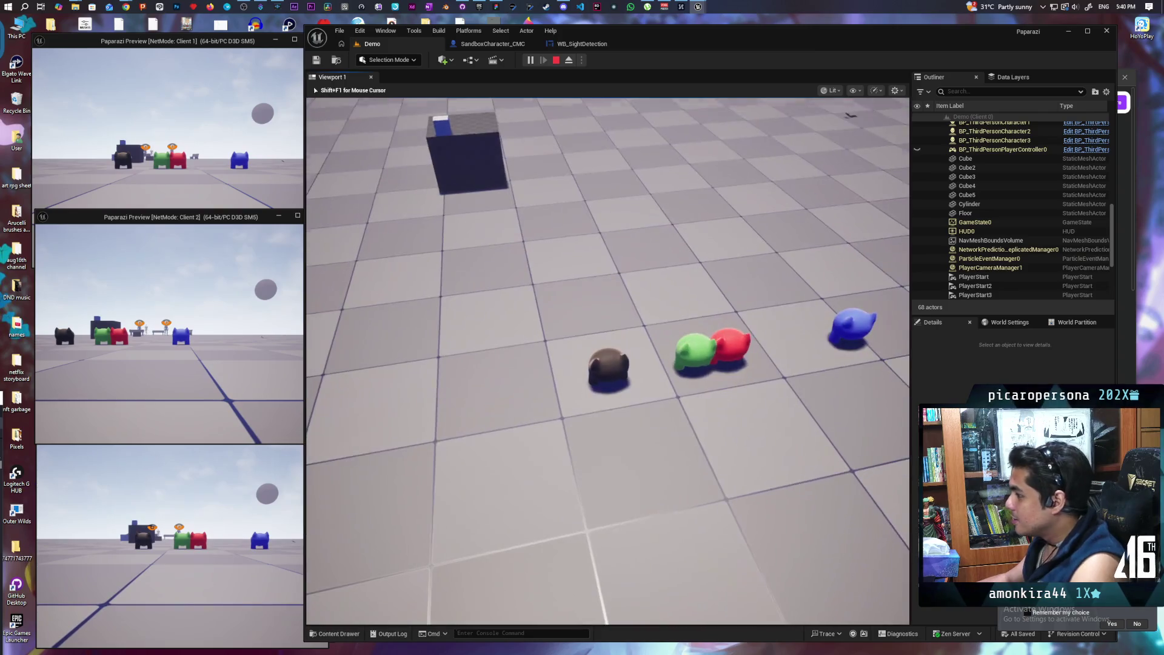
key("s")
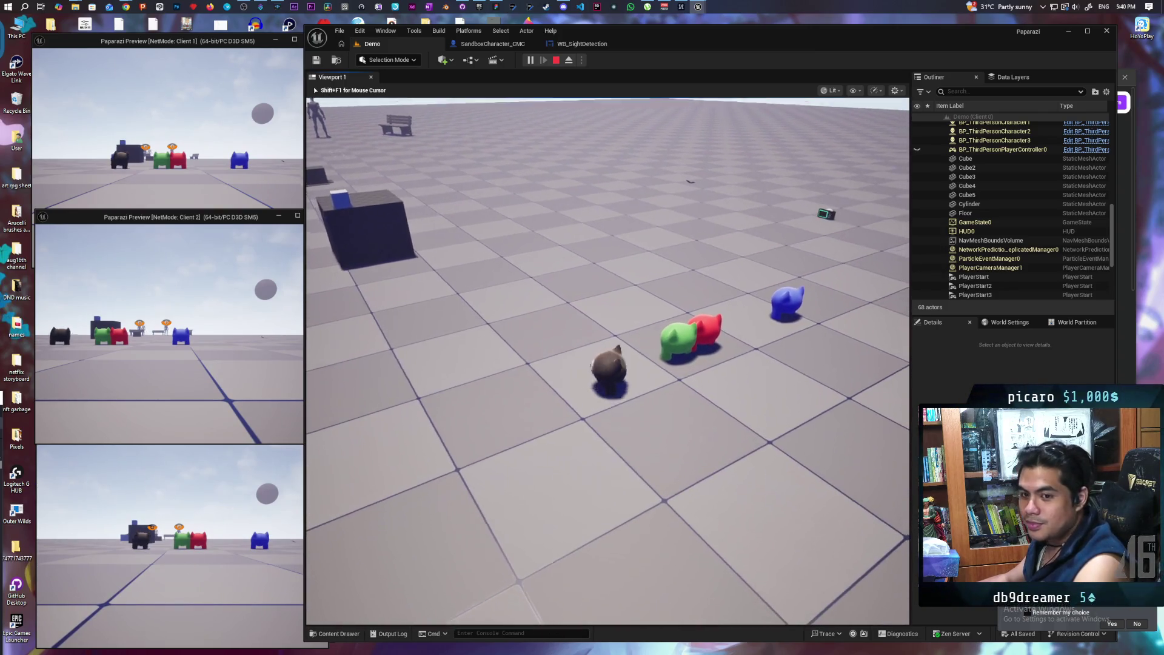
key("w")
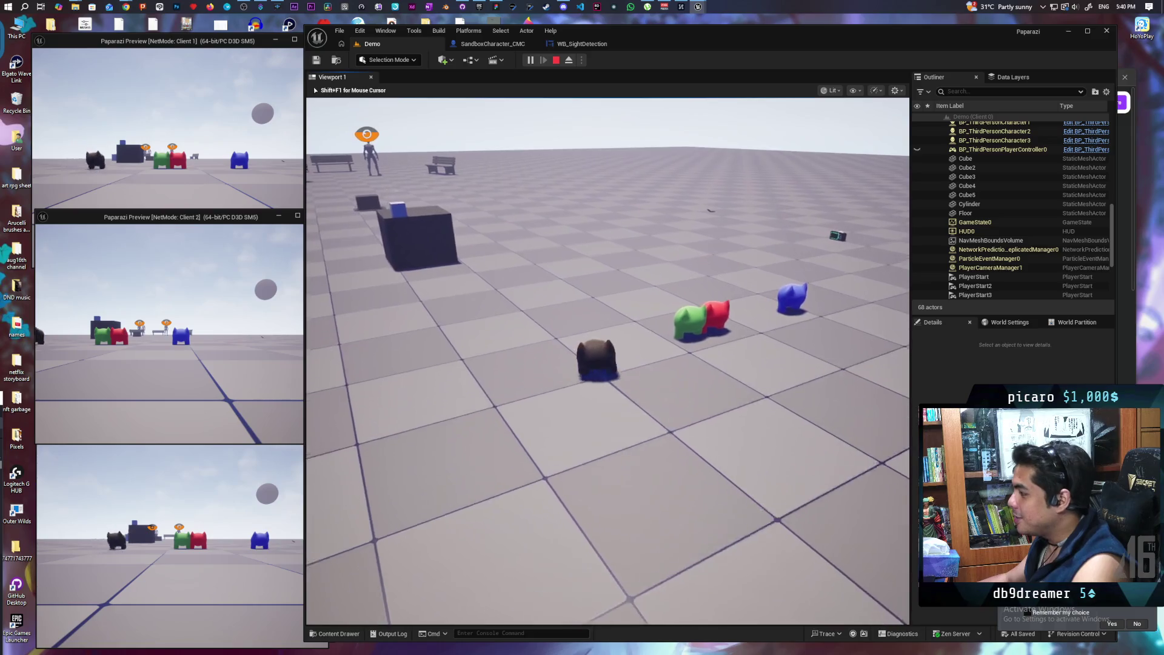
key("w")
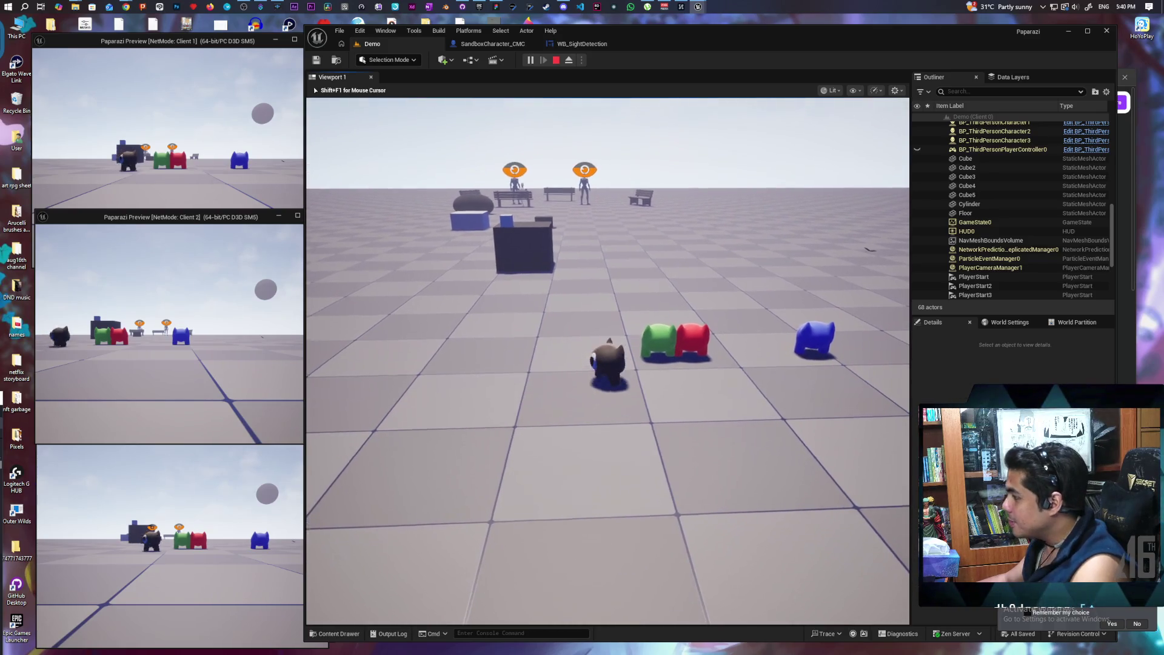
key("w")
key("alt+Tab")
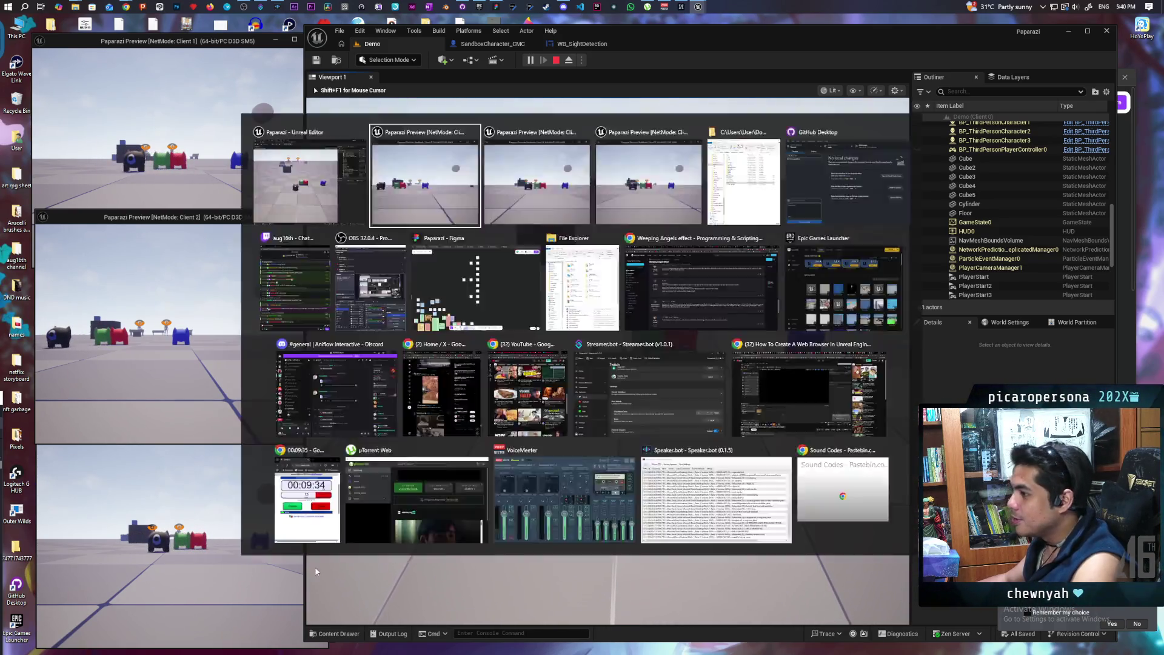
Move the red and blue characters together and jump the blue one onto the red.
left_click(239, 204)
key("d")
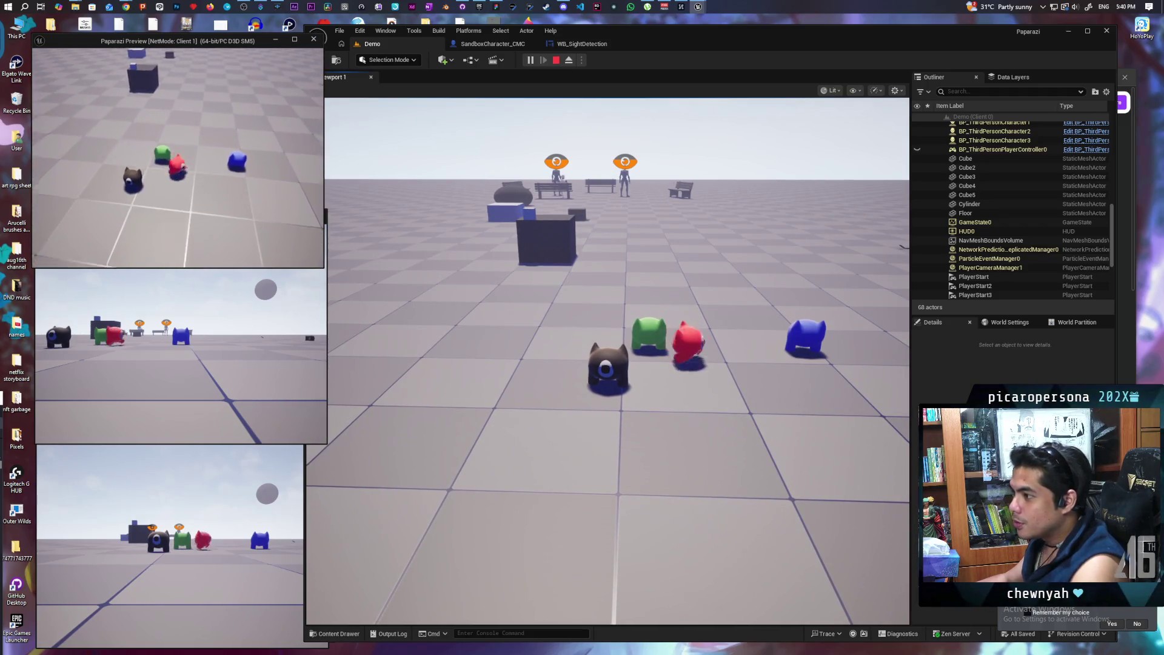
key("alt+Tab")
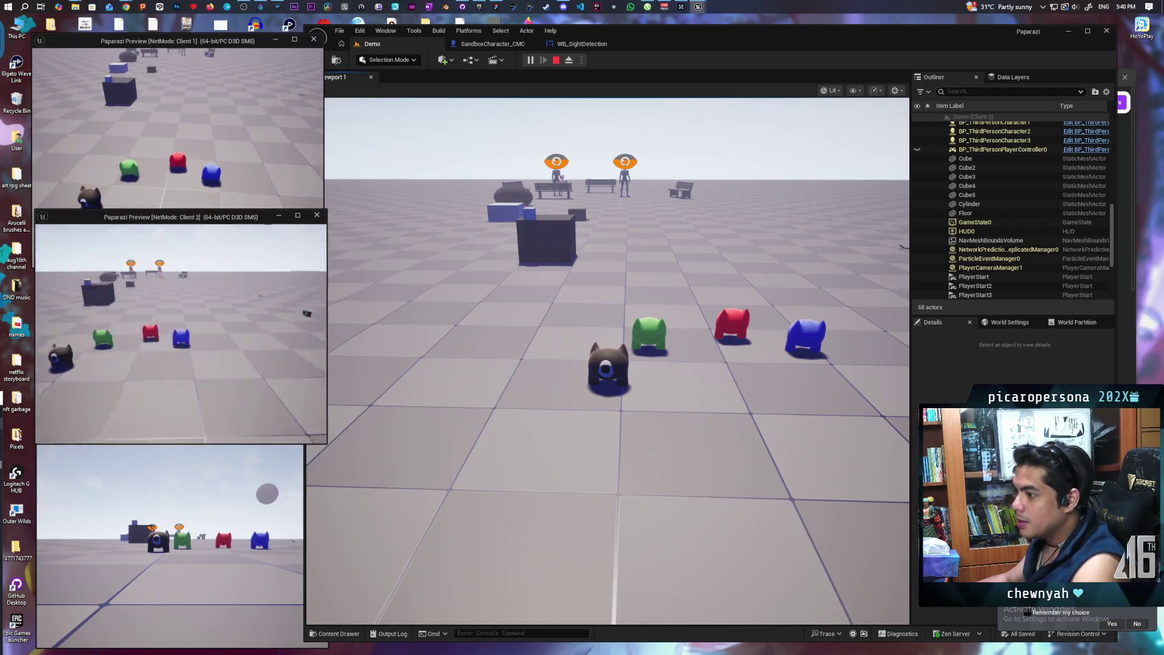
key("a")
key("space")
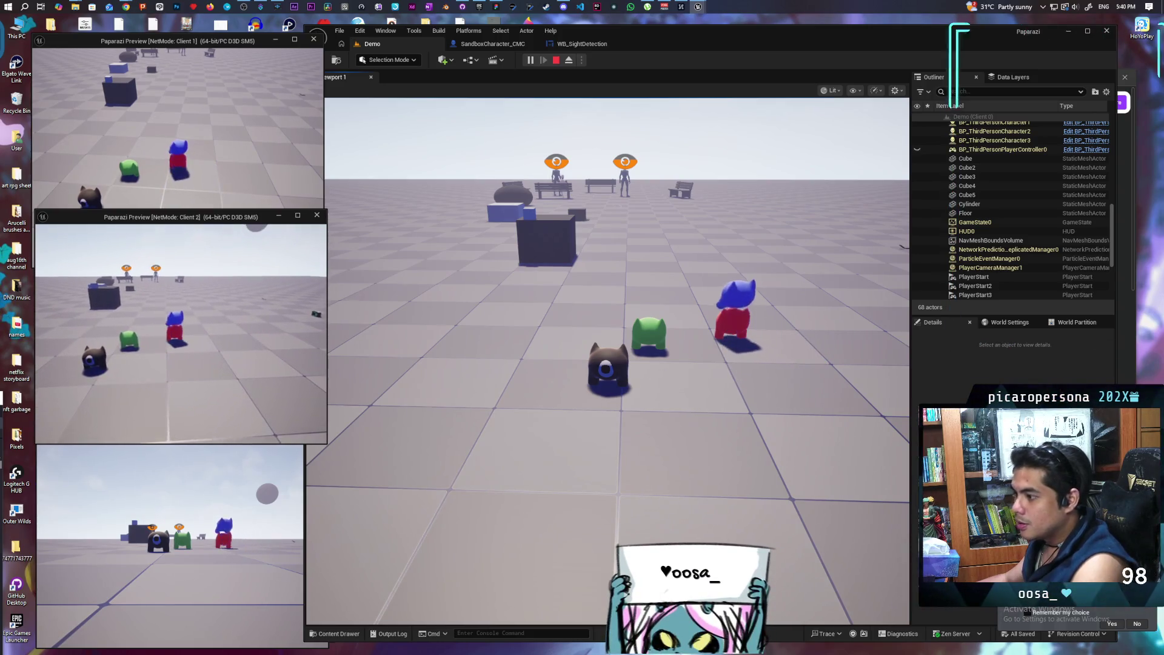
Walk the green character in and jump it on top of the stack.
key("alt+Tab")
key("w")
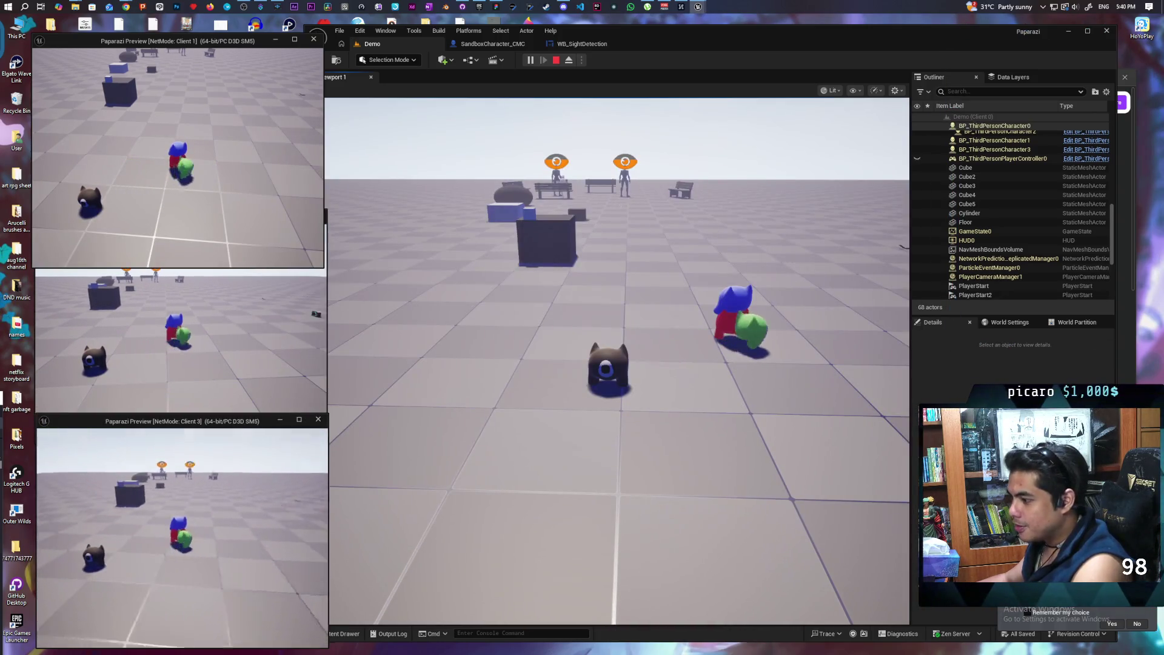
key("space")
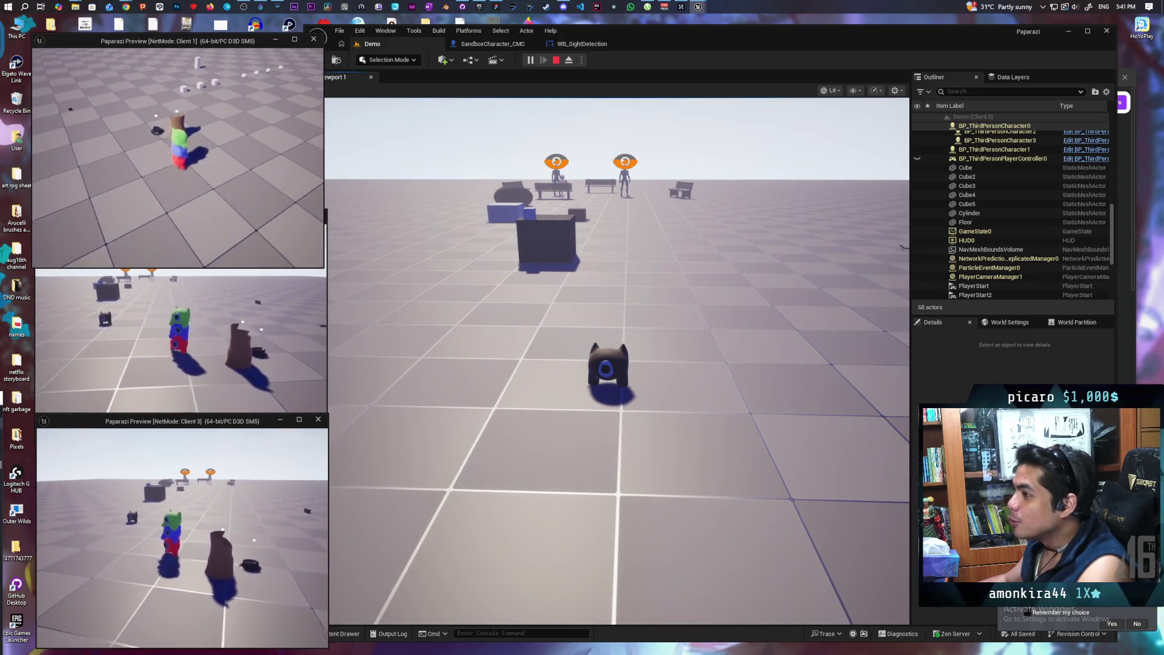
key("alt+Tab")
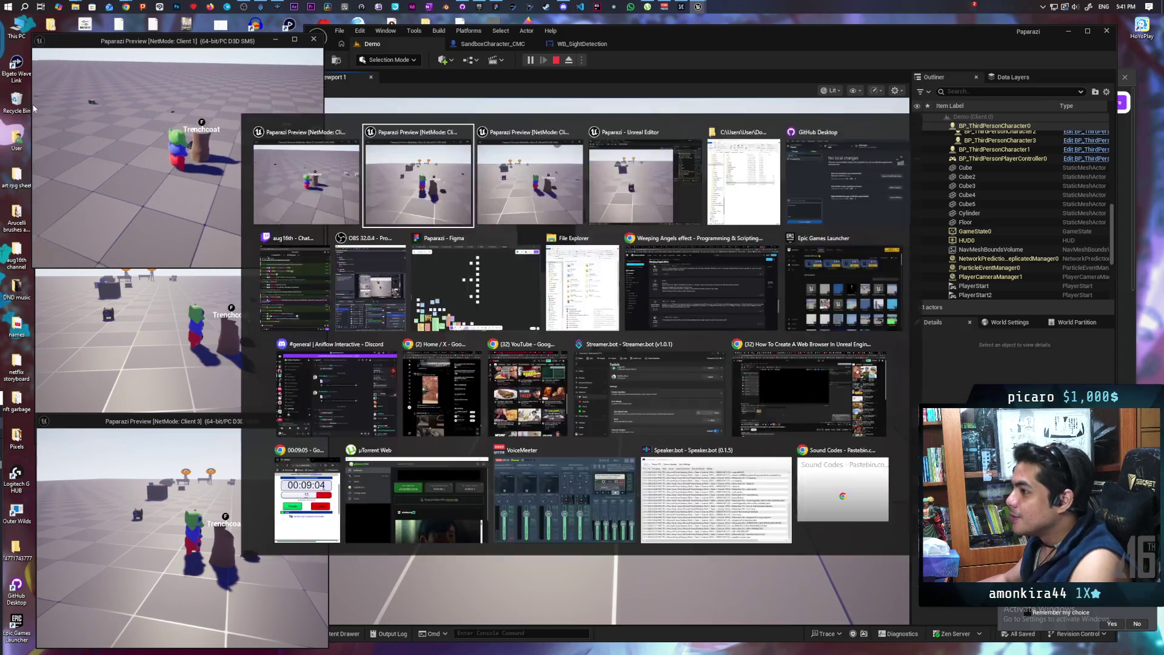
Put the Trenchcoat on the stacked character and the Hat on the cat, then walk forward.
key("f")
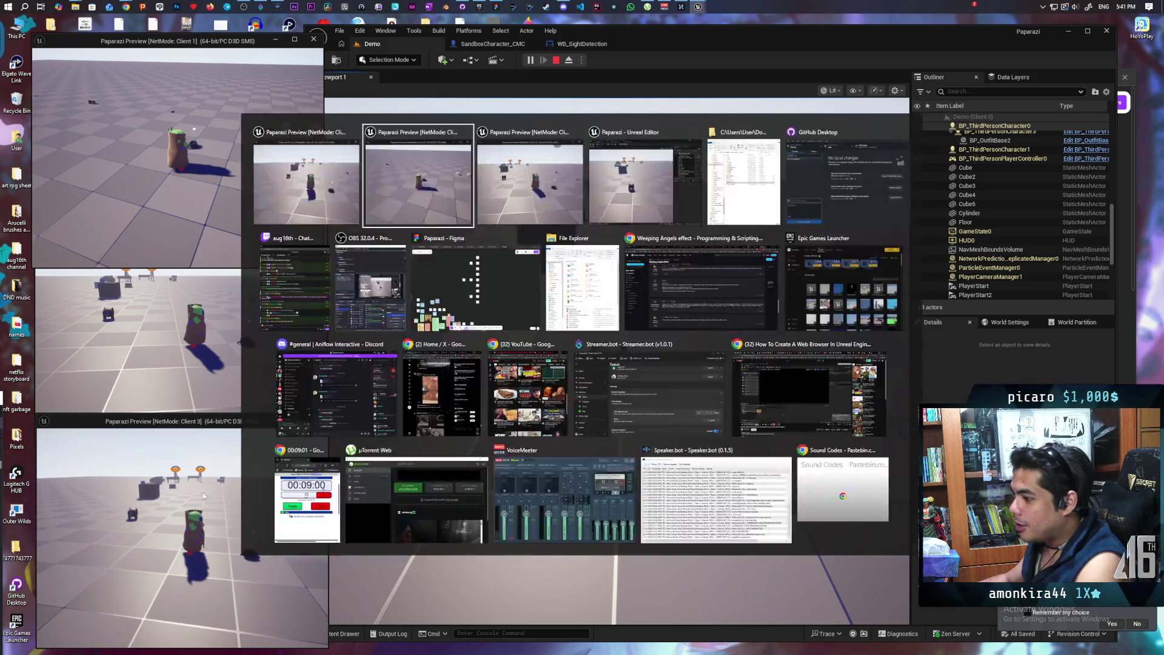
key("alt+Tab")
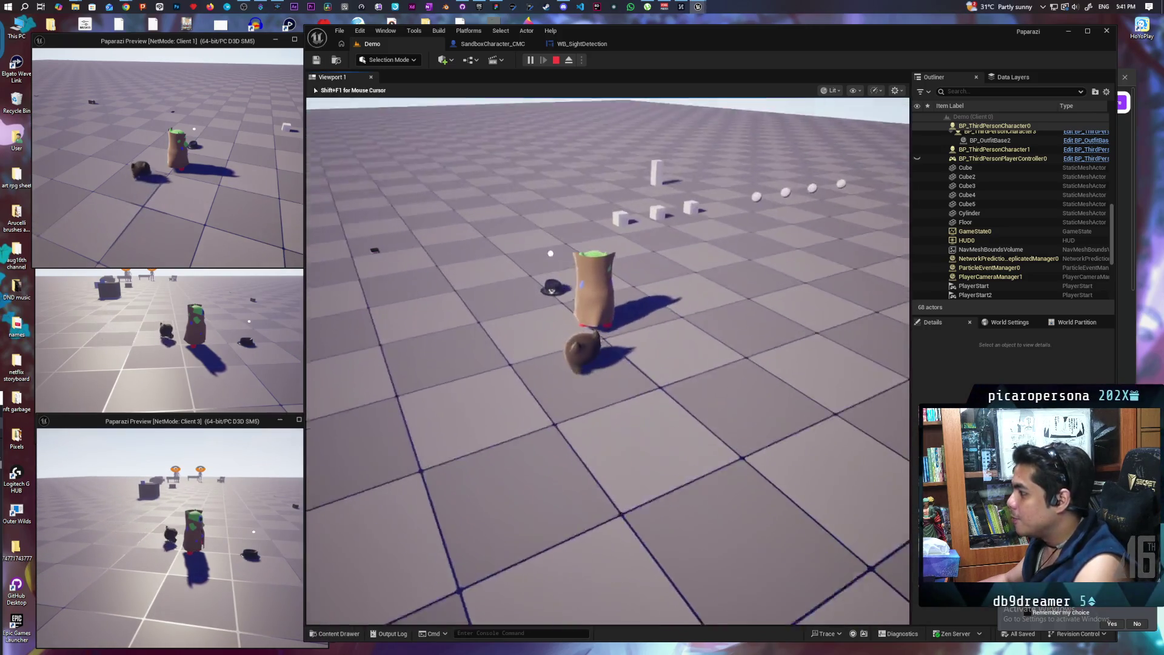
key("f")
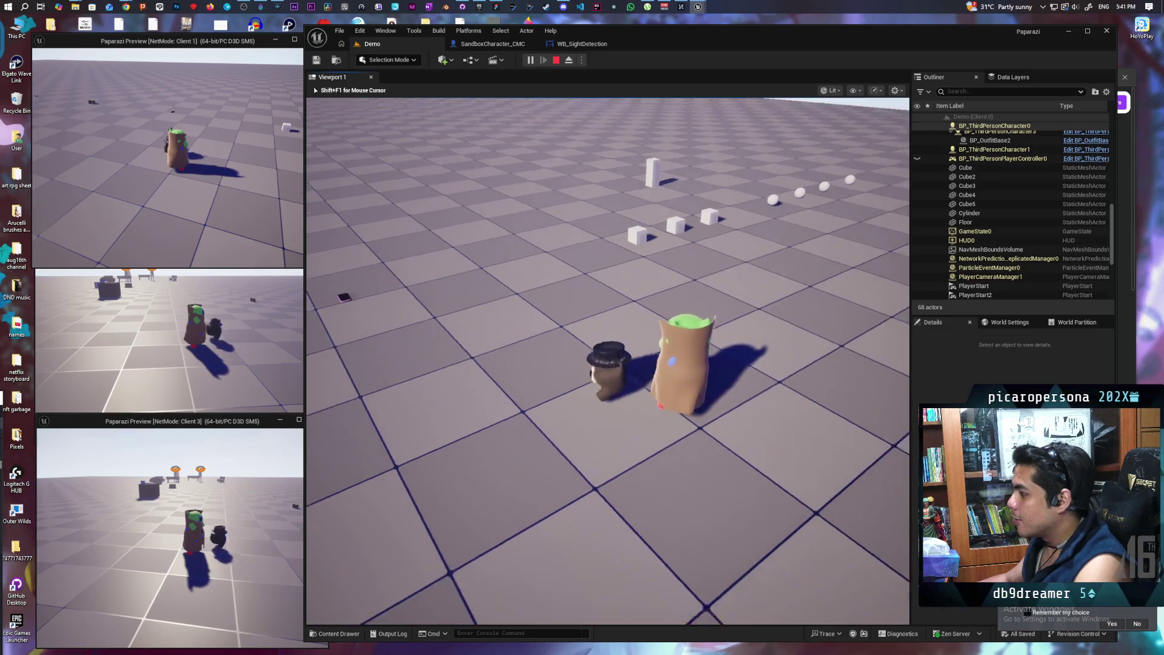
key("w")
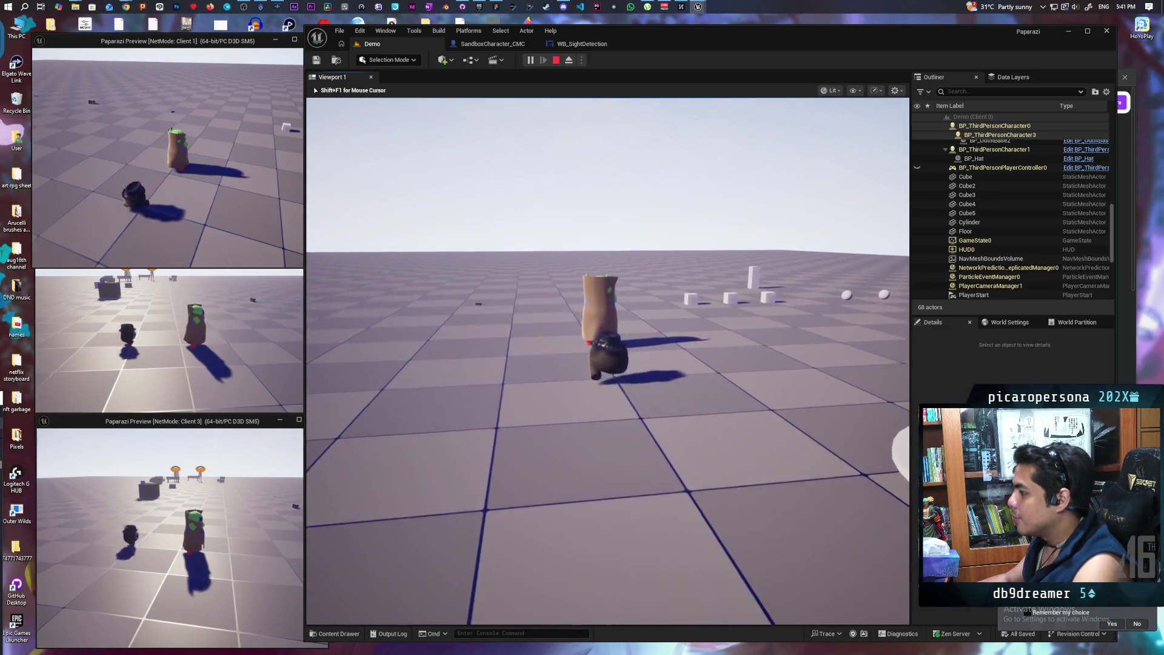
Free the mouse with Shift+F1 and recapture control in the main game view.
key("shift+F1")
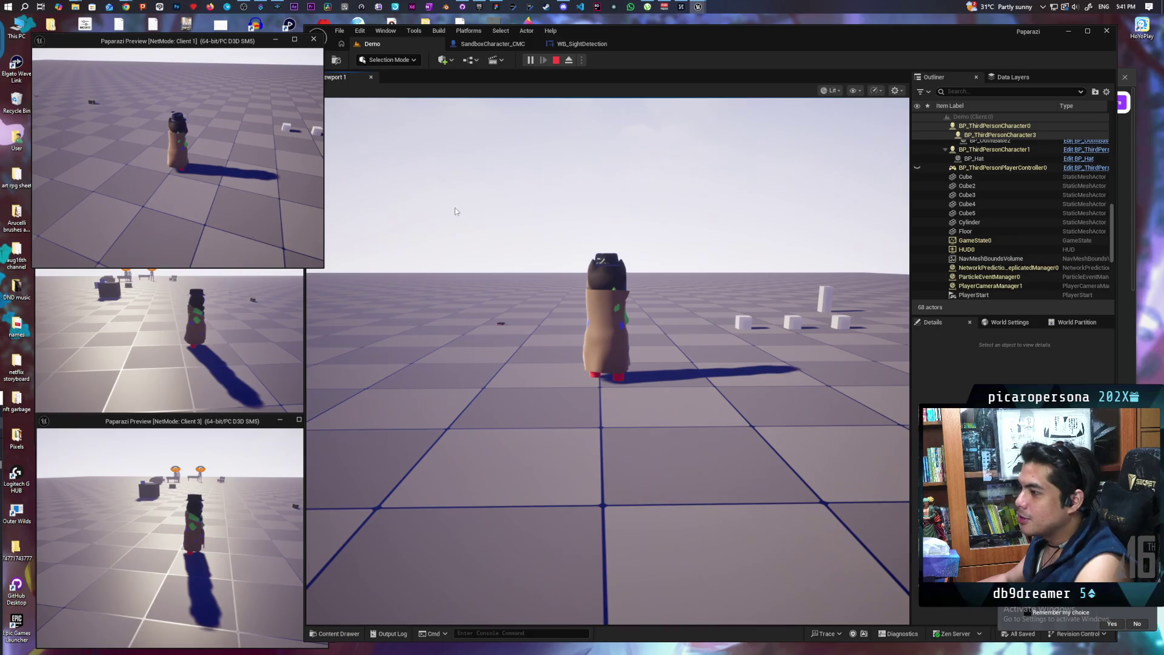
left_click(456, 210)
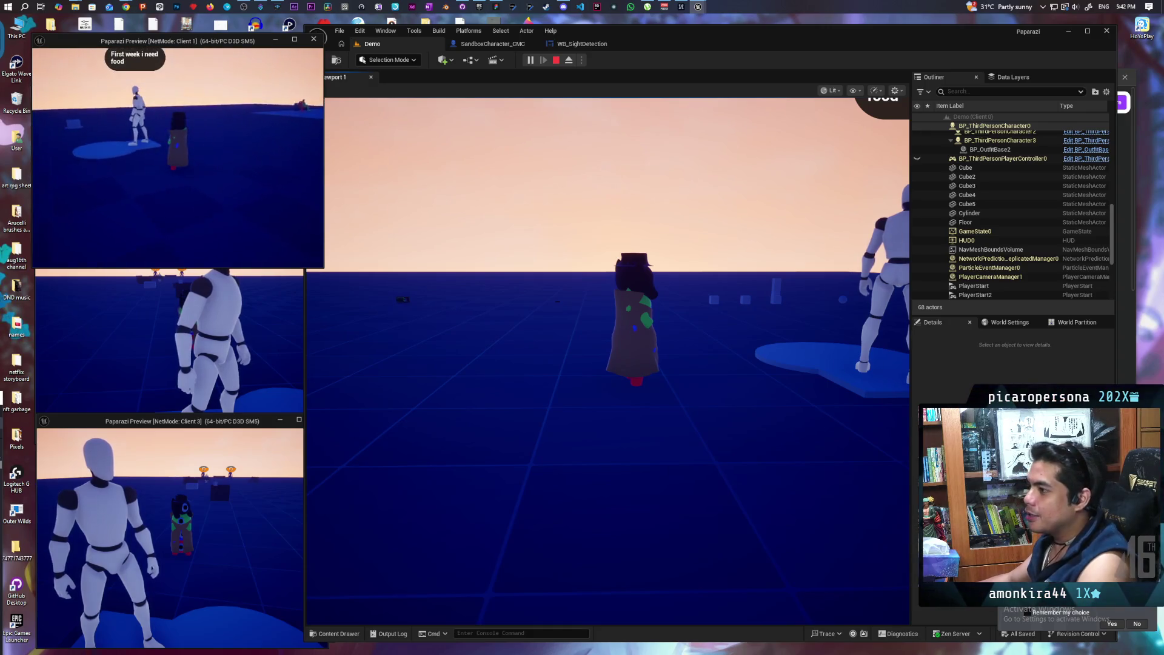
left_click(606, 364)
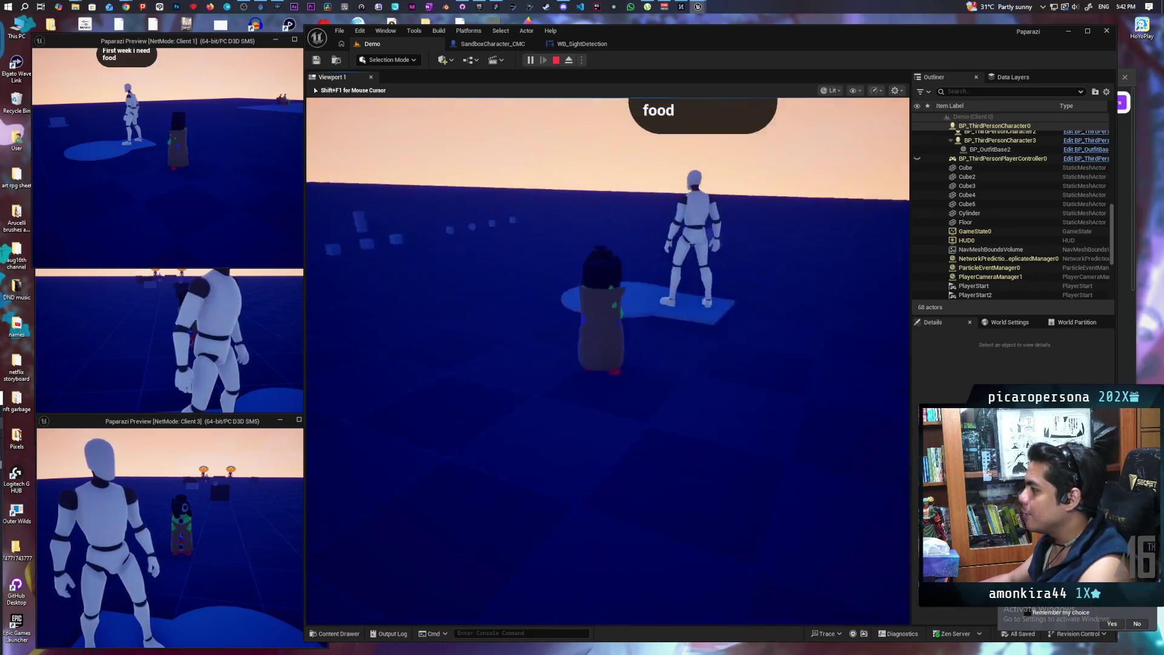
key("shift+F1")
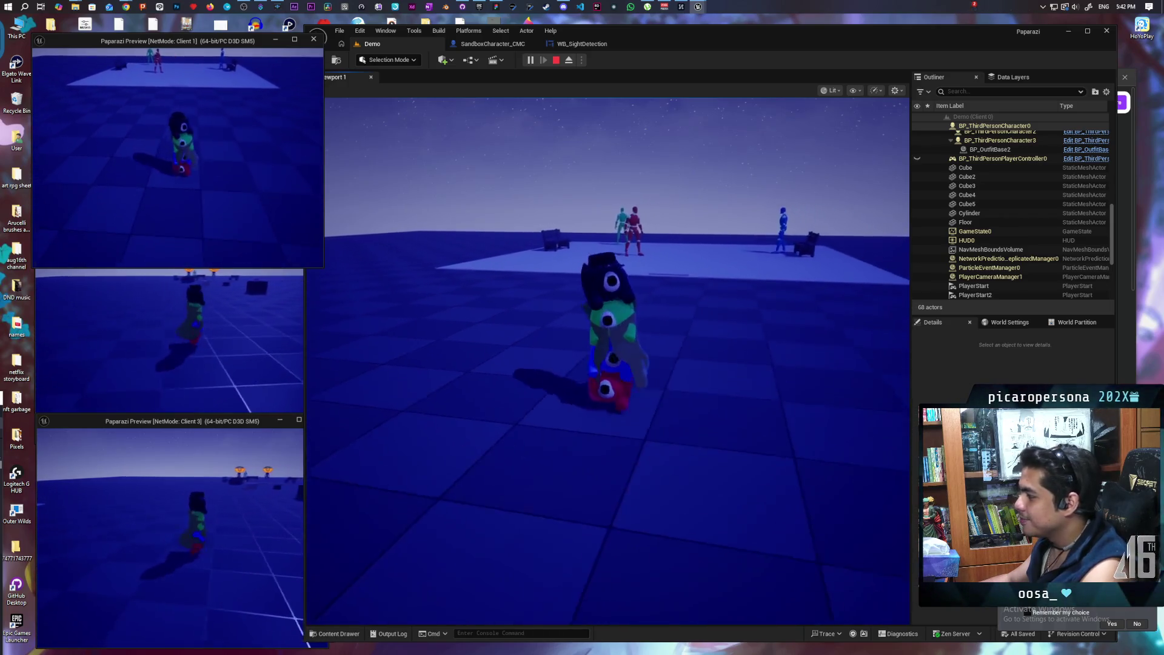
left_click(694, 248)
left_click(694, 249)
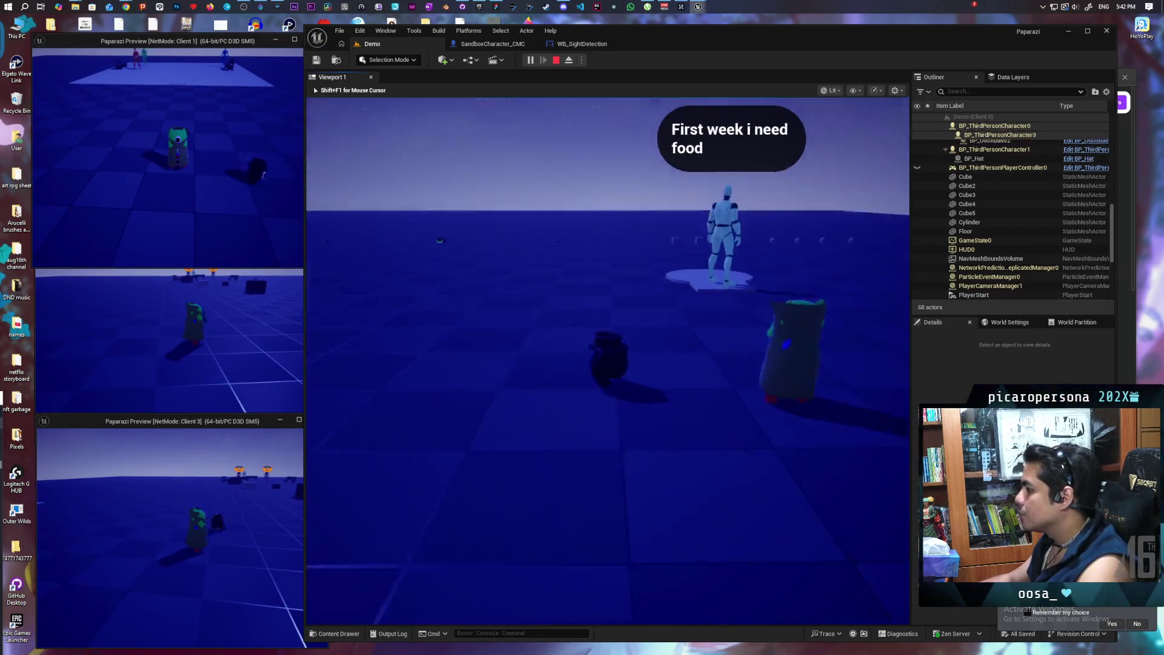
Pick up the food item and deliver it to the food-requesting NPC.
key("w")
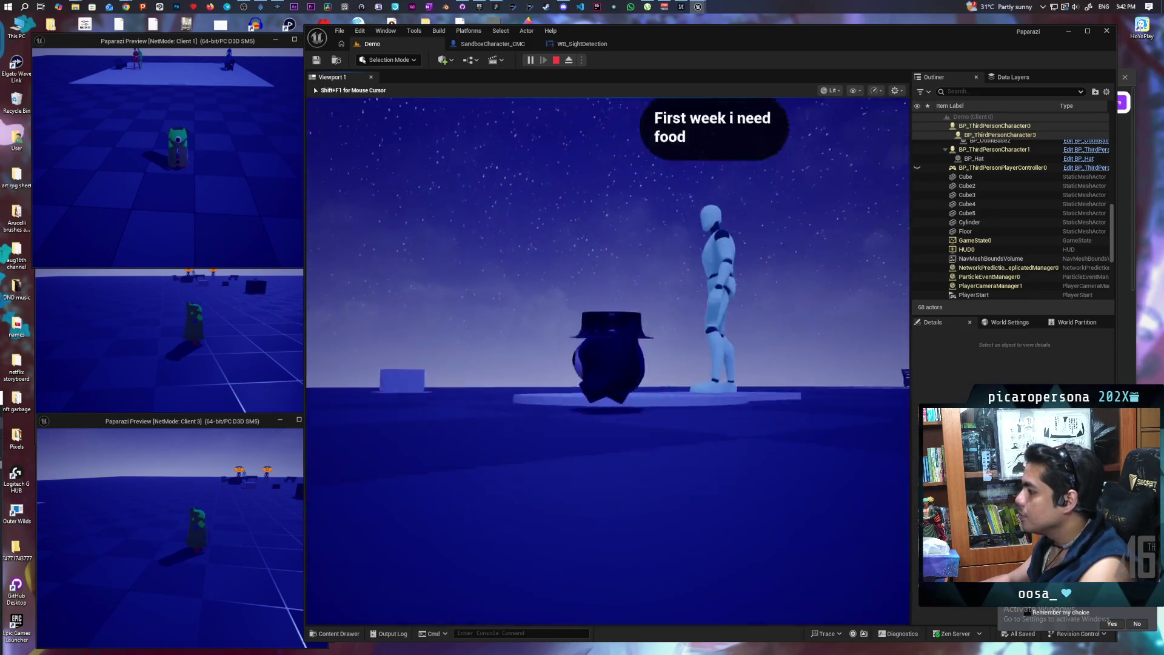
key("s")
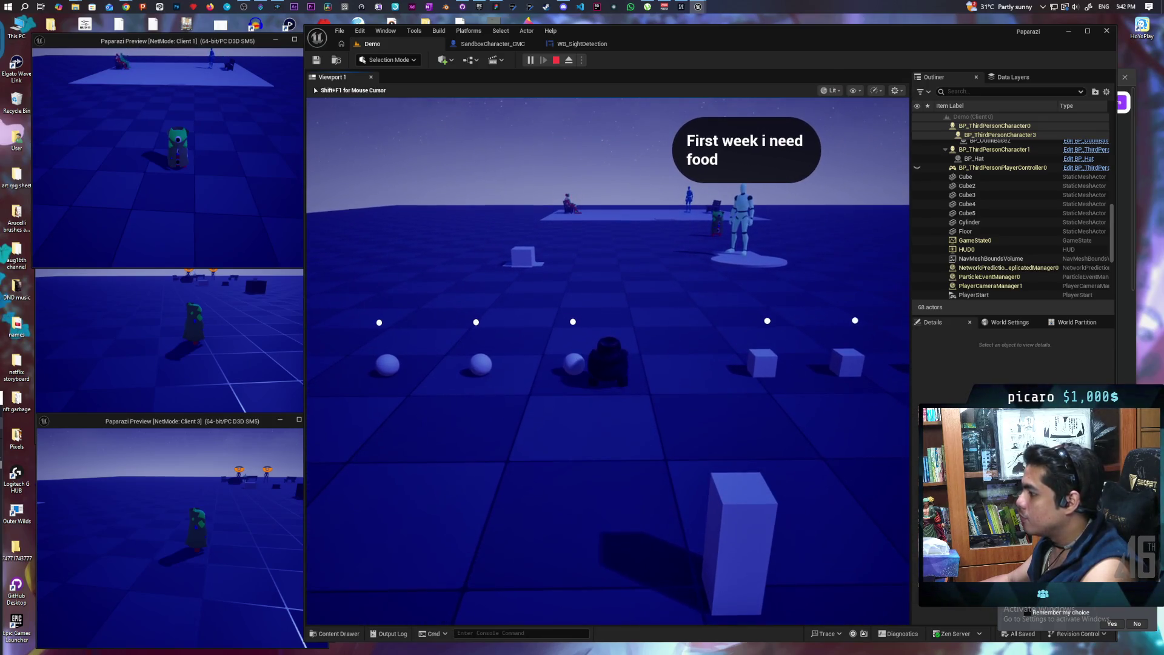
key("f")
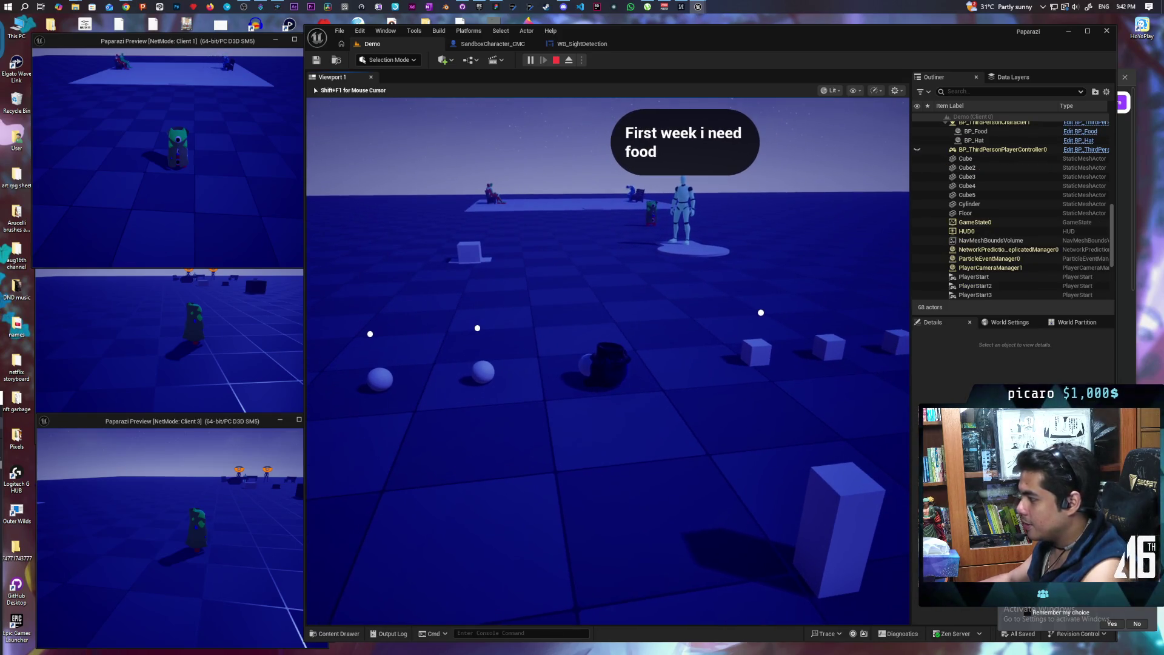
key("f")
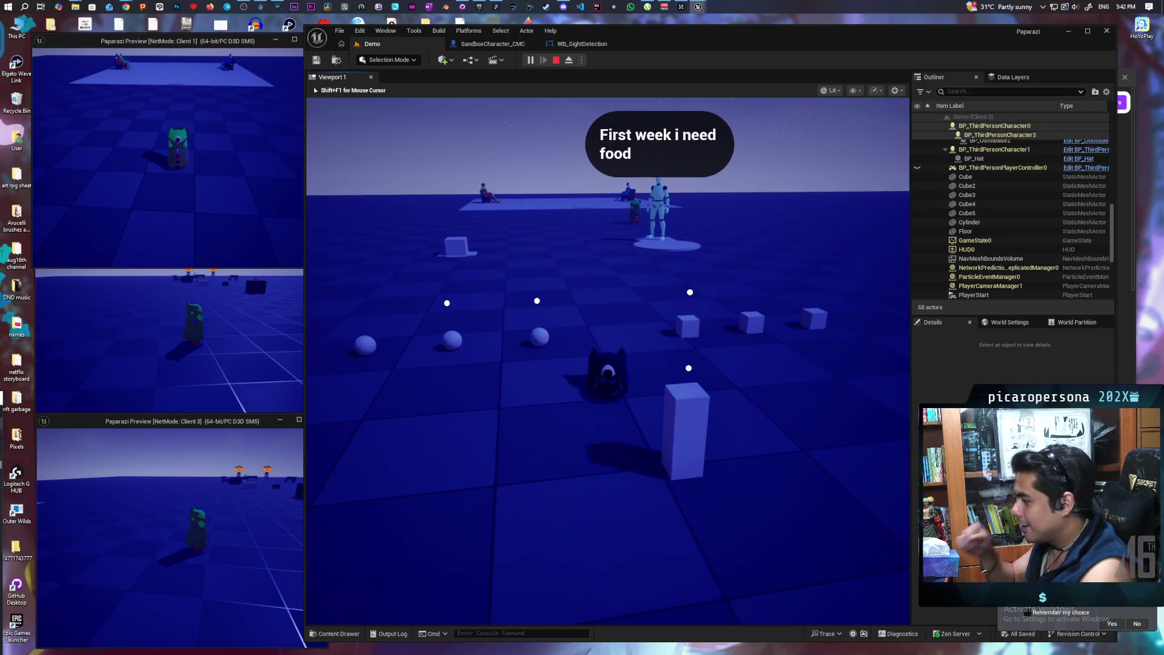
key("f")
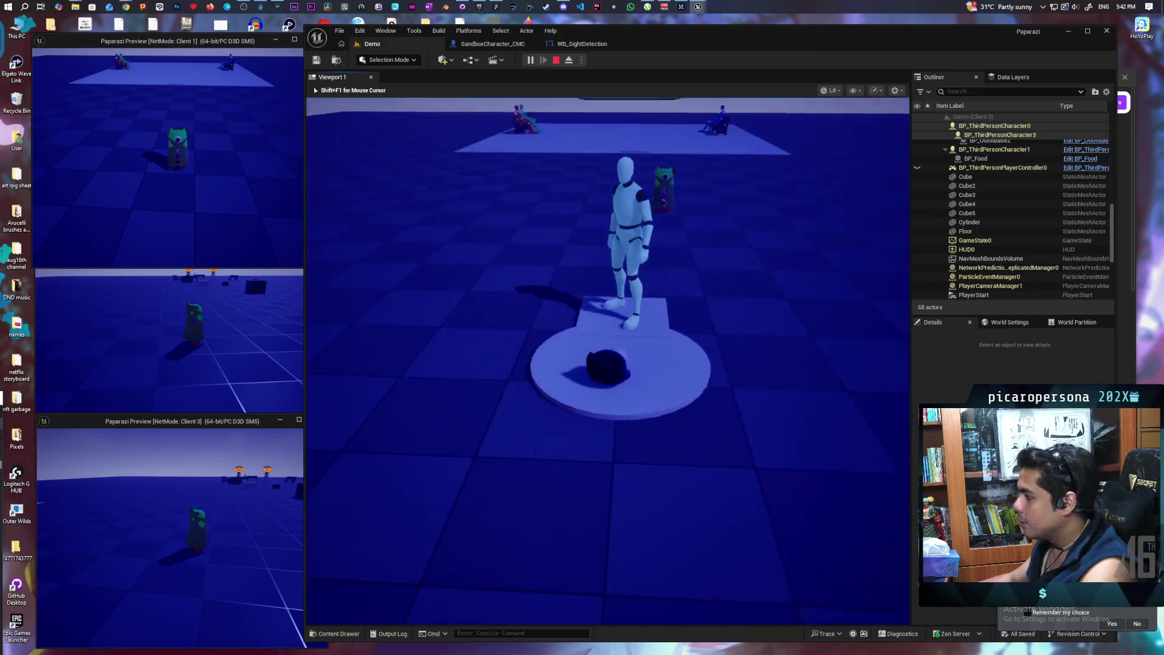
key("f")
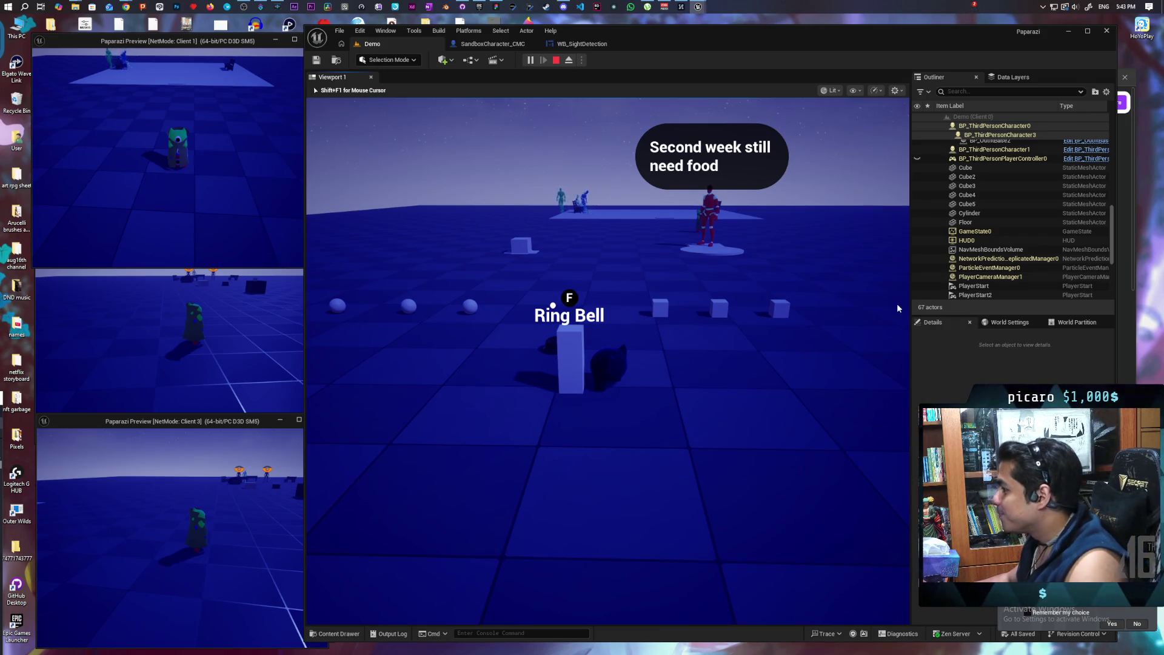
Aim the in-game camera behind the red character, snap a photo, and stop the session.
left_click(769, 291)
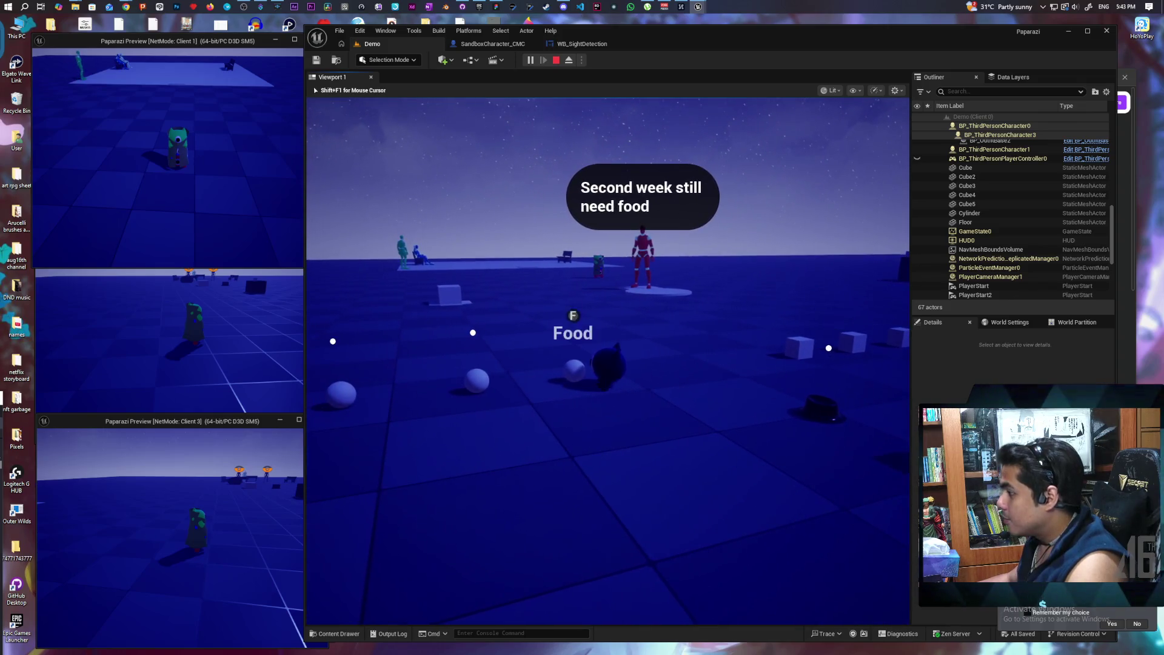
key("w")
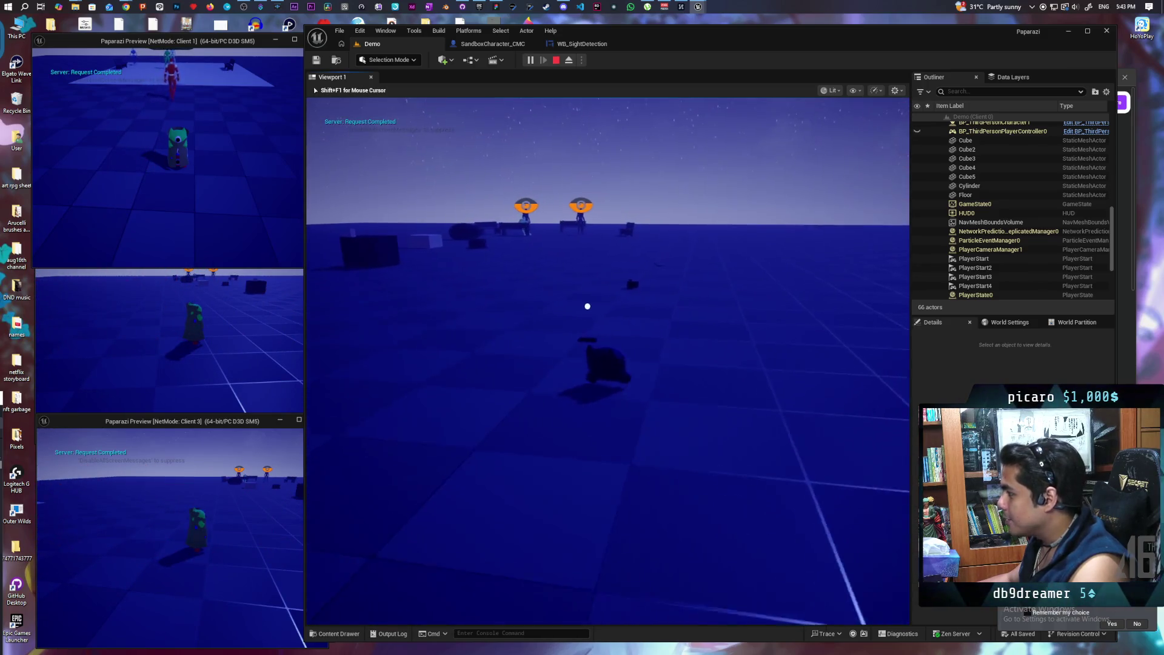
key("w")
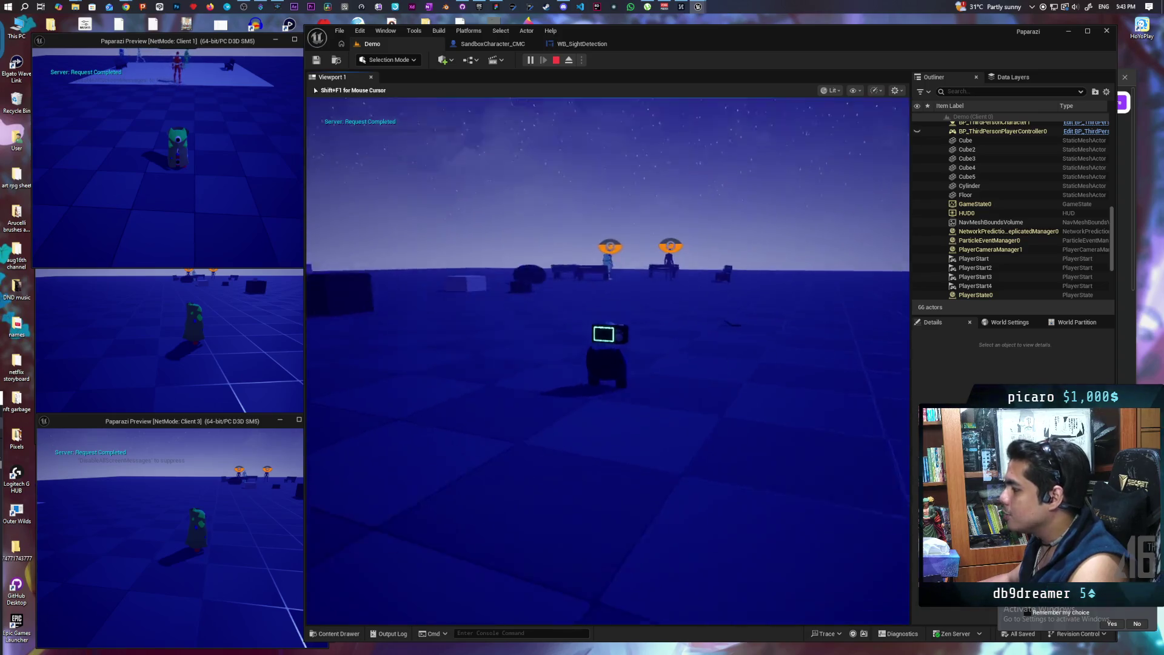
right_click(607, 360)
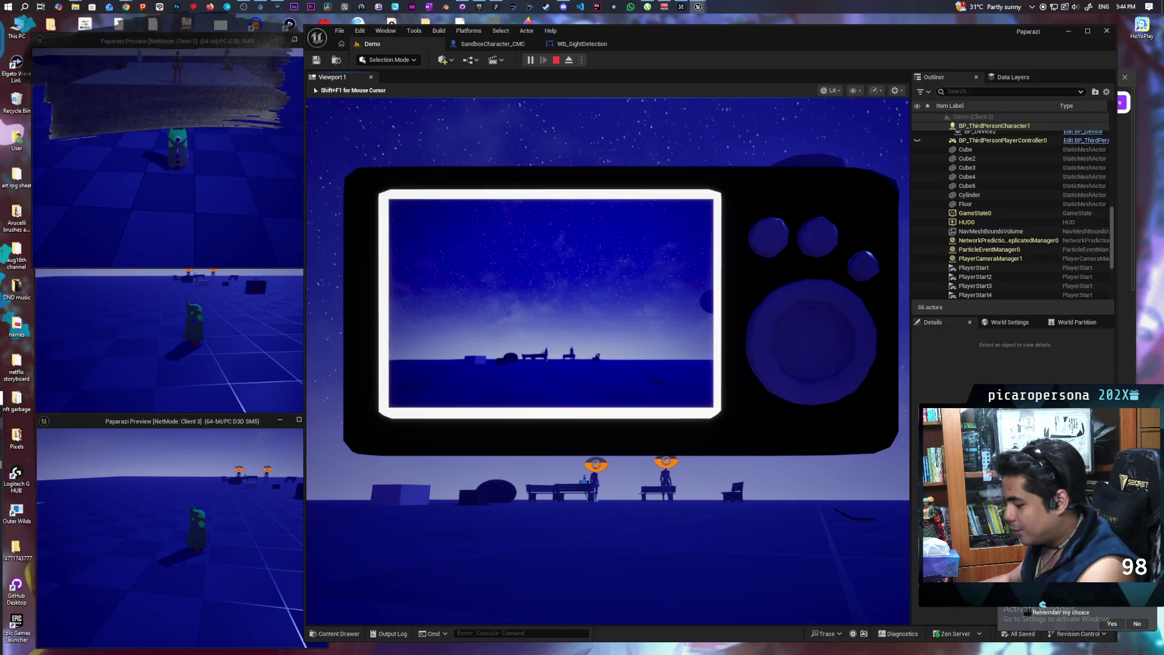
left_click(447, 189)
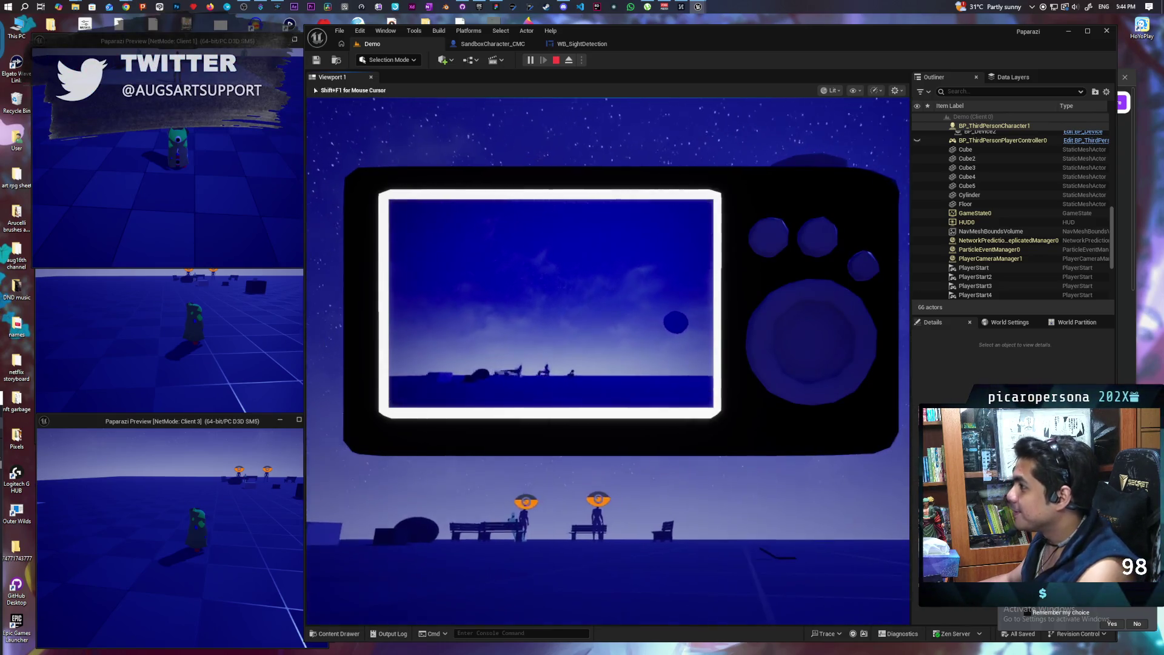
key("Escape")
Fly down to the benches, select SandboxCharacter_CMC2 and open its Blueprint.
key("w")
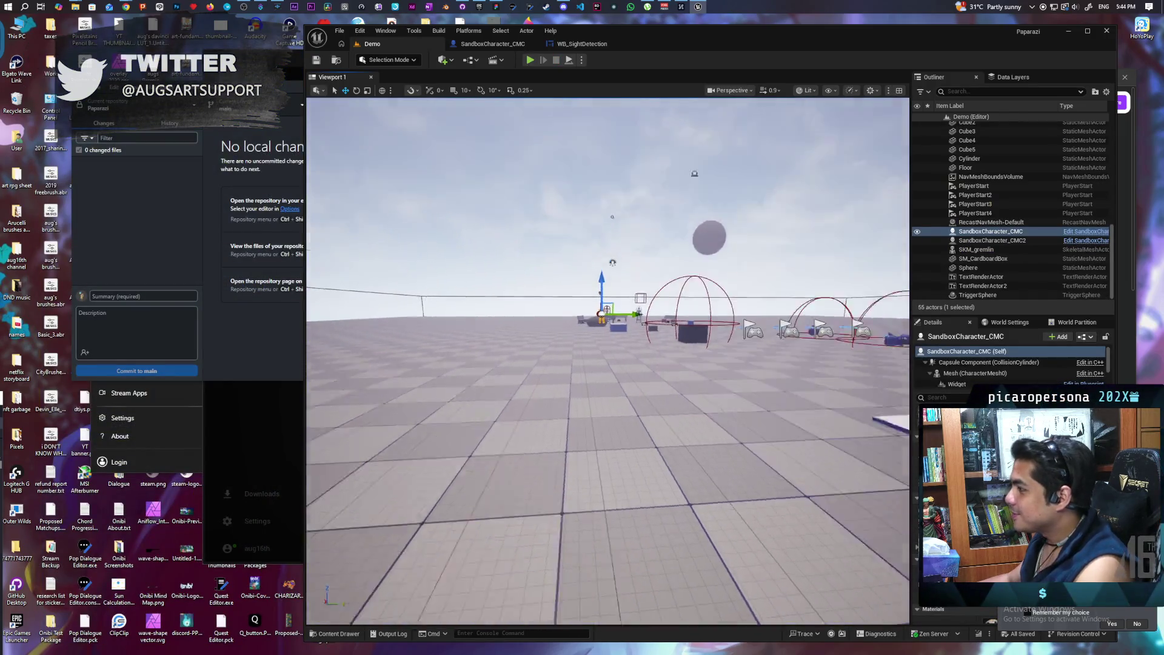
key("s")
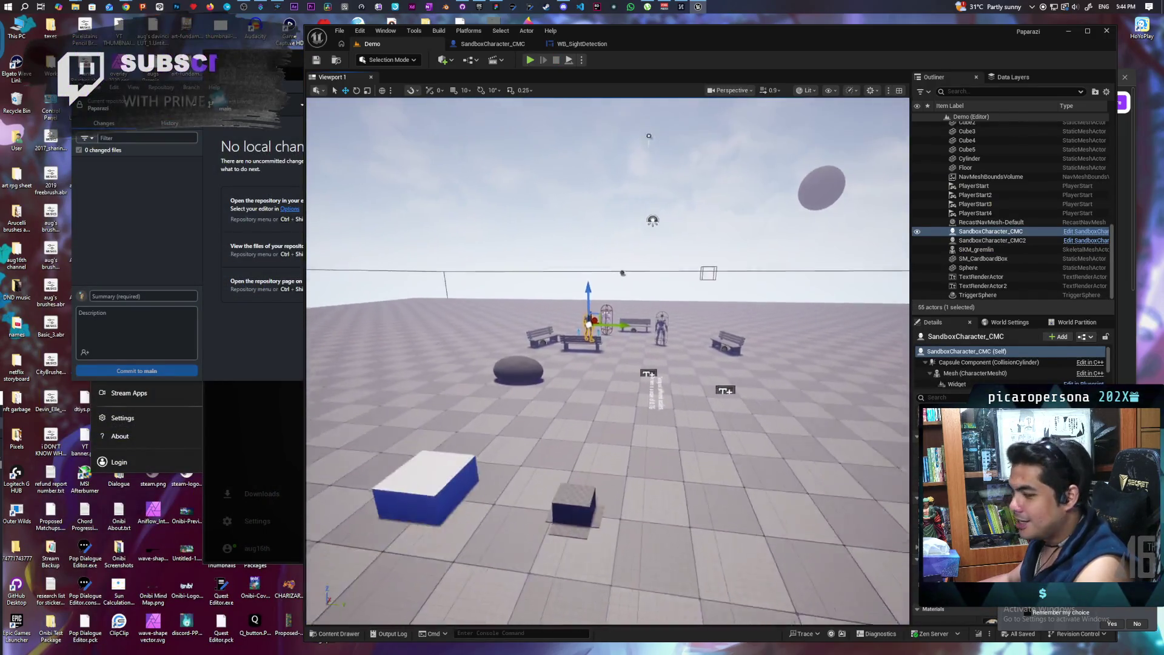
key("s")
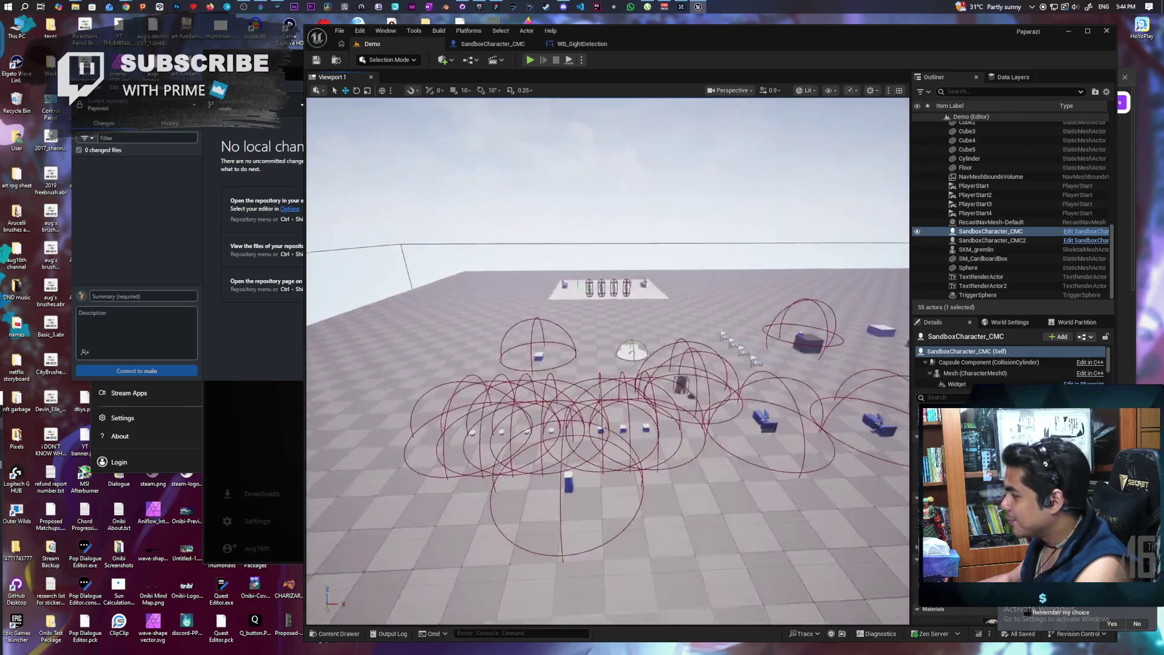
key("w")
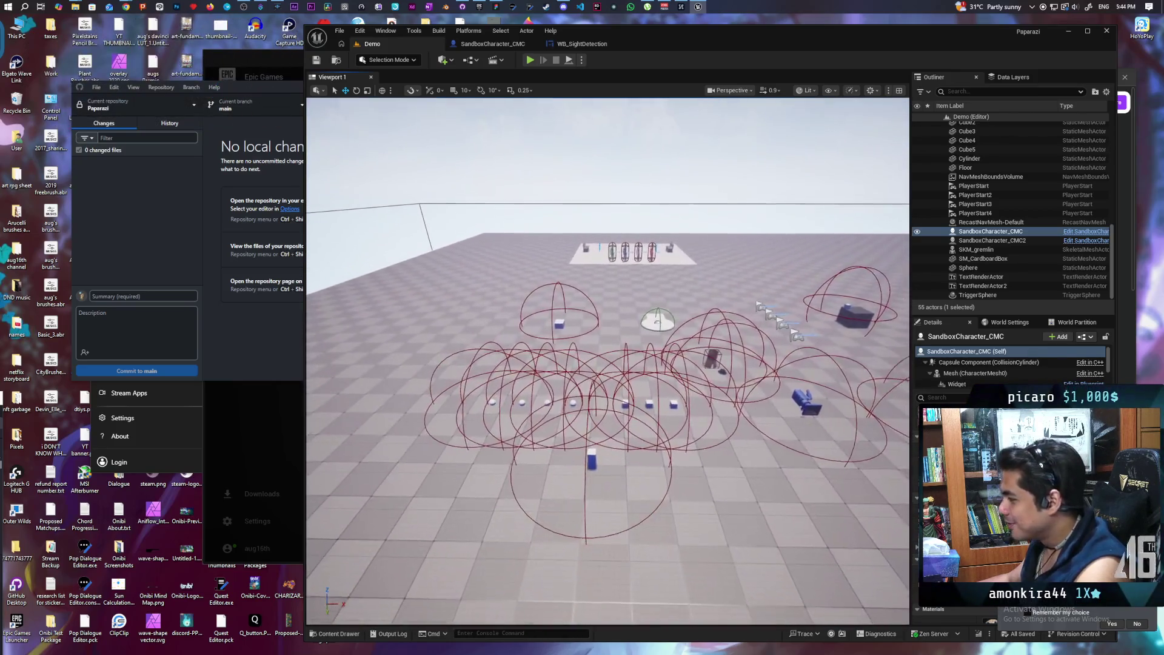
key("a")
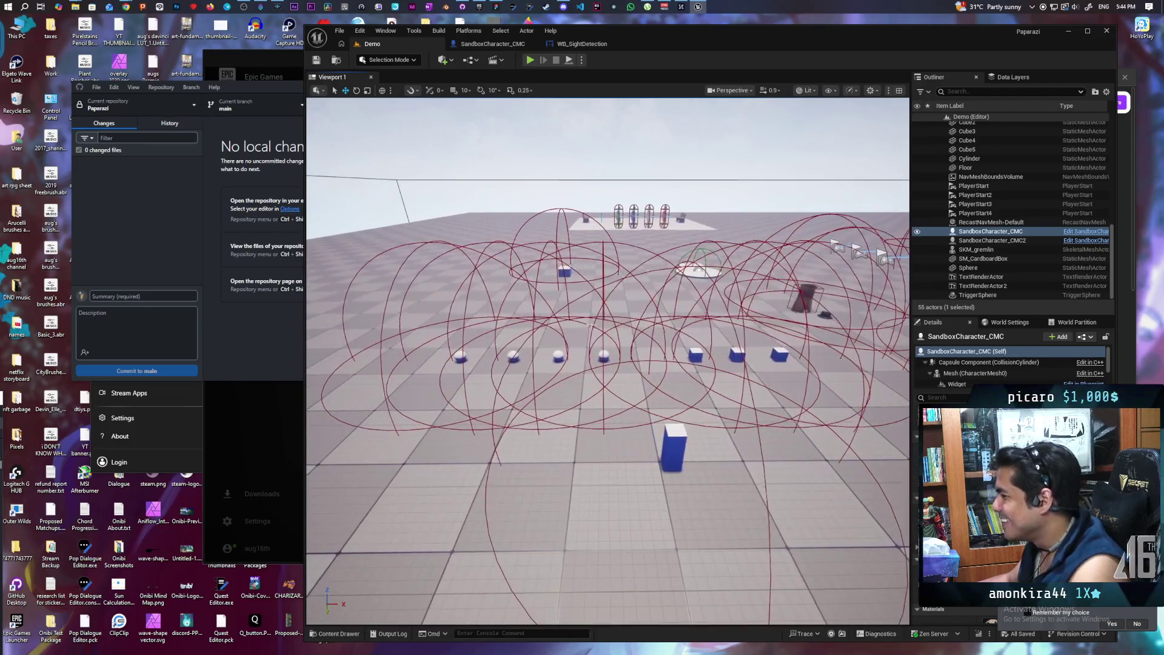
key("s")
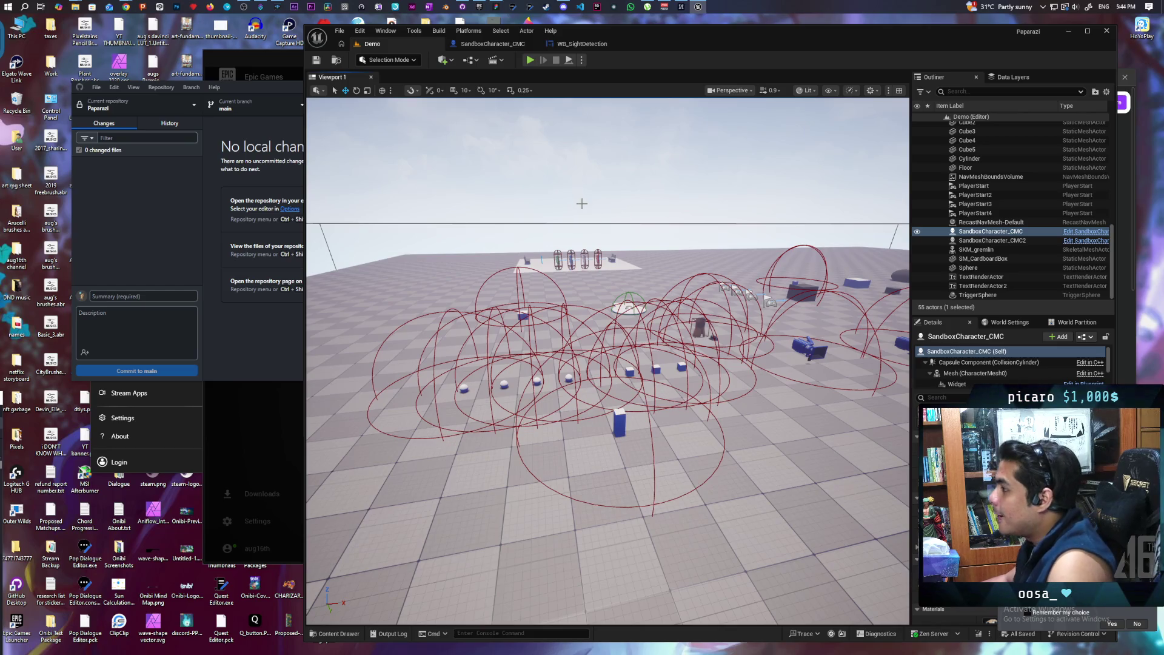
key("f")
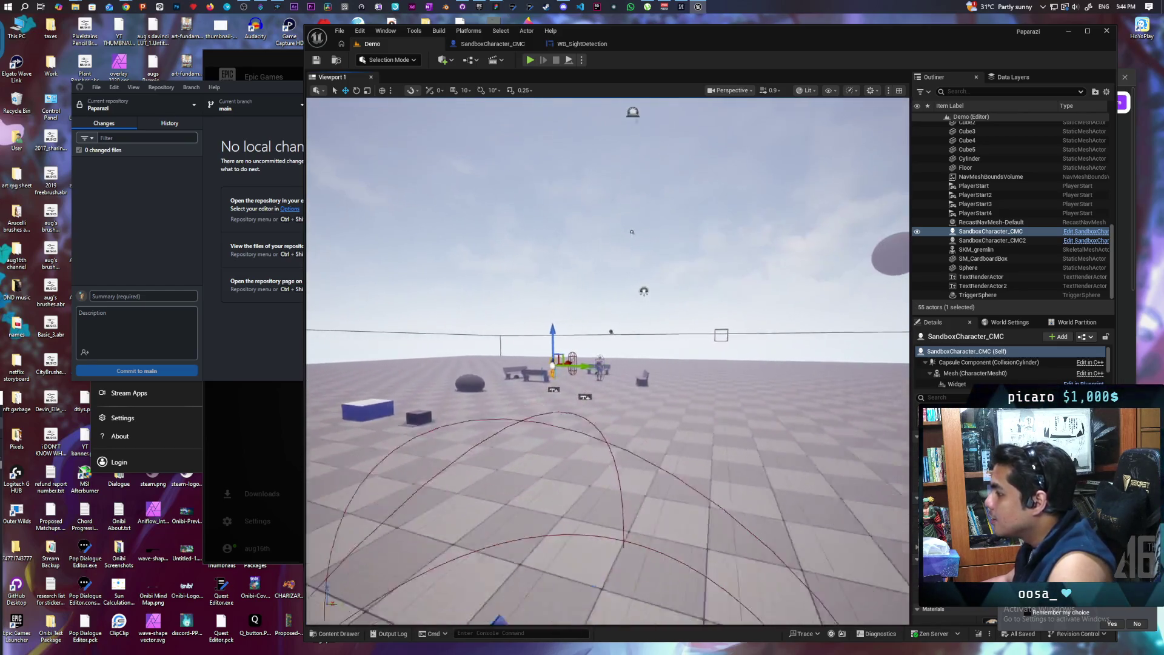
left_click(555, 394)
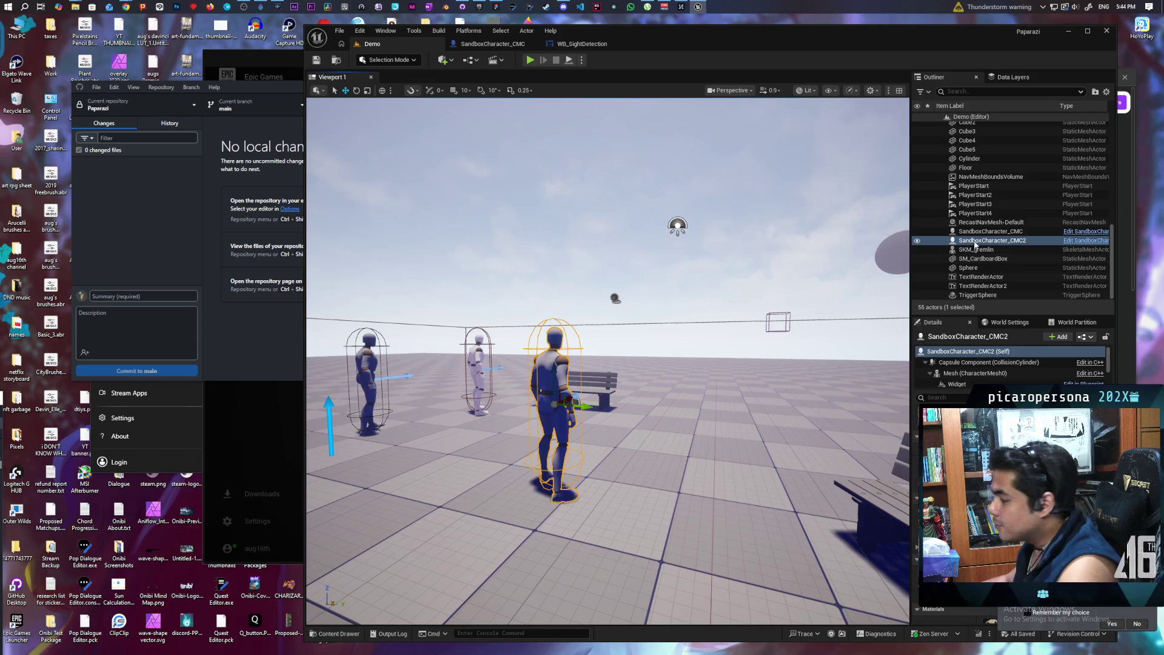
left_click(1077, 243)
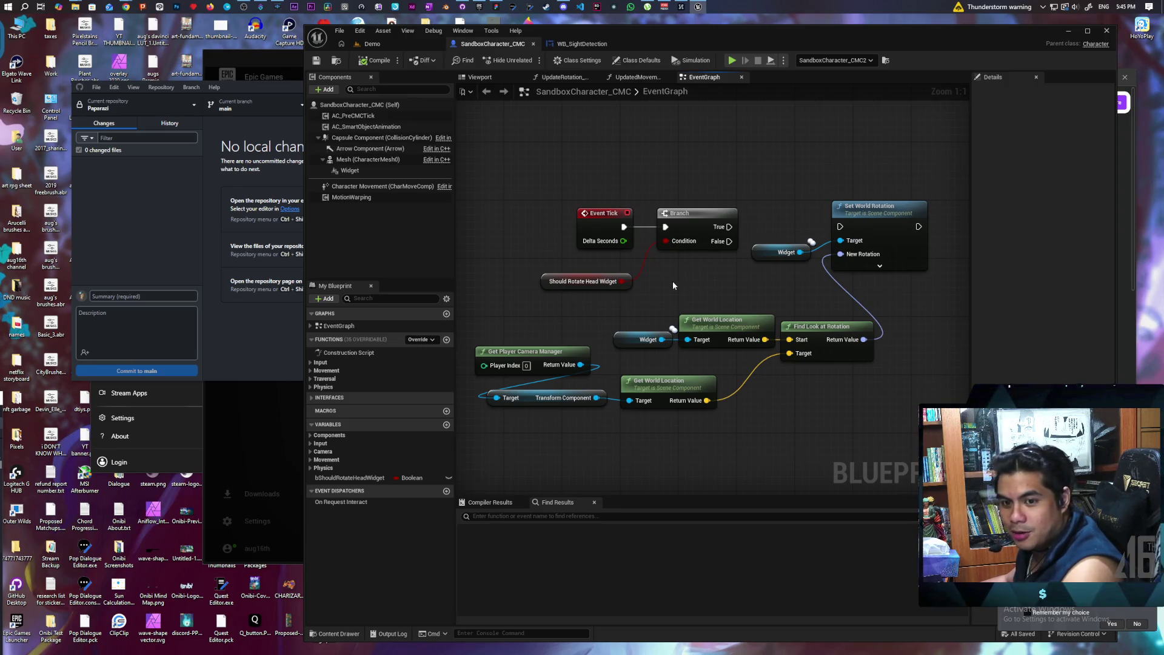
Search all blueprints for bShouldRotateHeadWidget and open its Set node in AIC_NPC_SmartObject.
scroll(682, 269, "down", 2)
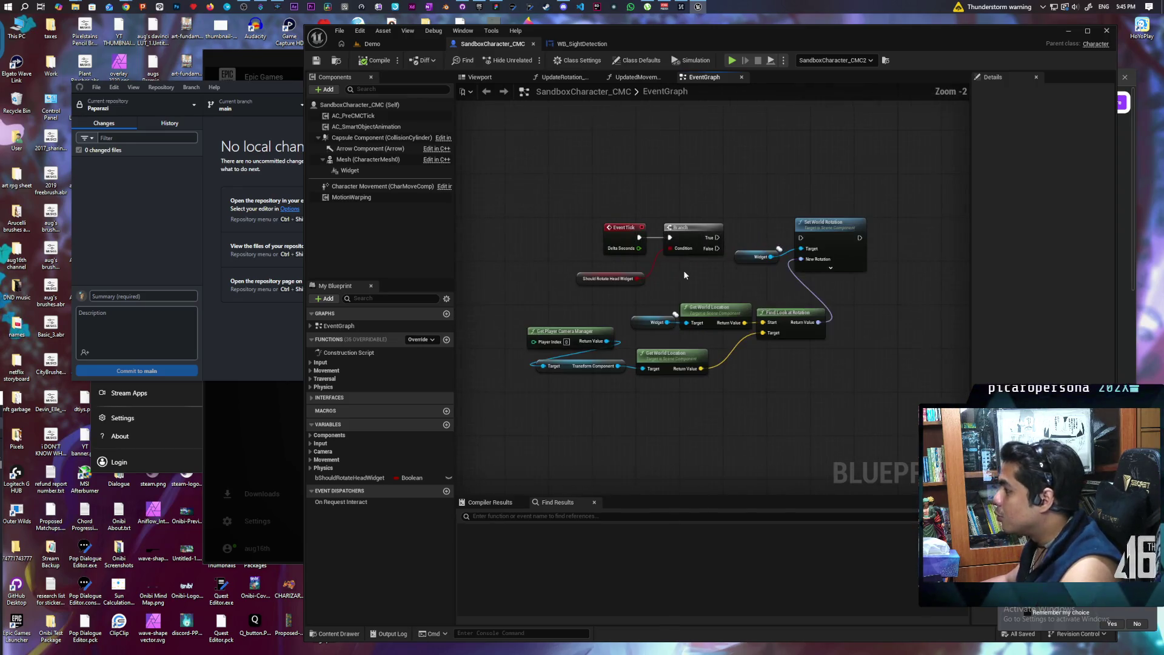
right_click(582, 280)
mouse_move(684, 366)
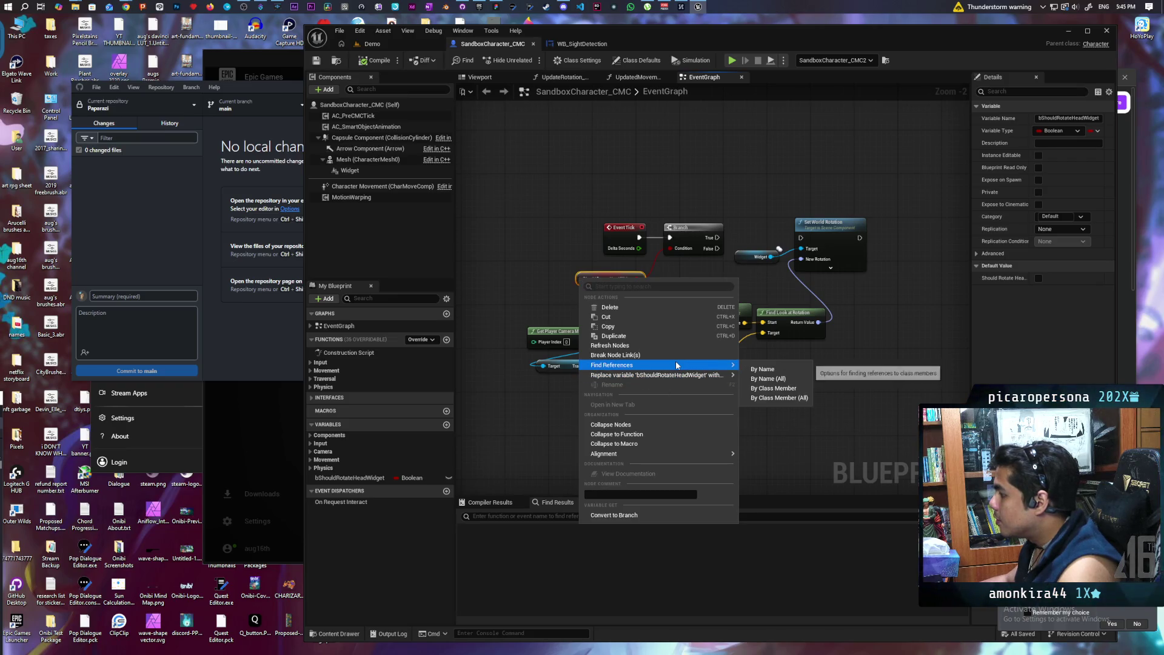
left_click(777, 388)
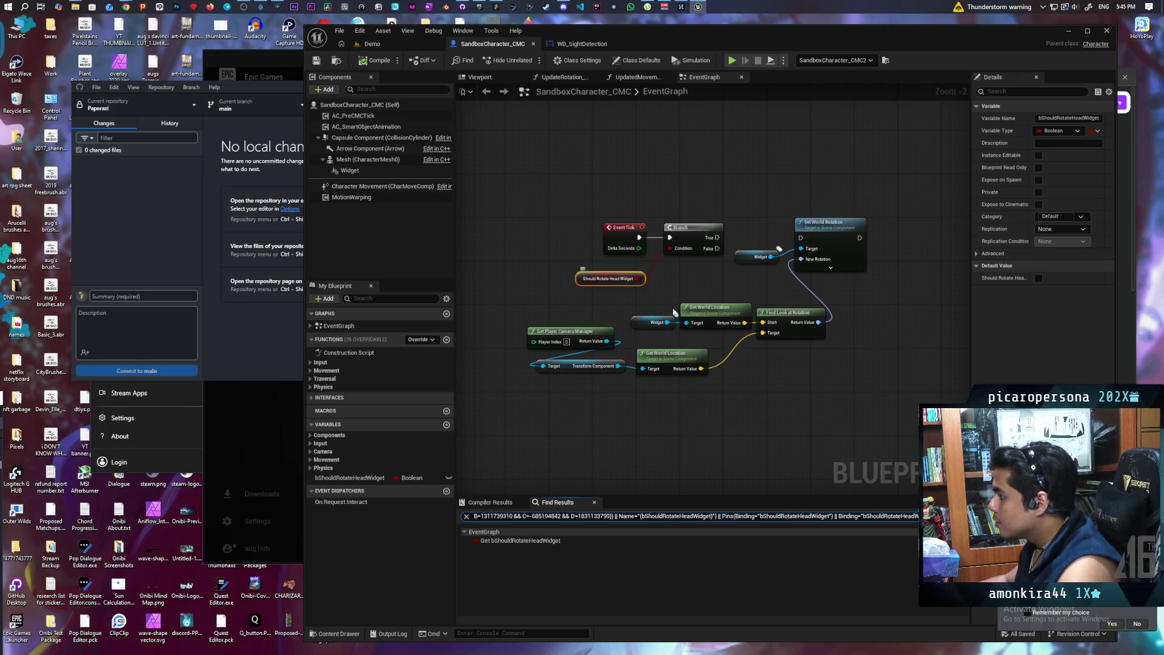
left_click(945, 516)
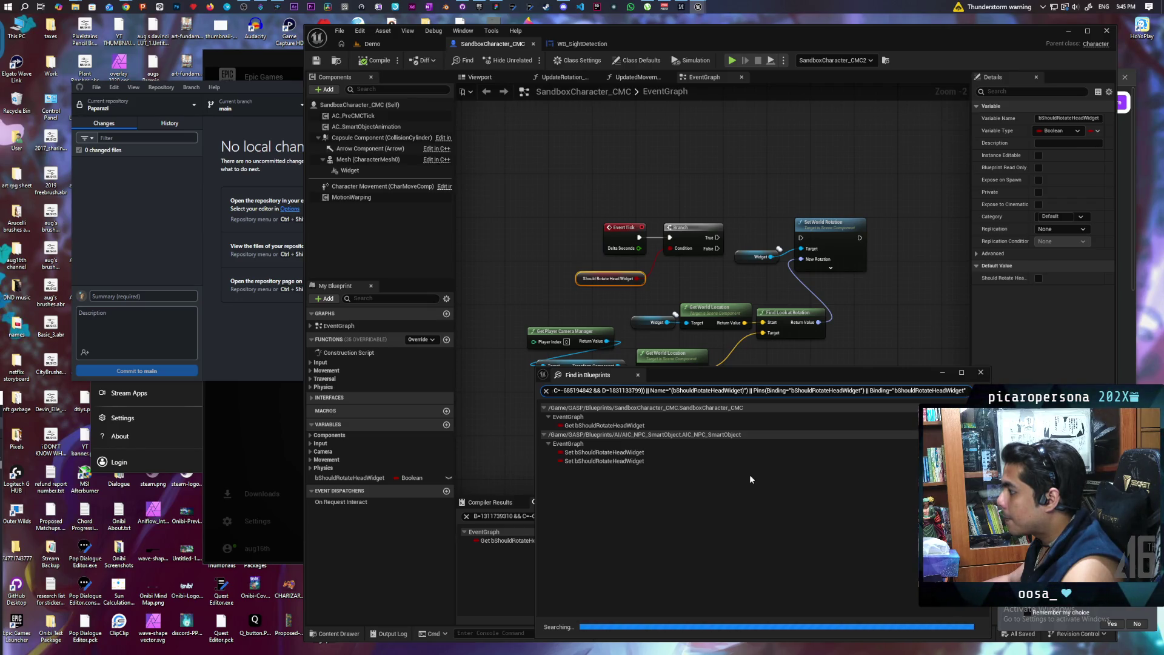
double_click(607, 453)
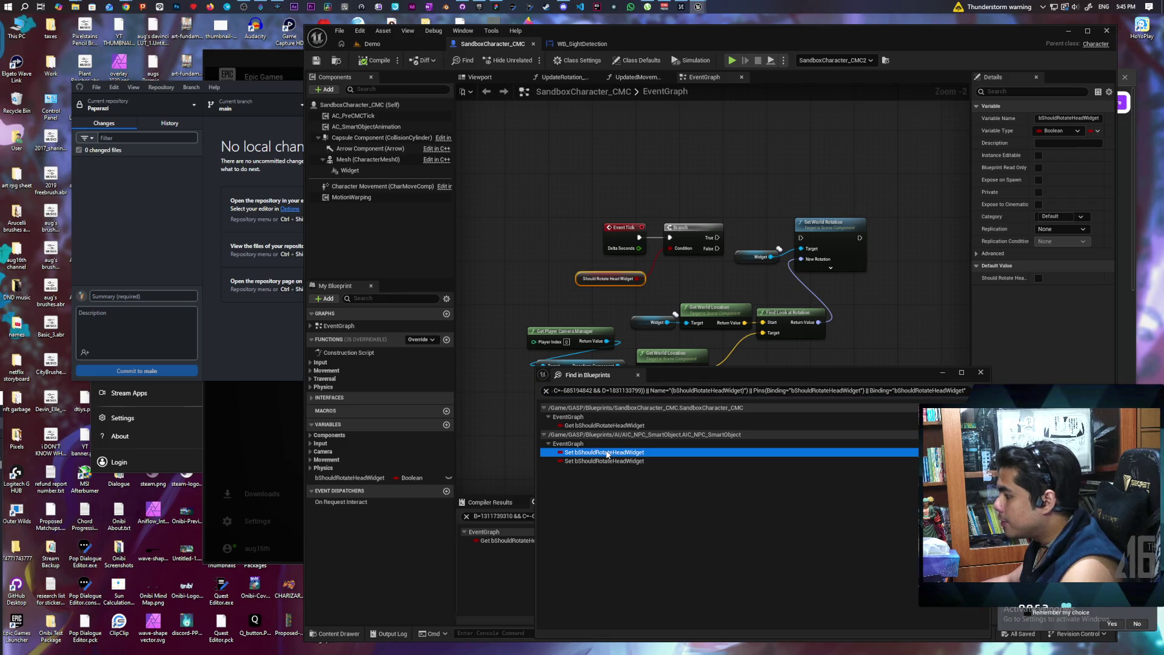
Inspect AIC_NPC_SmartObject's casts and SeenPlayer, LostPlayer, SearchForPlayer events, then switch to WB_SightDetection.
scroll(687, 194, "down", 1)
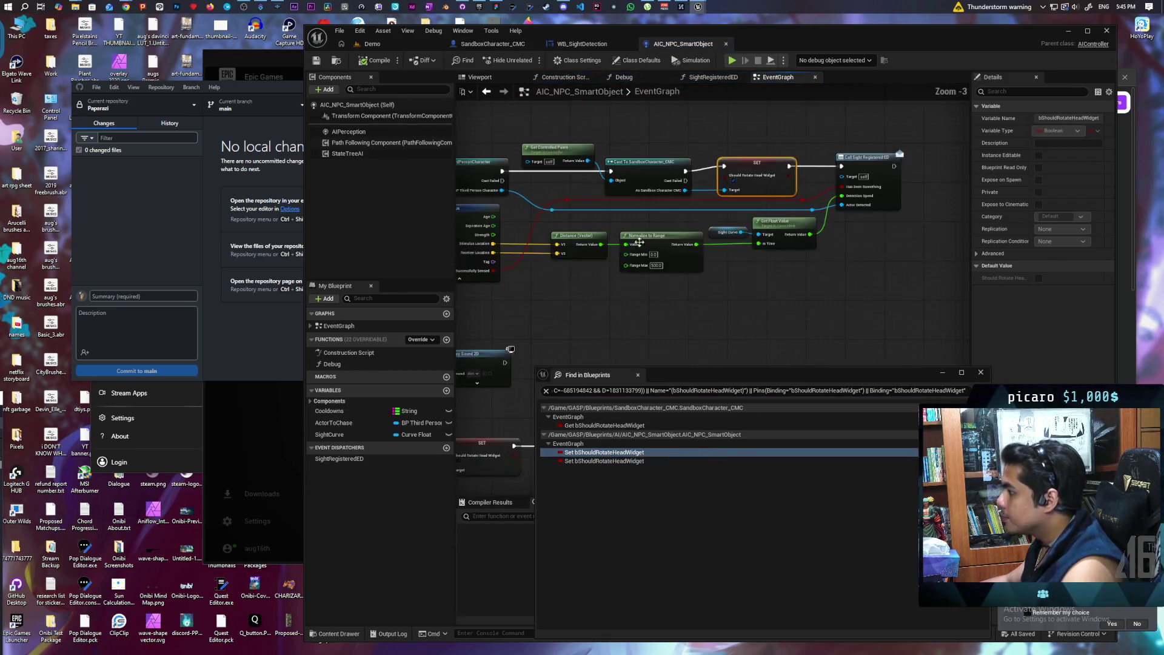
left_click(733, 253)
mouse_move(746, 286)
left_mouse_down()
mouse_move(757, 255)
mouse_move(601, 206)
mouse_move(701, 228)
mouse_move(708, 218)
mouse_move(689, 209)
left_mouse_up()
scroll(754, 237, "down", 2)
left_click_drag(753, 234, 820, 216)
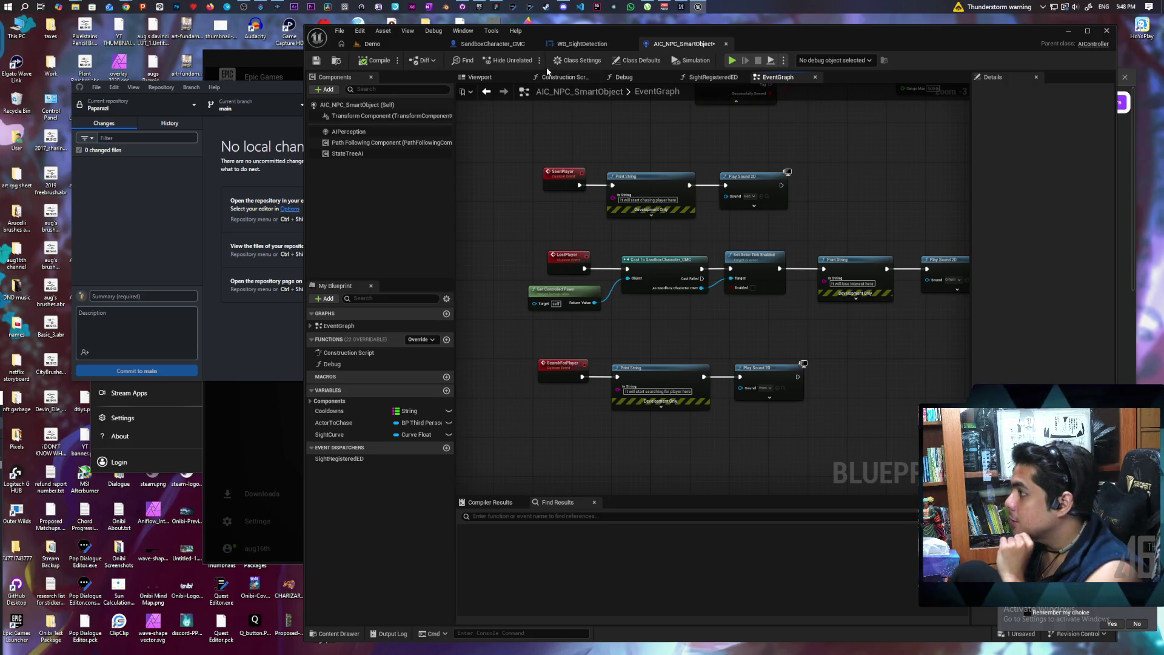
left_click(581, 44)
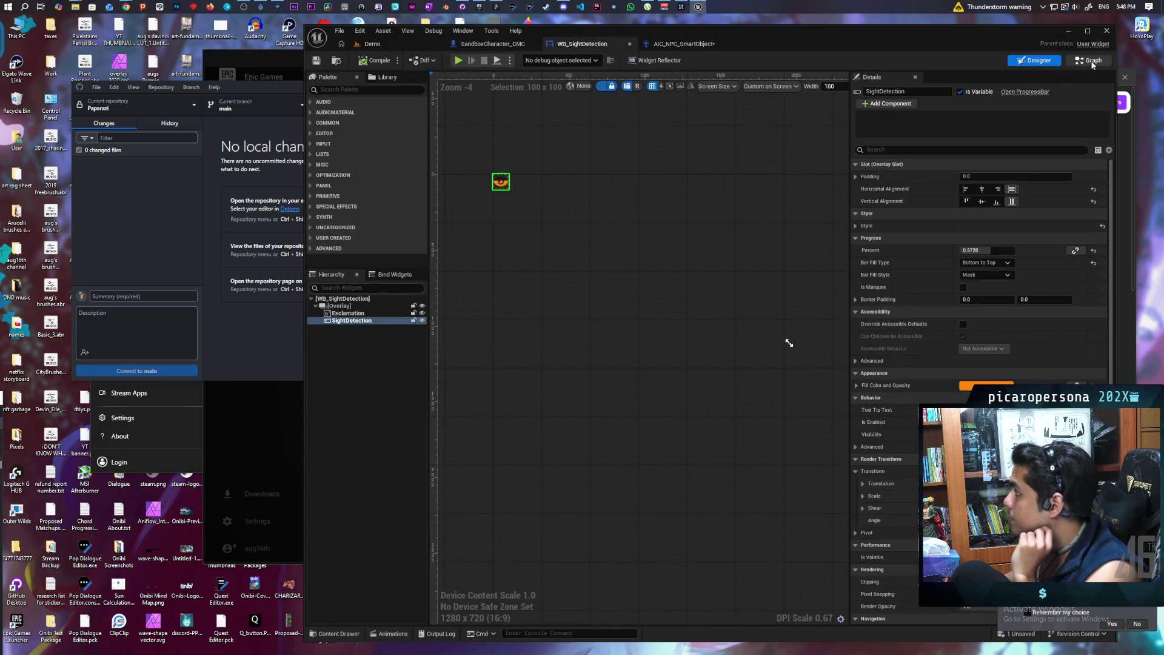
Bring up WB_SightDetection's EventGraph, framing the node network around the event construct nodes.
left_click(1092, 61)
scroll(788, 273, "down", 3)
mouse_move(751, 261)
left_mouse_down()
mouse_move(773, 296)
mouse_move(902, 306)
left_mouse_up()
scroll(650, 279, "up", 1)
mouse_move(650, 279)
left_mouse_down()
mouse_move(761, 318)
mouse_move(553, 344)
mouse_move(733, 304)
mouse_move(554, 315)
left_mouse_up()
scroll(680, 317, "up", 2)
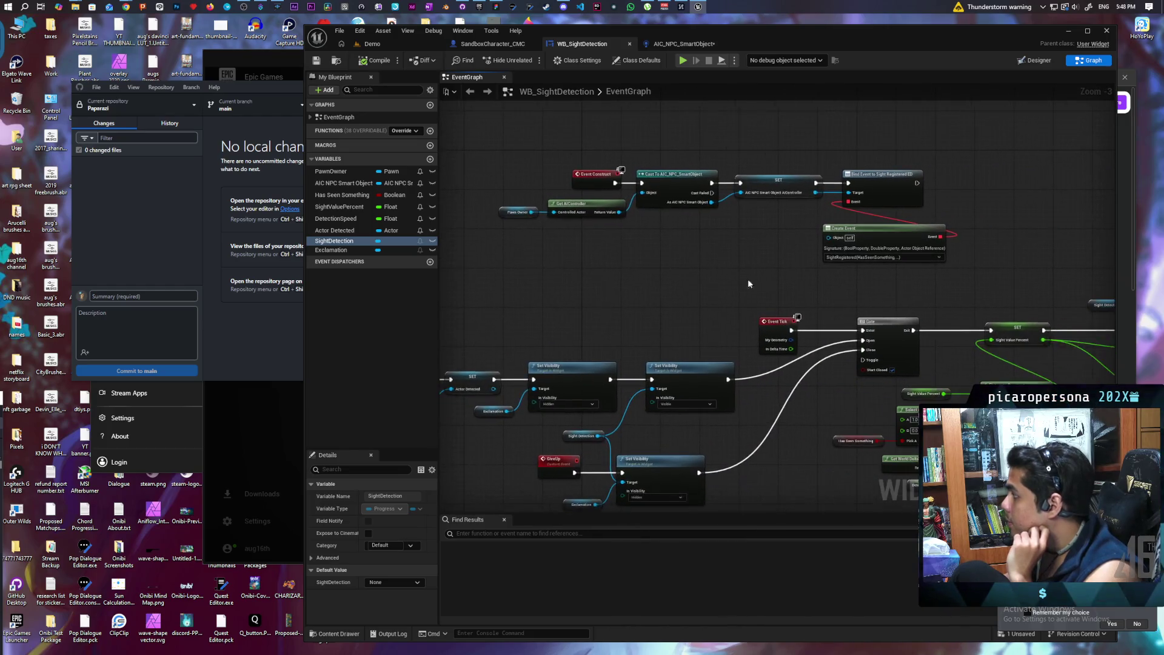
scroll(731, 282, "up", 3)
mouse_move(877, 239)
left_mouse_down()
mouse_move(730, 290)
mouse_move(831, 305)
left_mouse_up()
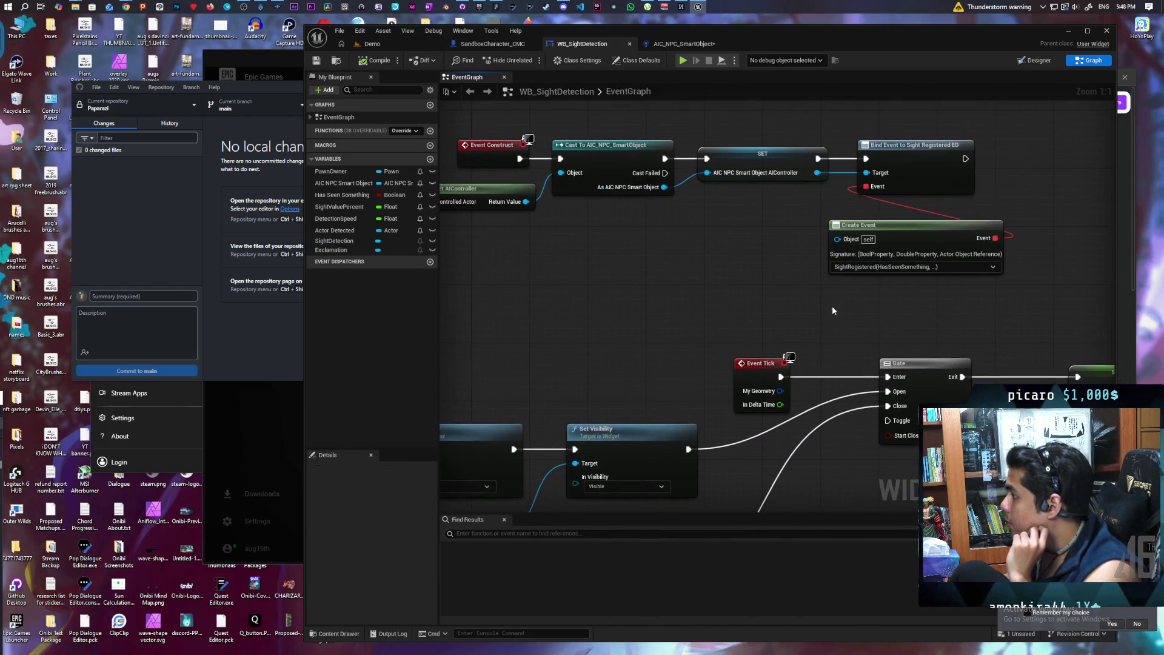
Select and inspect the Bind Event and Create Event nodes at the top of the graph.
left_click_drag(1025, 187, 807, 355)
scroll(806, 354, "down", 2)
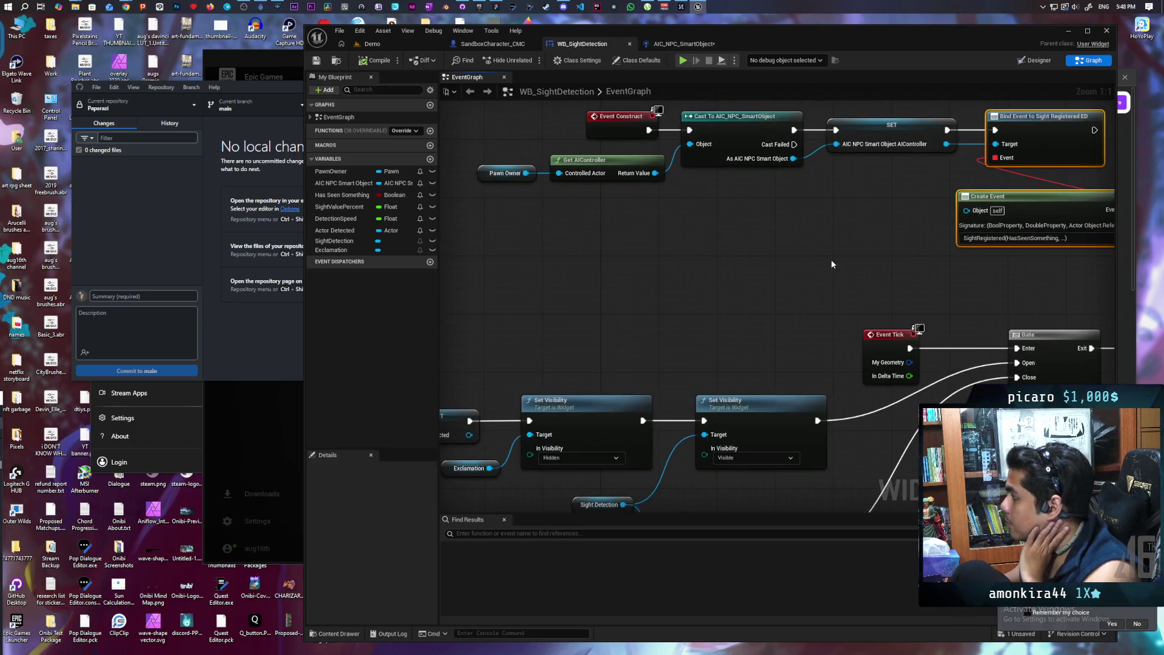
mouse_move(1061, 137)
left_mouse_down()
mouse_move(1009, 195)
mouse_move(467, 307)
left_mouse_up()
left_click(800, 298)
left_click(879, 232)
mouse_move(654, 330)
left_mouse_down()
mouse_move(832, 223)
mouse_move(735, 182)
mouse_move(670, 192)
mouse_move(971, 164)
mouse_move(476, 174)
mouse_move(718, 155)
mouse_move(661, 161)
mouse_move(685, 173)
left_mouse_up()
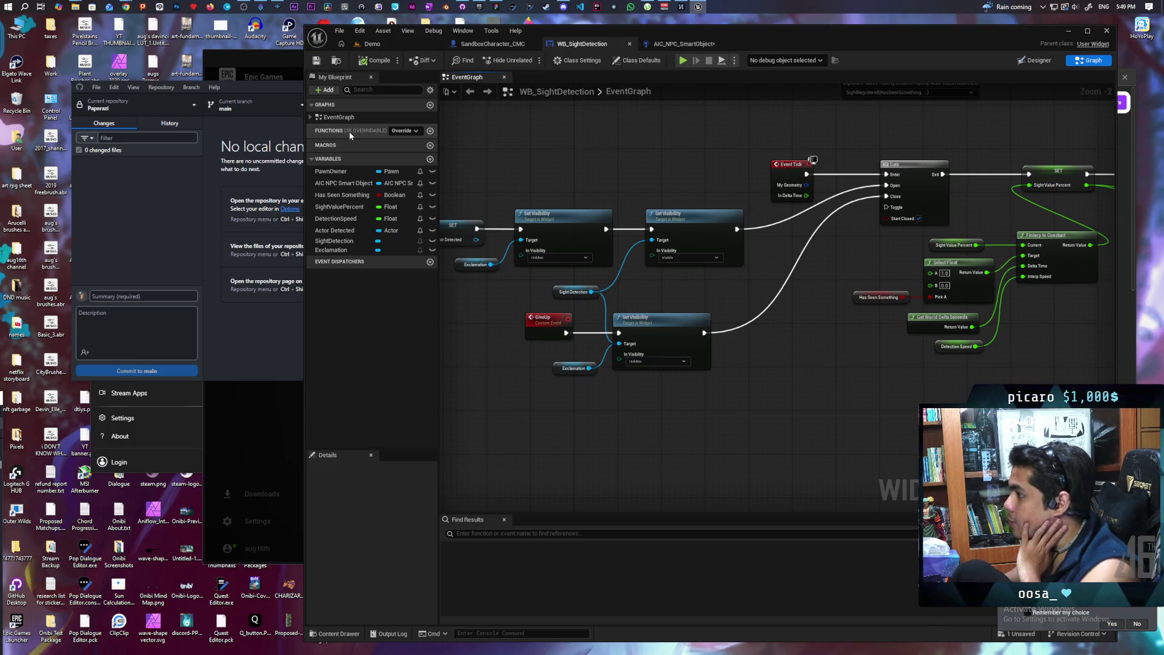
Maximize the editor and check the widget's class defaults, where Tick Frequency is Auto.
double_click(795, 35)
left_click(332, 48)
mouse_move(382, 148)
left_mouse_down()
mouse_move(436, 224)
mouse_move(437, 177)
mouse_move(294, 79)
left_mouse_up()
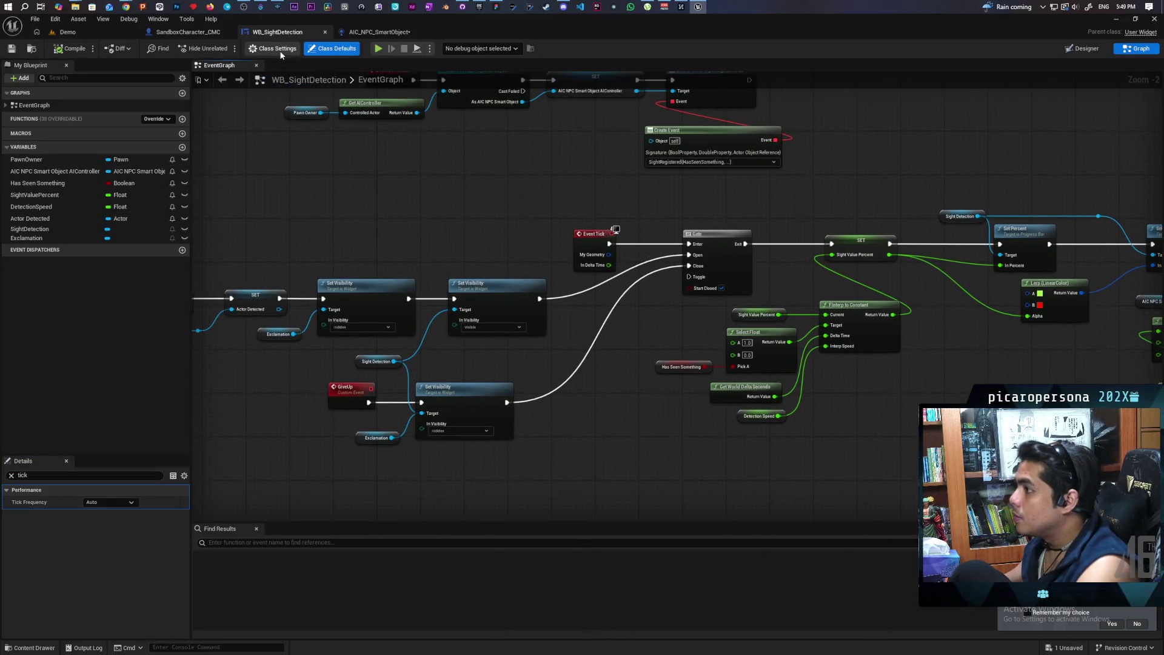
left_click(279, 50)
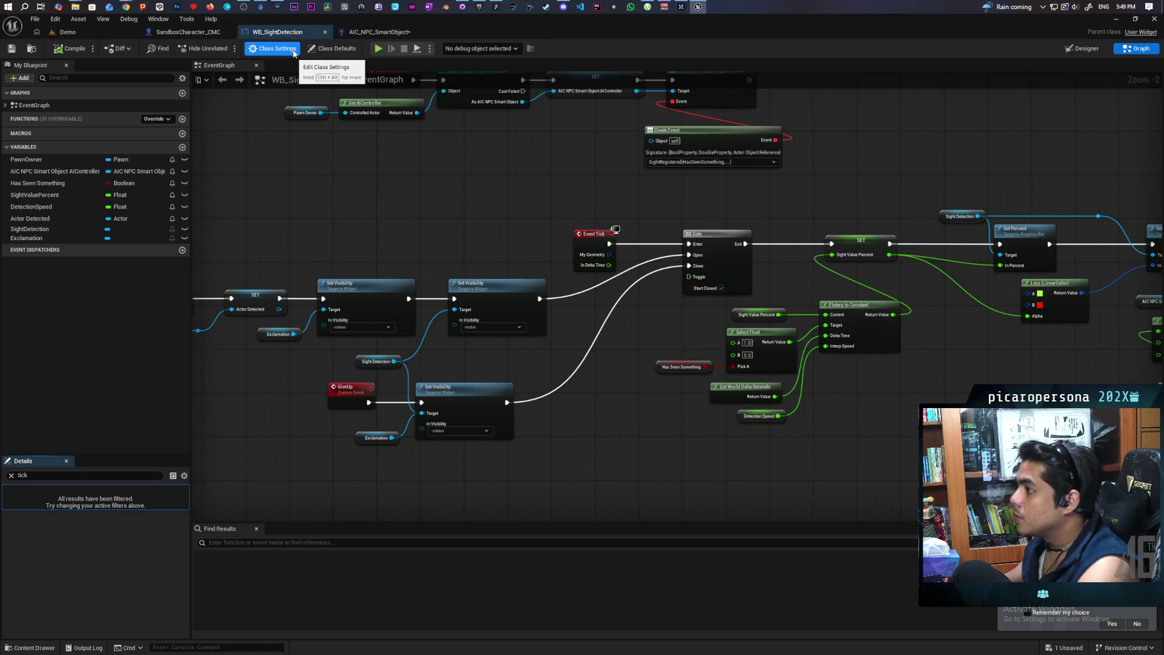
left_click(11, 475)
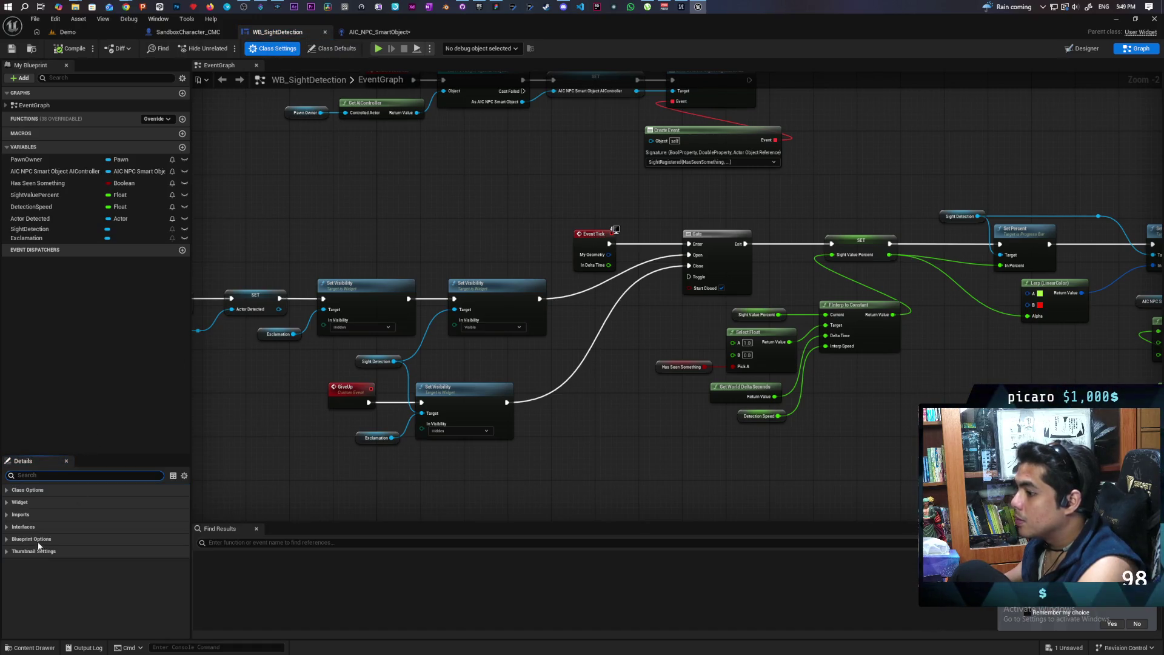
left_click(334, 49)
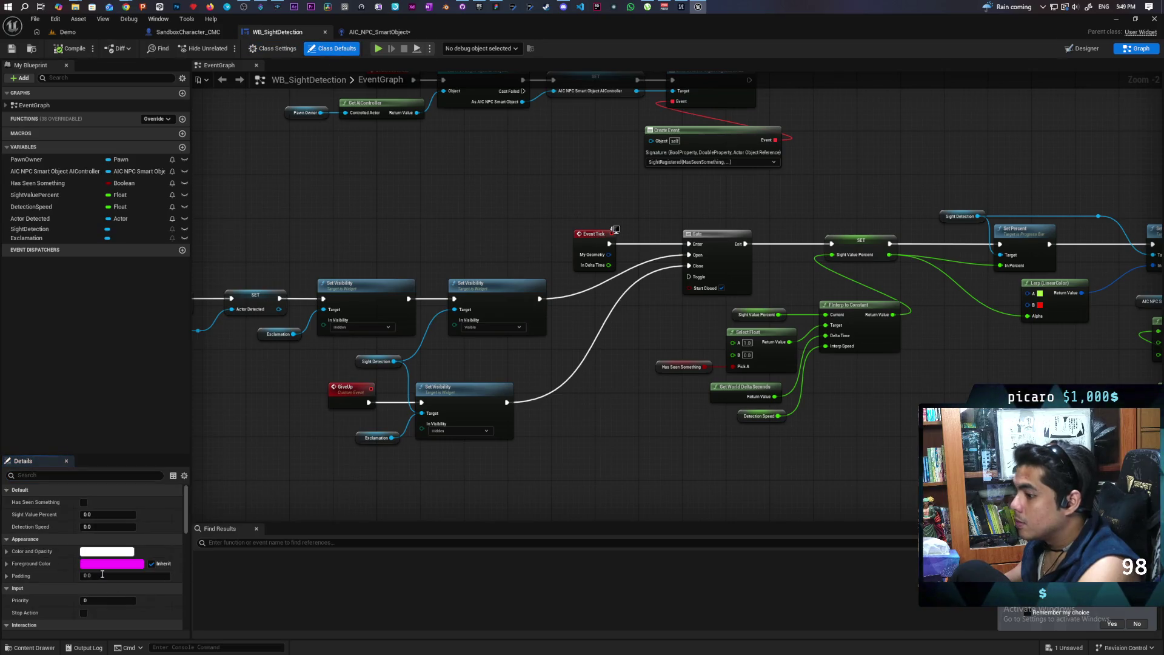
left_click(52, 475)
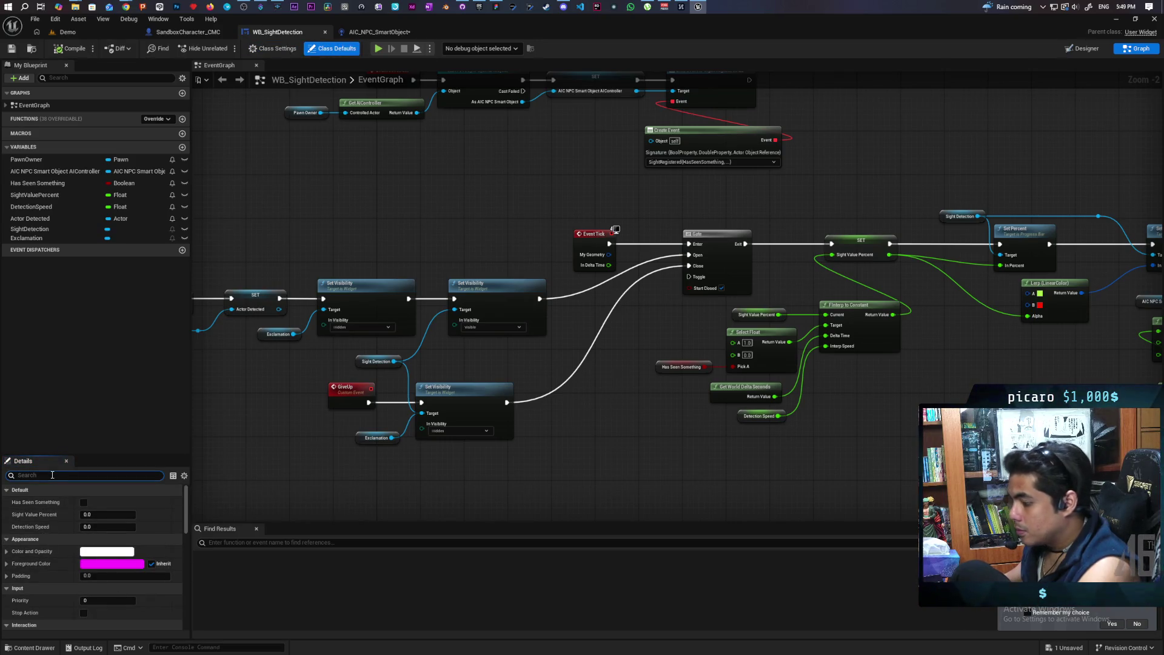
type("tick")
left_click(121, 503)
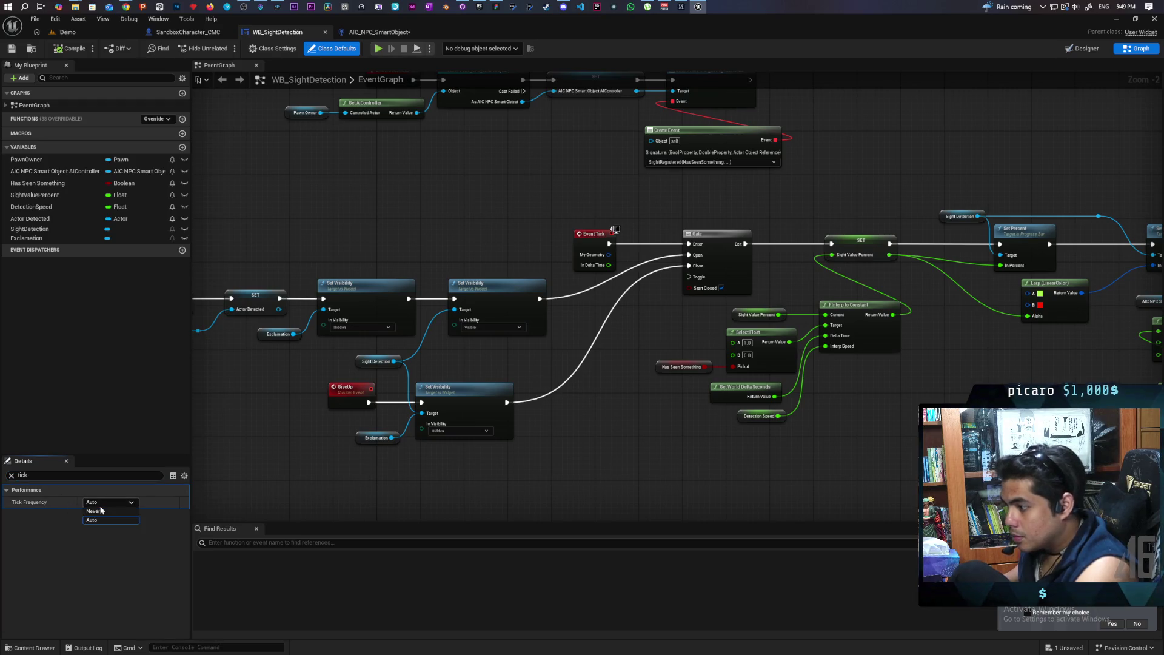
left_click(45, 530)
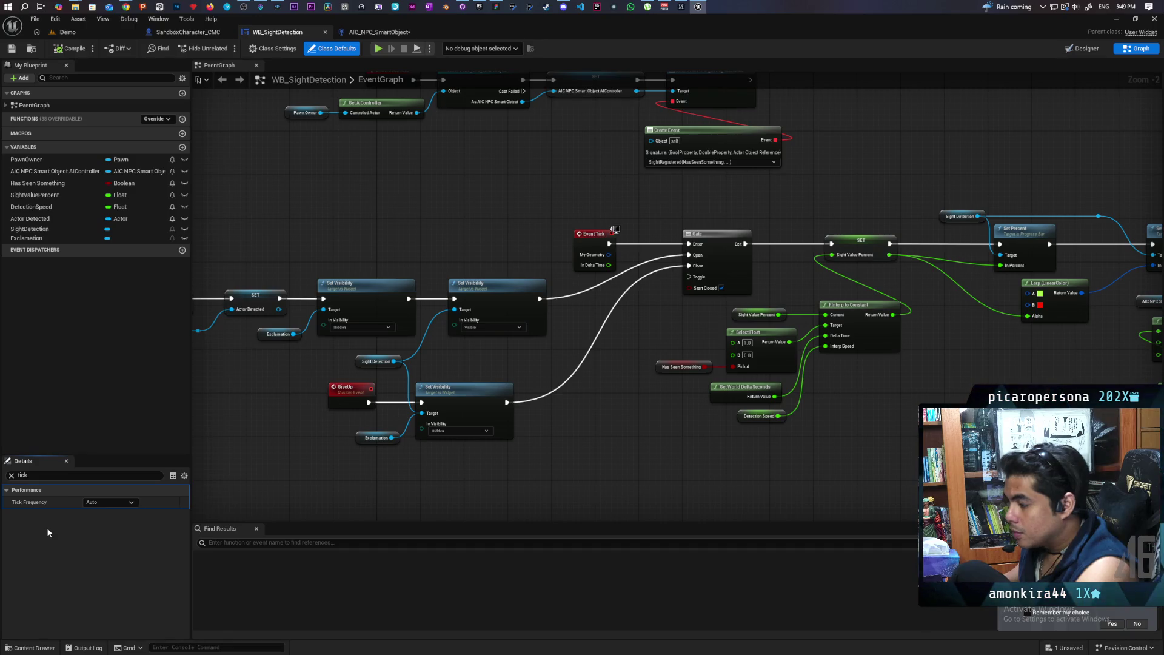
mouse_move(624, 431)
left_mouse_down()
mouse_move(327, 413)
mouse_move(538, 425)
left_mouse_up()
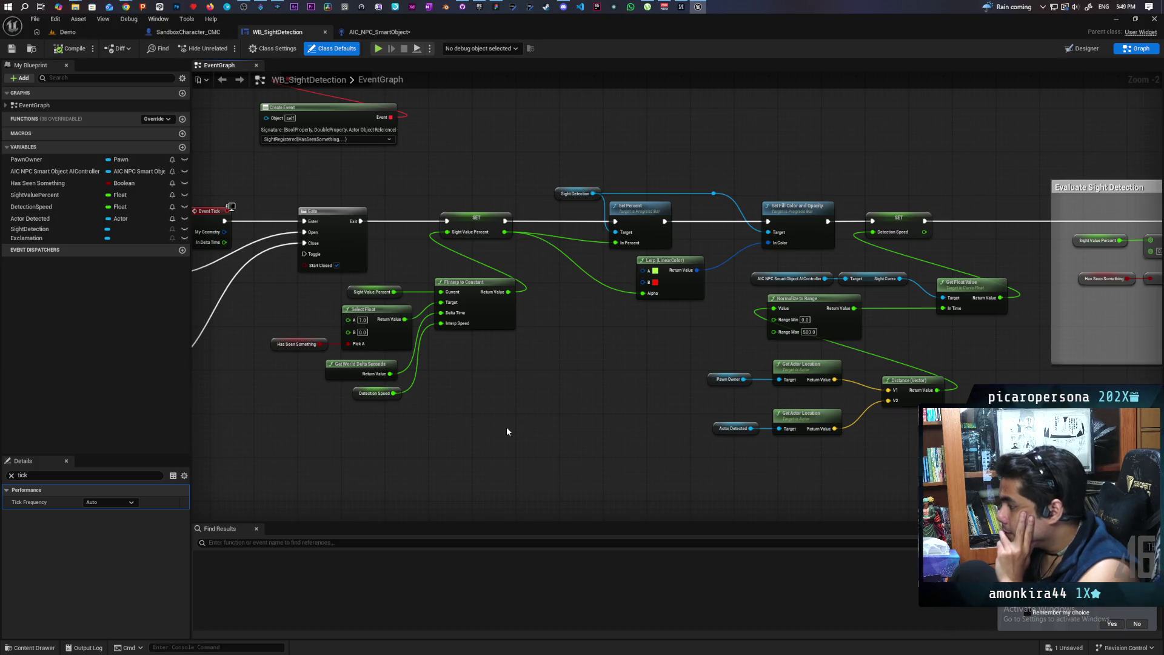
left_click_drag(506, 427, 636, 407)
scroll(715, 416, "up", 2)
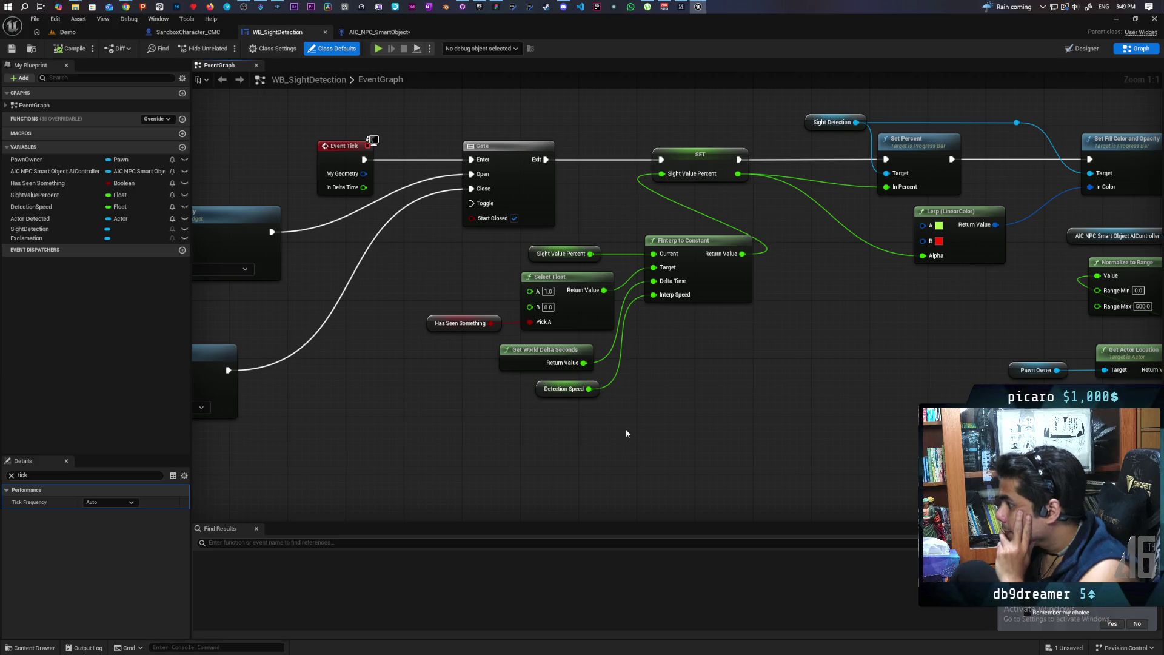
scroll(625, 428, "down", 4)
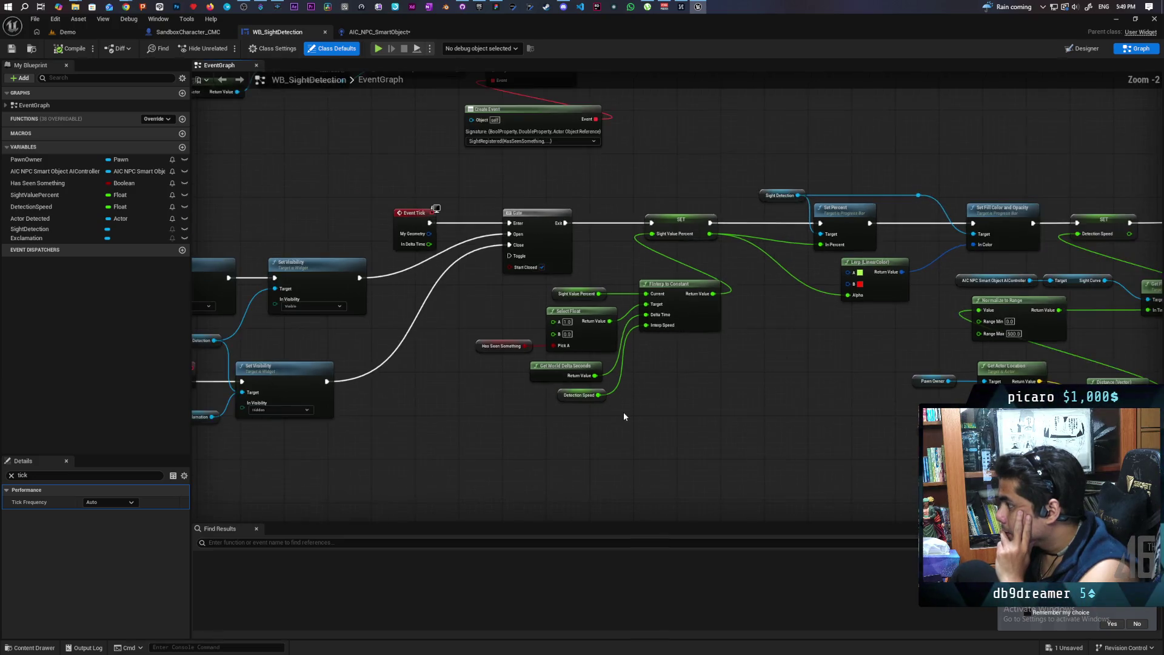
scroll(623, 412, "up", 1)
mouse_move(623, 412)
left_mouse_down()
mouse_move(741, 403)
mouse_move(383, 411)
left_mouse_up()
mouse_move(785, 406)
left_mouse_down()
mouse_move(408, 407)
mouse_move(561, 423)
mouse_move(739, 390)
mouse_move(638, 423)
left_mouse_up()
scroll(639, 418, "down", 1)
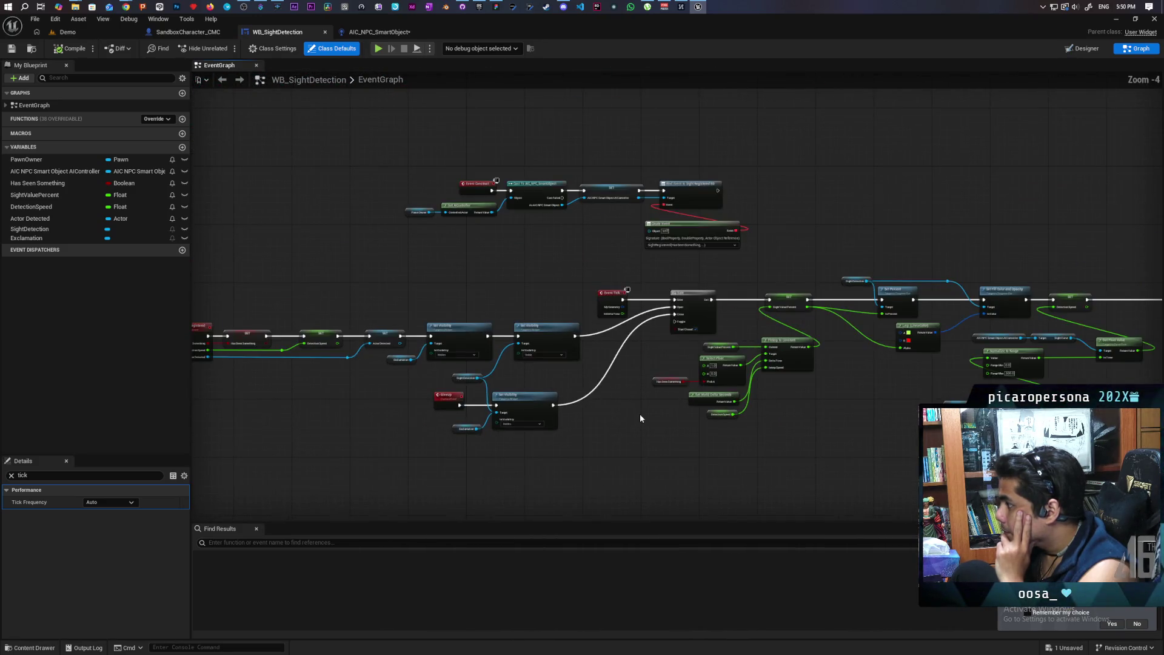
scroll(639, 413, "up", 2)
scroll(547, 402, "down", 1)
left_click_drag(551, 421, 430, 467)
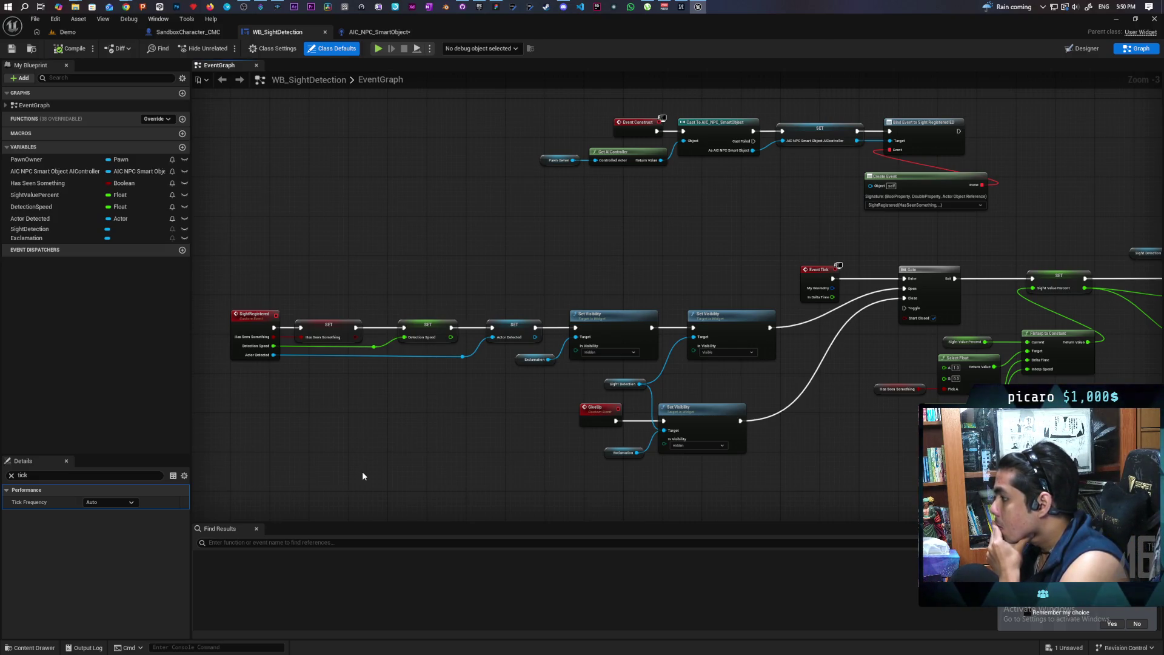
left_click_drag(556, 405, 752, 474)
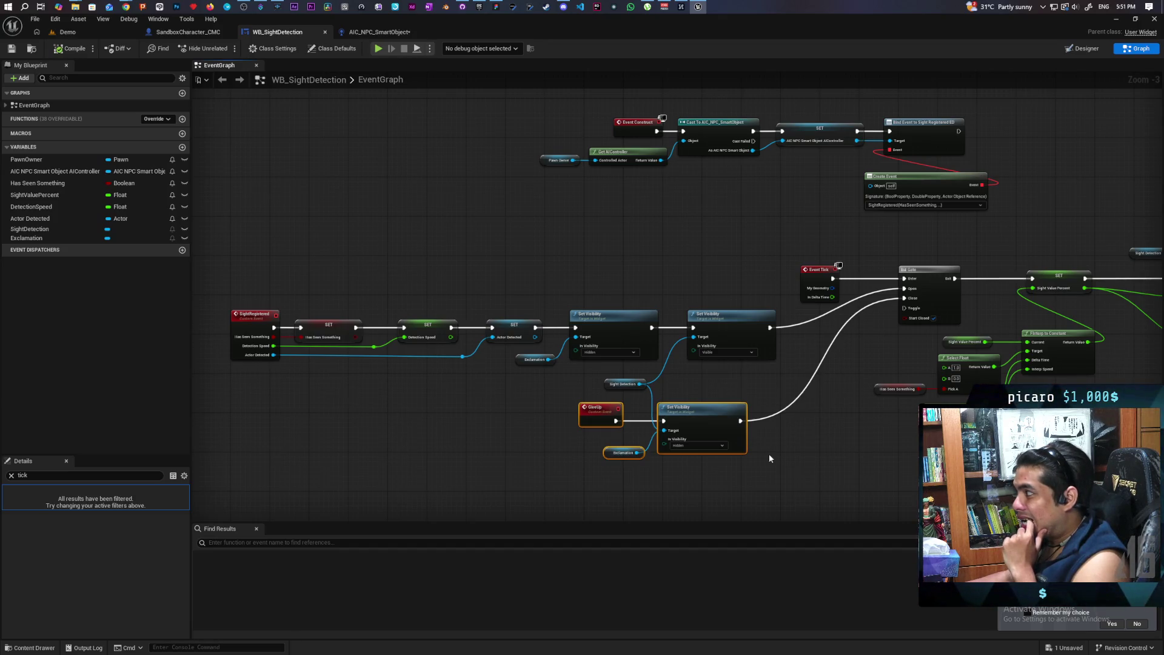
left_click(417, 391)
mouse_move(1031, 119)
left_mouse_down()
mouse_move(821, 235)
mouse_move(867, 210)
left_mouse_up()
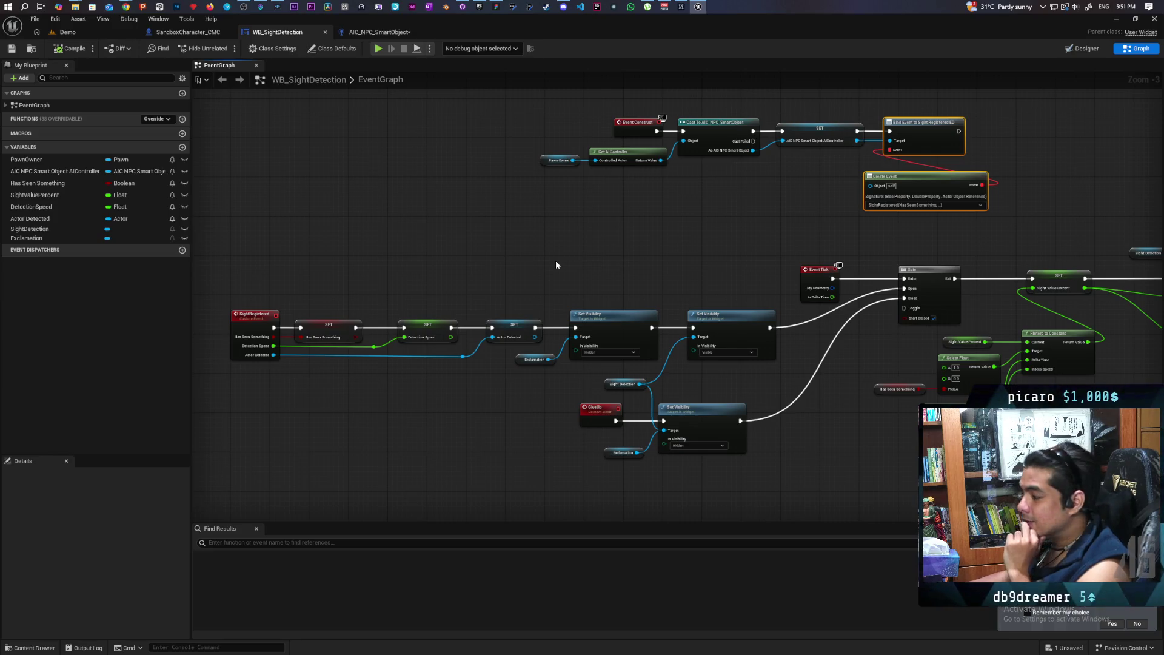
left_click_drag(548, 260, 306, 237)
scroll(528, 391, "up", 1)
left_click_drag(529, 391, 408, 396)
scroll(409, 397, "up", 2)
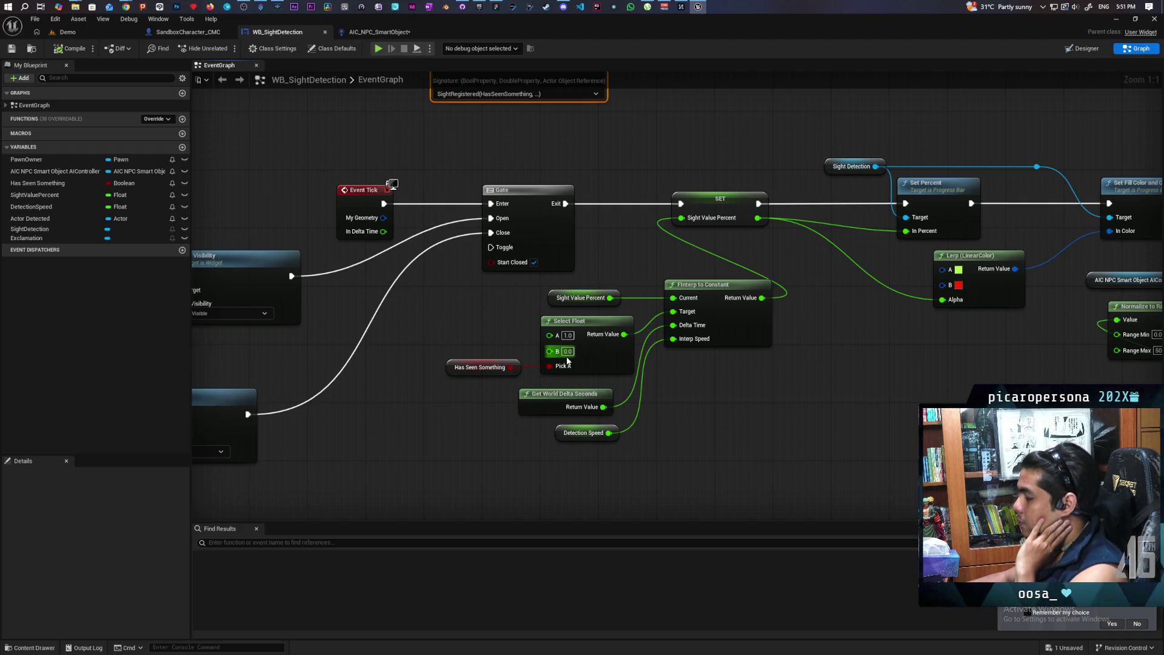
mouse_move(504, 427)
left_mouse_down()
mouse_move(621, 414)
mouse_move(532, 459)
left_mouse_up()
scroll(525, 429, "down", 5)
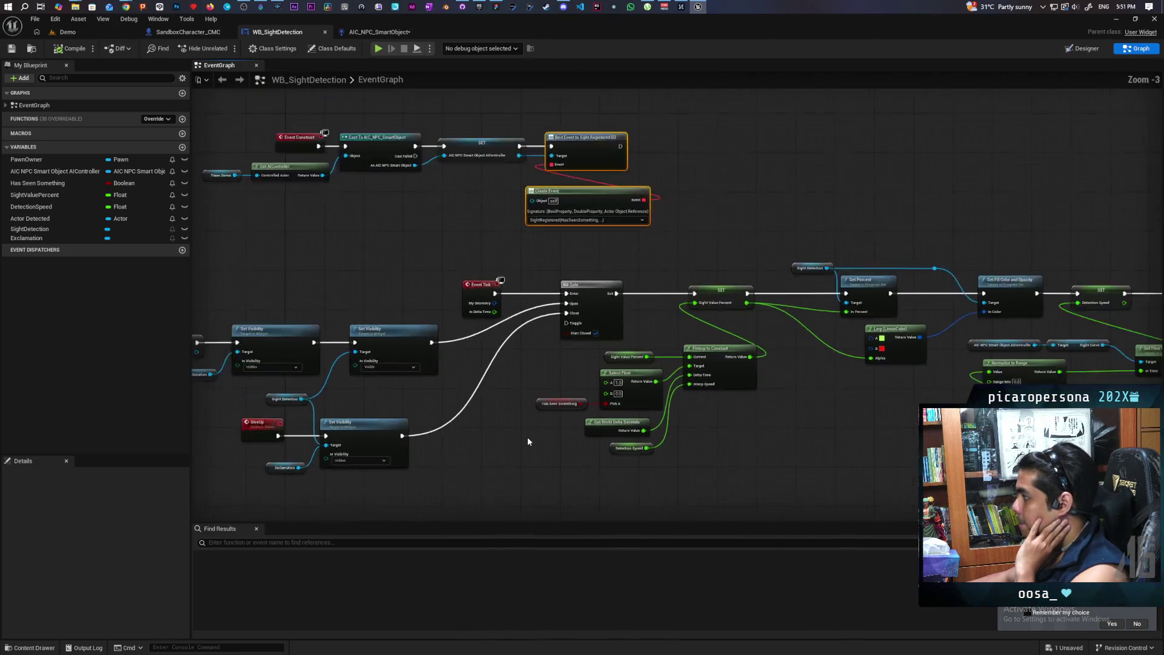
scroll(704, 431, "up", 2)
left_click_drag(725, 426, 355, 392)
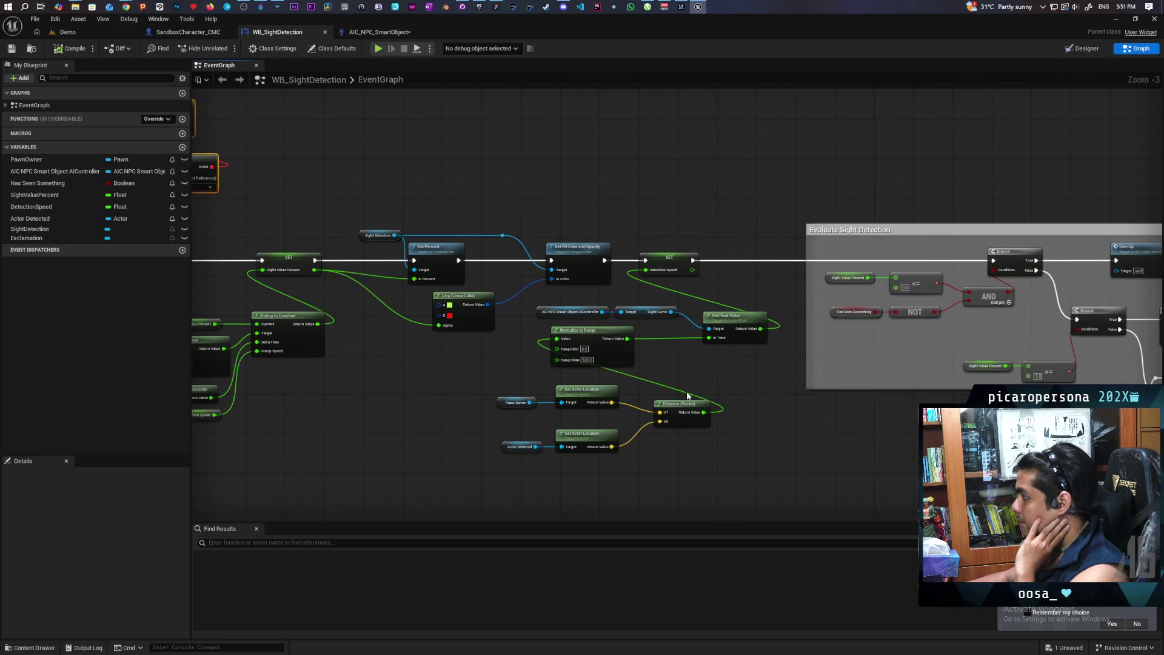
mouse_move(844, 411)
left_mouse_down()
mouse_move(637, 404)
mouse_move(801, 395)
left_mouse_up()
left_click_drag(494, 421, 554, 420)
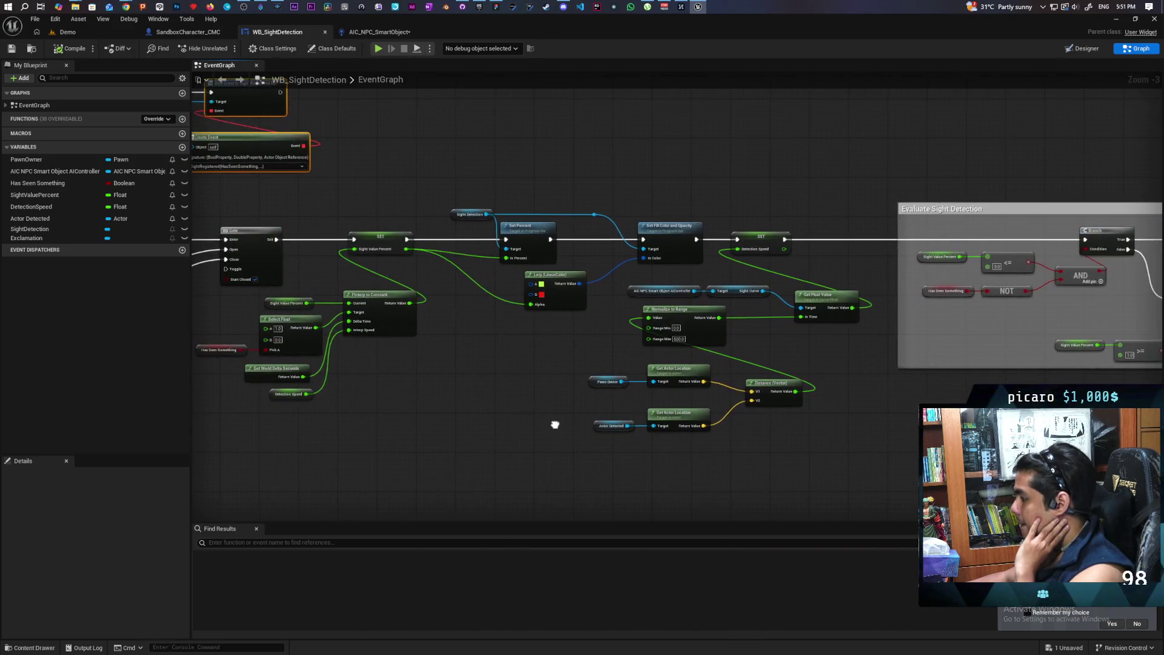
left_click_drag(339, 418, 577, 421)
mouse_move(394, 427)
left_mouse_down()
mouse_move(612, 432)
mouse_move(904, 416)
mouse_move(582, 450)
mouse_move(593, 442)
left_mouse_up()
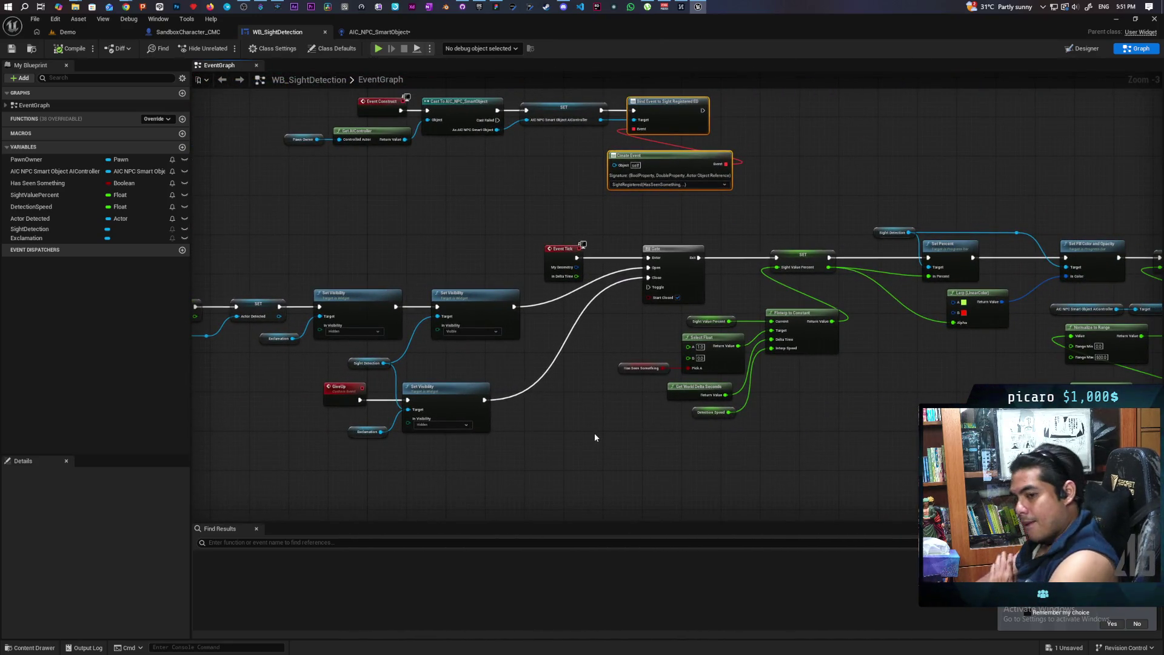
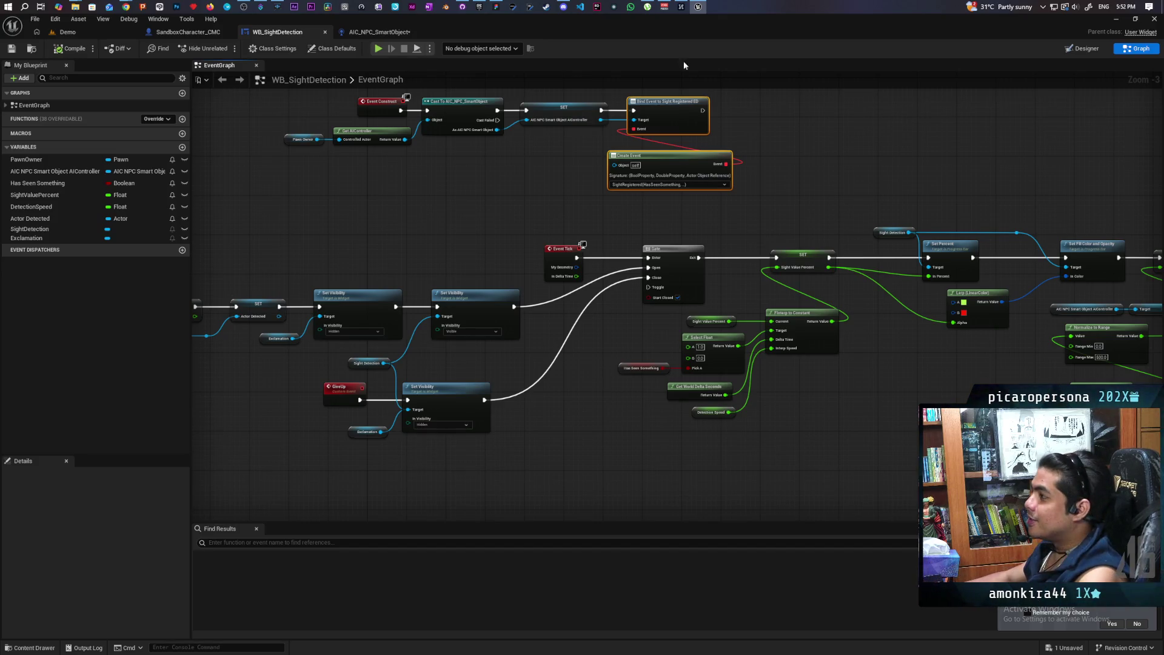
Close the Gyazo hand-rig clip tab in Chrome and minimize the browser.
mouse_move(129, 2)
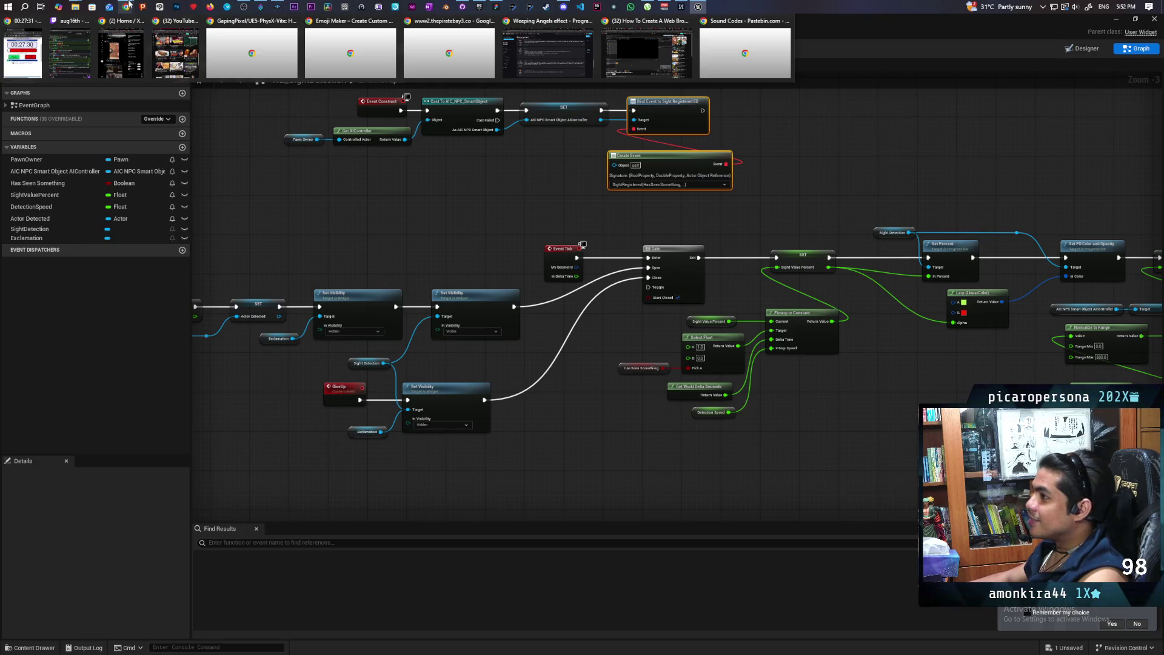
left_click(637, 63)
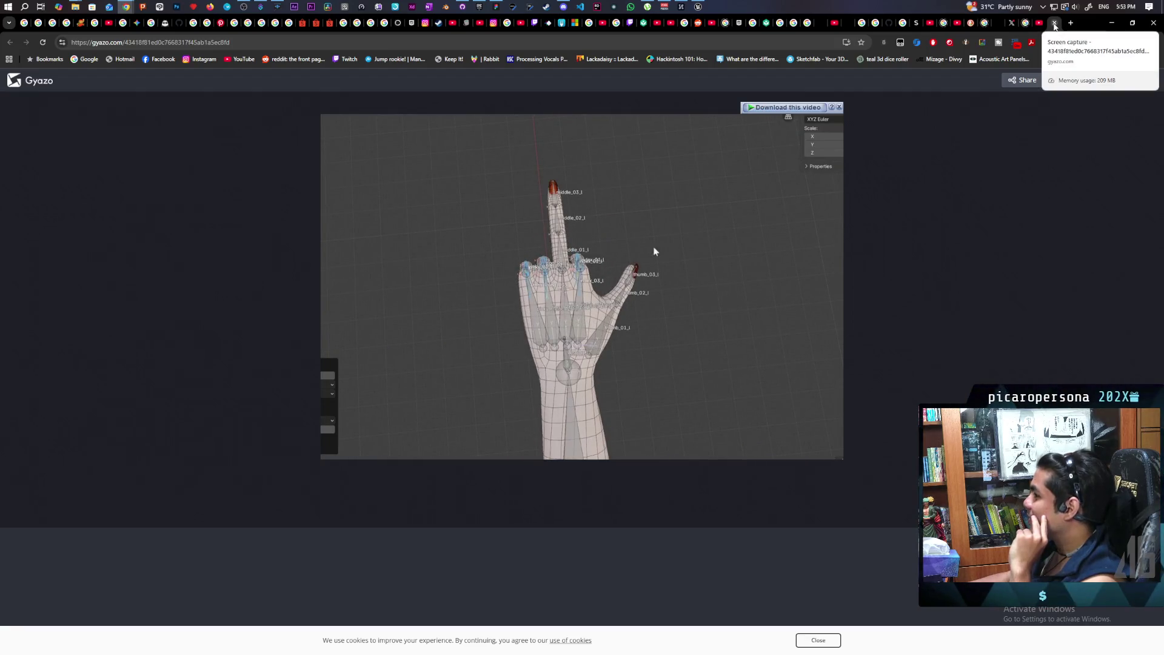
left_click(1055, 24)
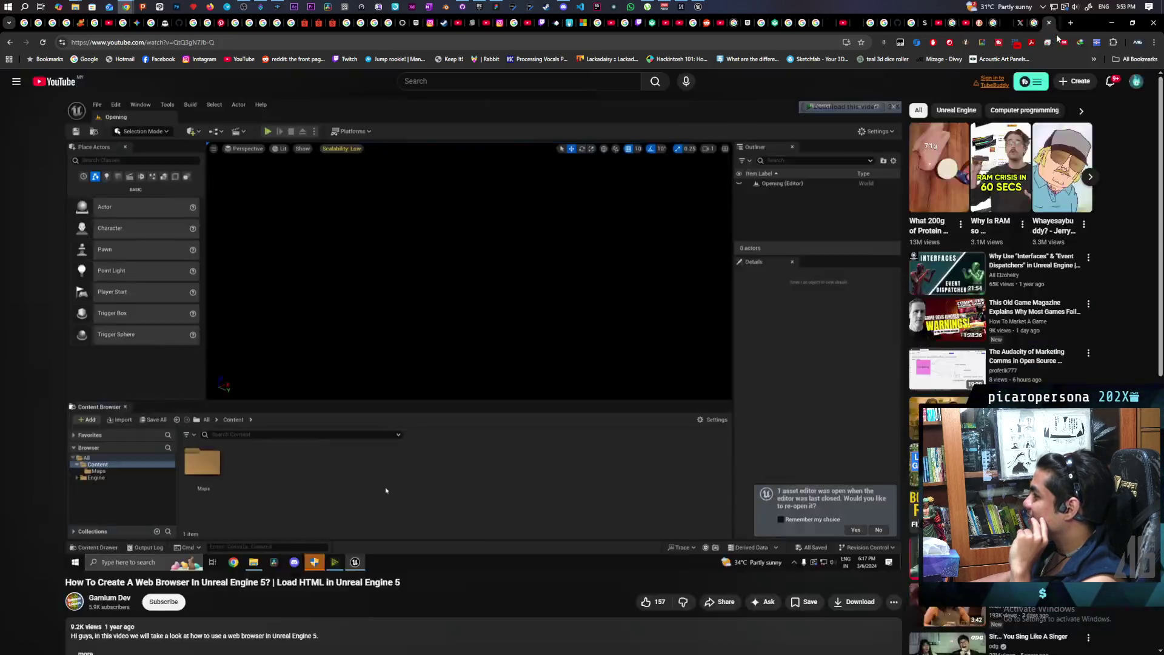
left_click(1112, 25)
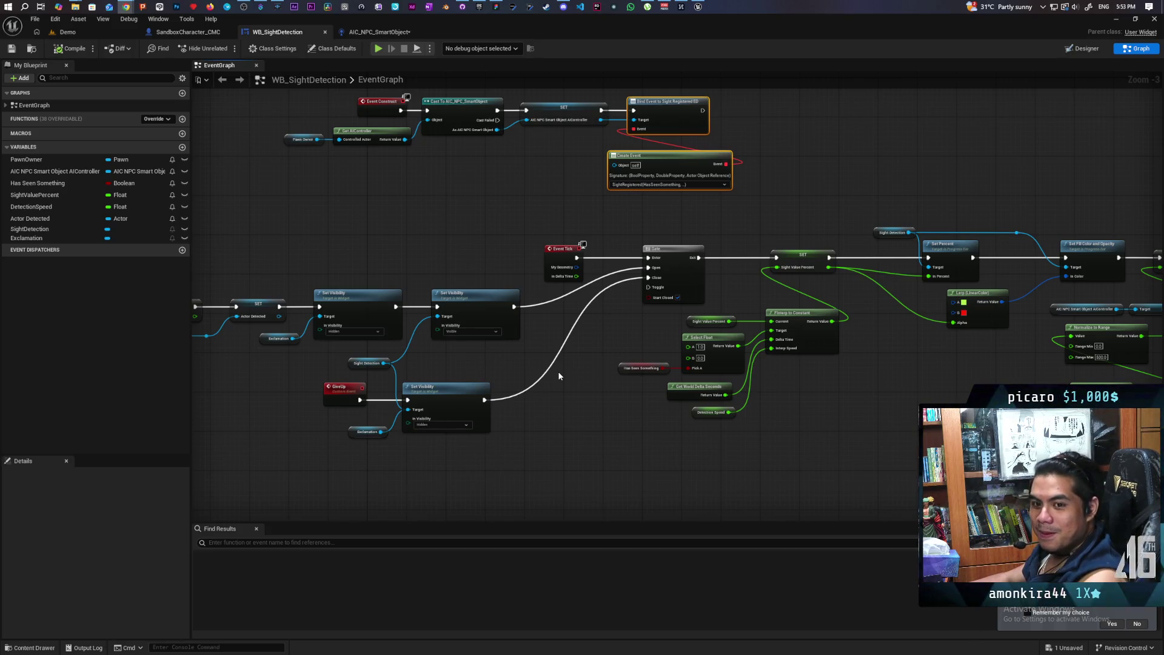
Nudge the Get World Delta Seconds node slightly right in WB_SightDetection's graph.
left_click_drag(589, 437, 525, 417)
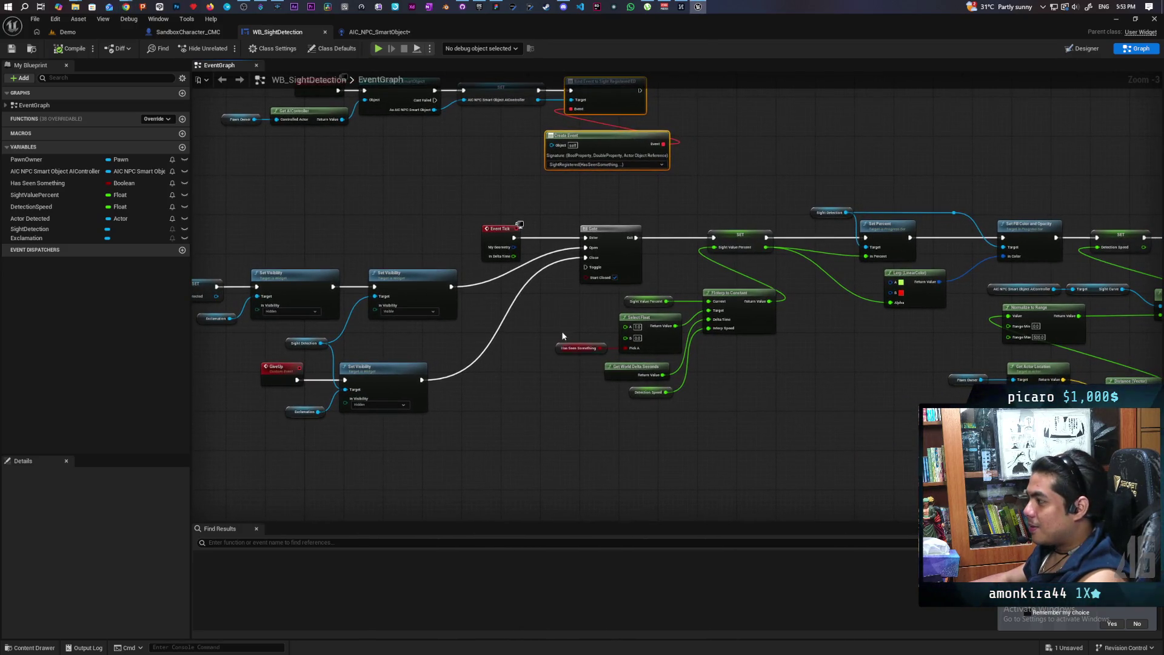
scroll(566, 327, "up", 3)
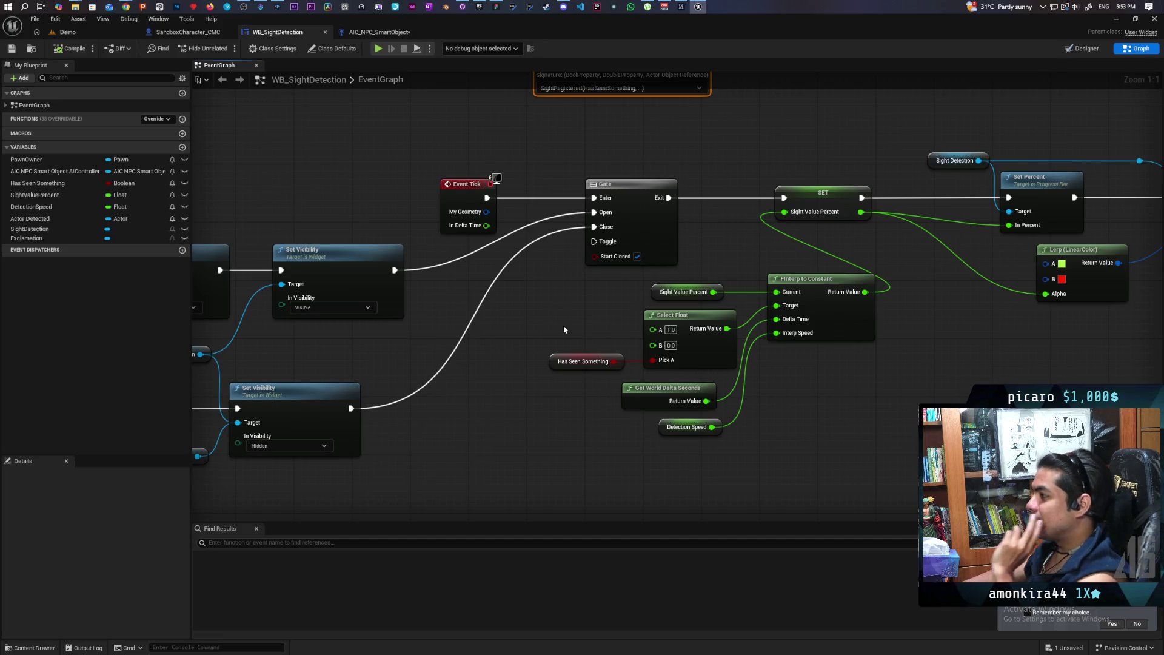
mouse_move(563, 329)
left_mouse_down()
mouse_move(479, 364)
mouse_move(443, 368)
mouse_move(432, 347)
left_mouse_up()
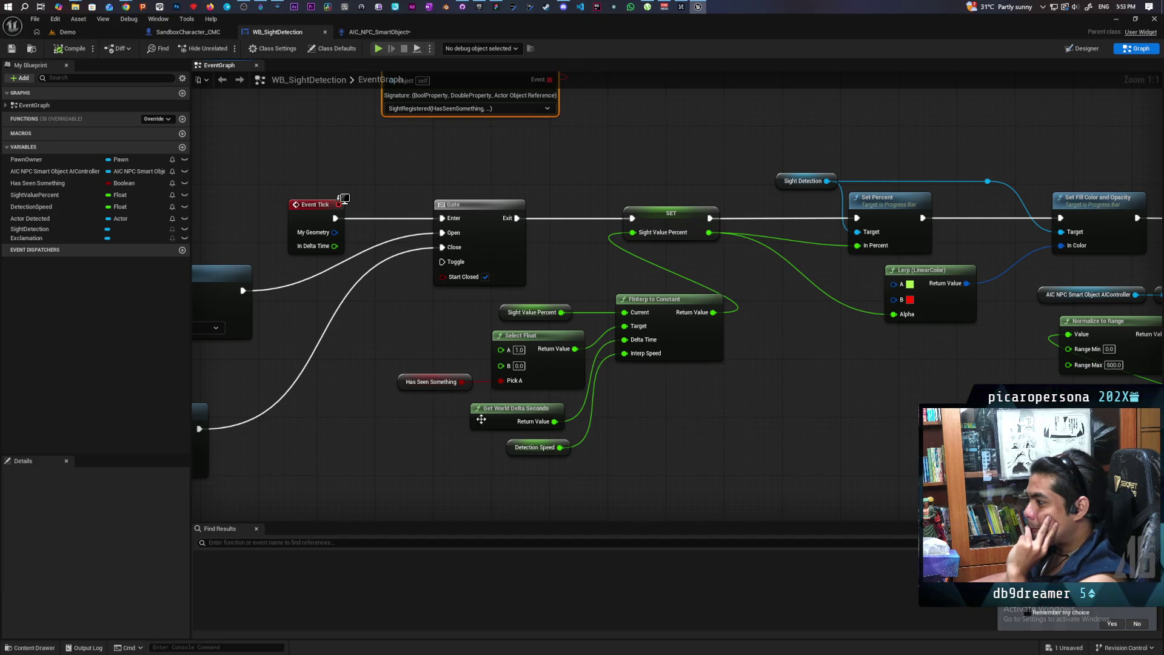
left_click_drag(495, 421, 502, 420)
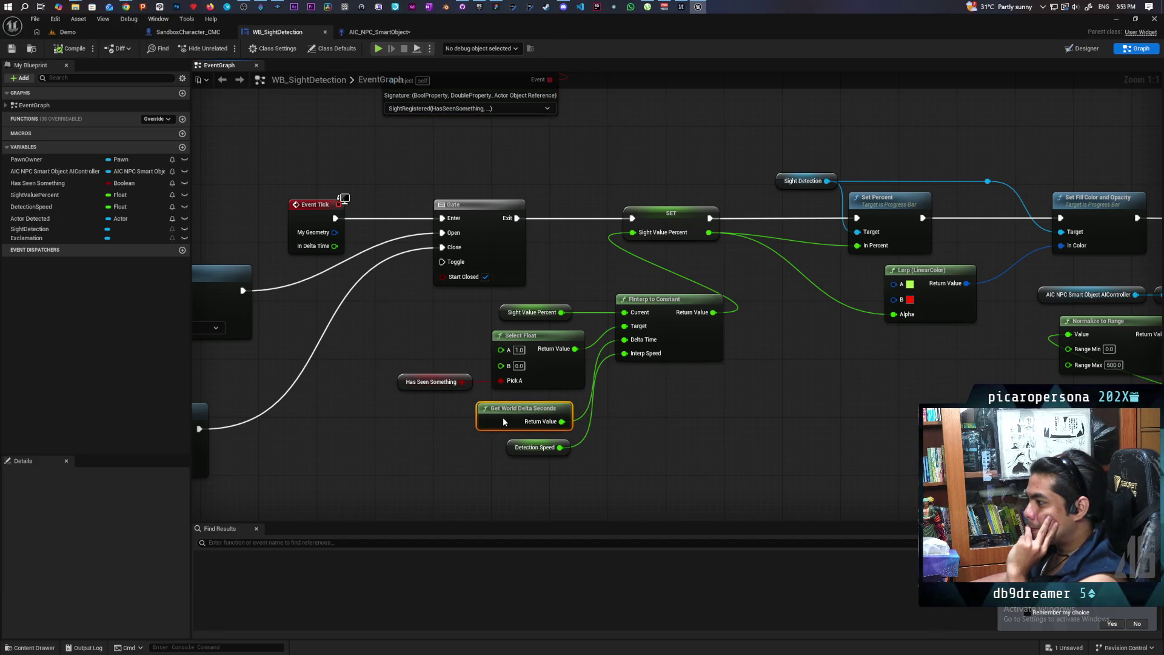
left_click(705, 411)
scroll(693, 403, "down", 4)
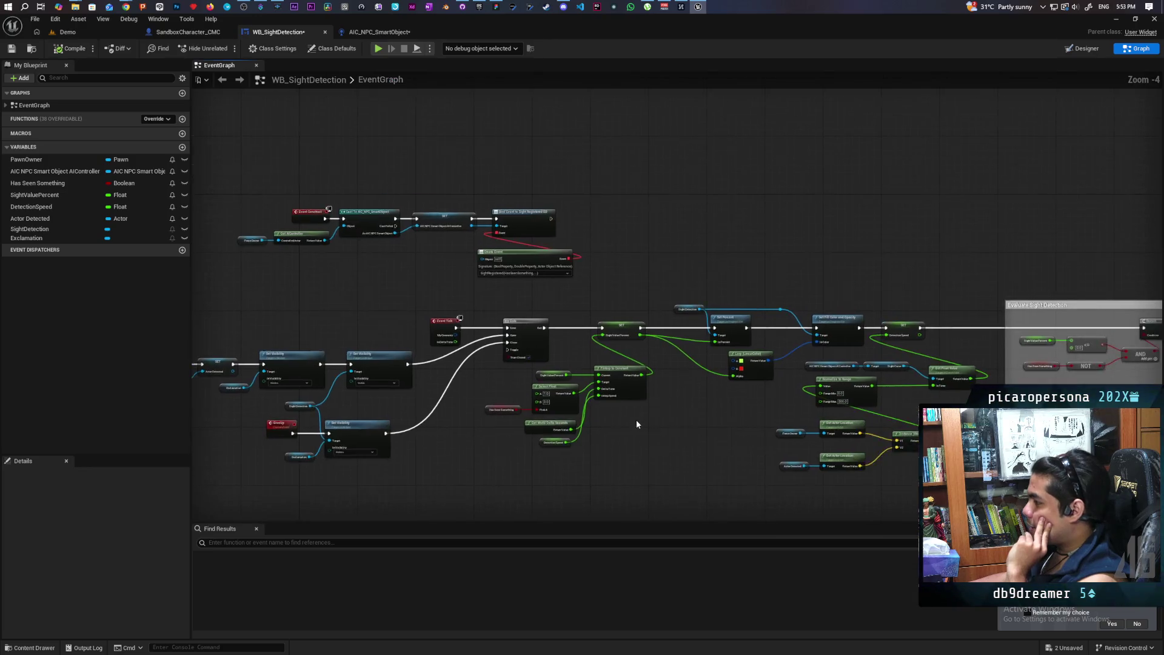
scroll(637, 423, "up", 4)
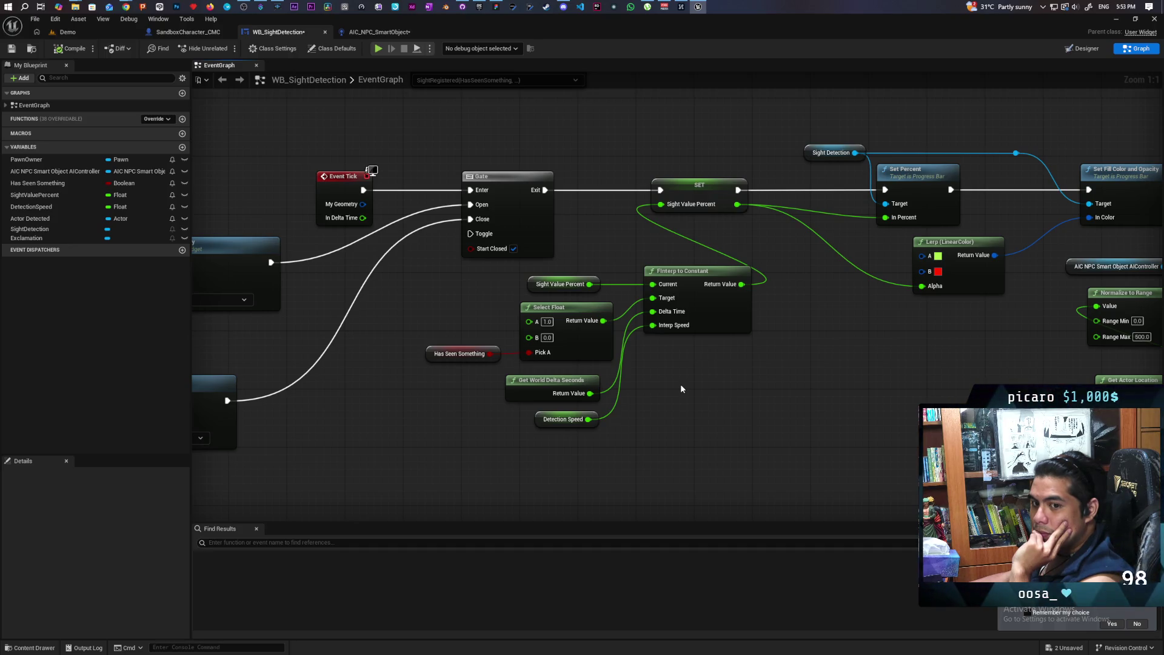
Review the FInterp and SightRegistered node chains, then switch to AIC_NPC_SmartObject.
right_click(675, 398)
left_click_drag(445, 278, 702, 450)
left_click(672, 457)
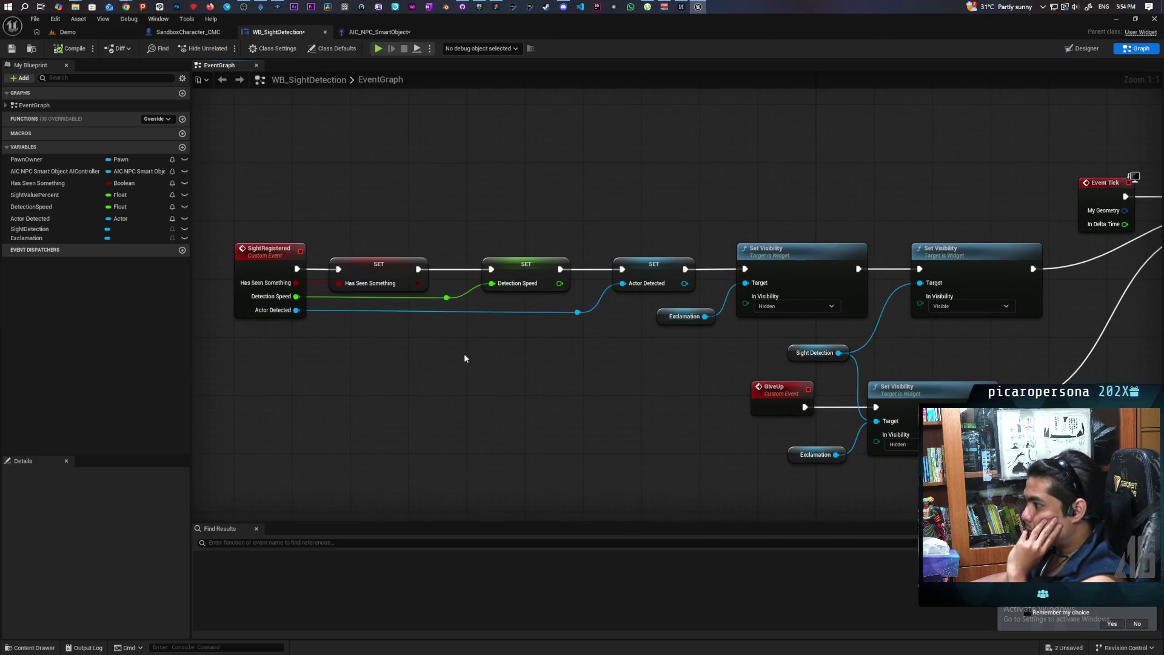
mouse_move(265, 212)
left_mouse_down()
mouse_move(851, 316)
mouse_move(995, 318)
mouse_move(811, 421)
left_mouse_up()
left_click(649, 228)
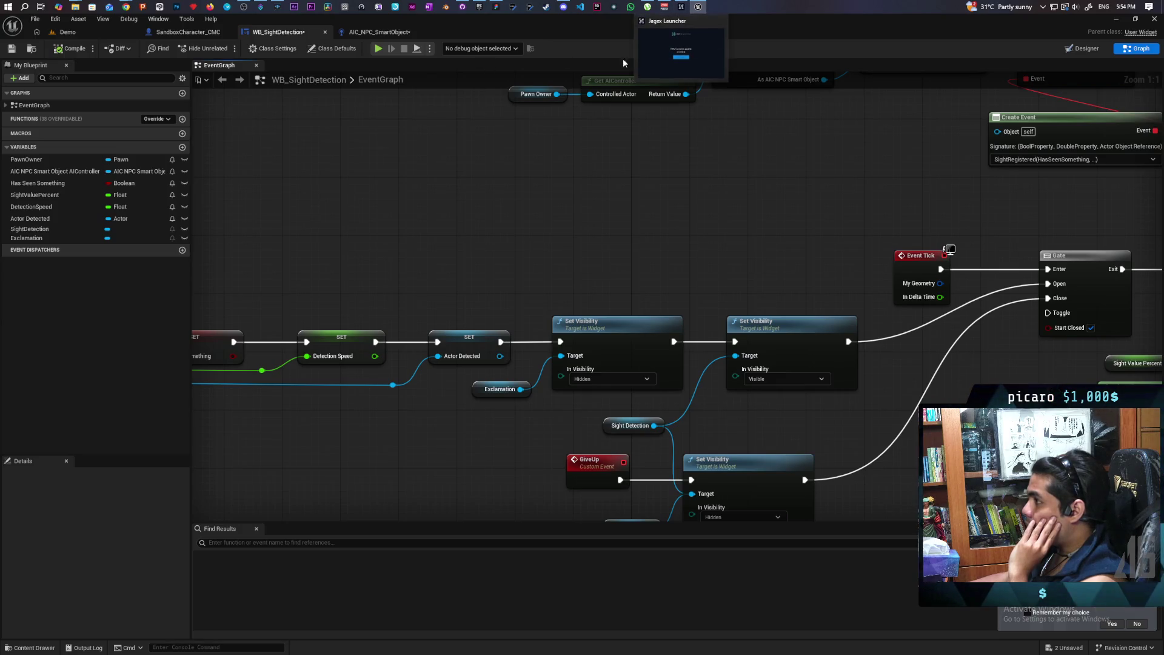
left_click(368, 33)
mouse_move(352, 391)
left_mouse_down()
mouse_move(351, 411)
mouse_move(353, 390)
left_mouse_up()
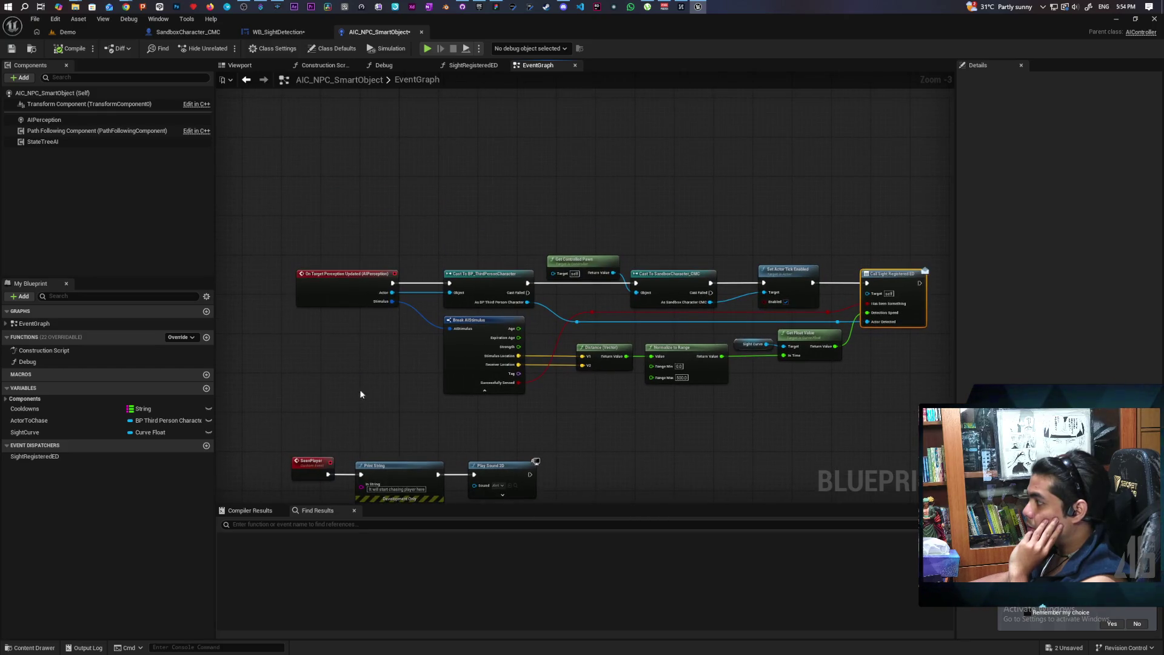
Inspect the perception chain and the SightRegisteredED dispatcher's inputs in AIC_NPC_SmartObject.
scroll(759, 432, "up", 1)
mouse_move(759, 432)
left_mouse_down()
mouse_move(636, 449)
mouse_move(685, 439)
left_mouse_up()
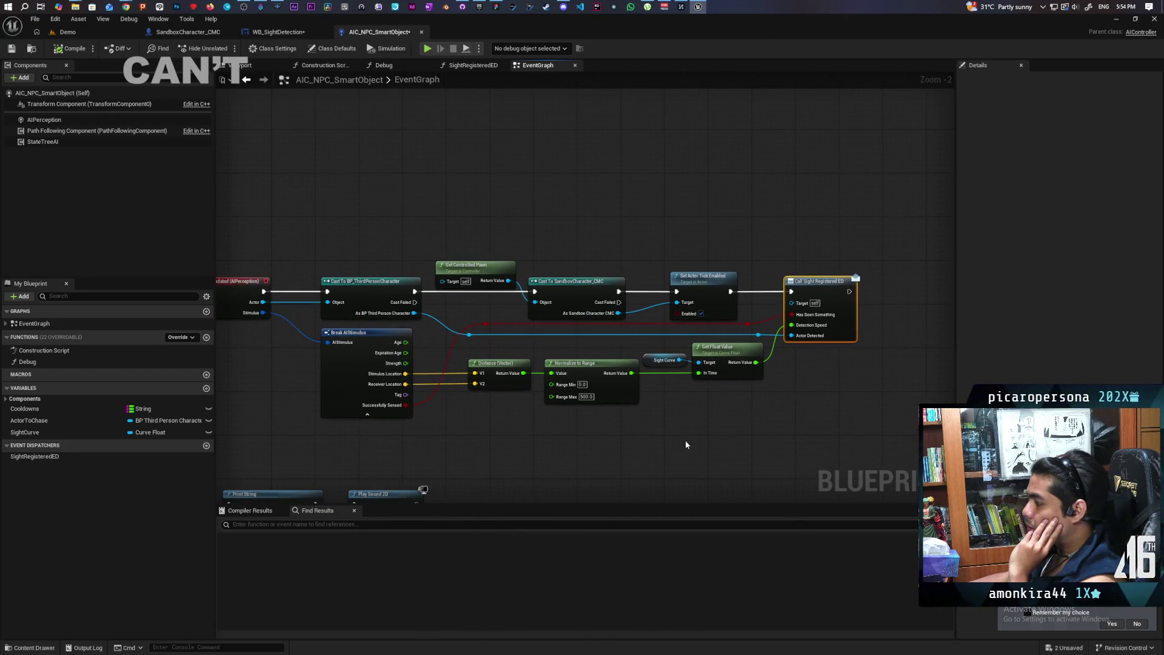
left_click(79, 455)
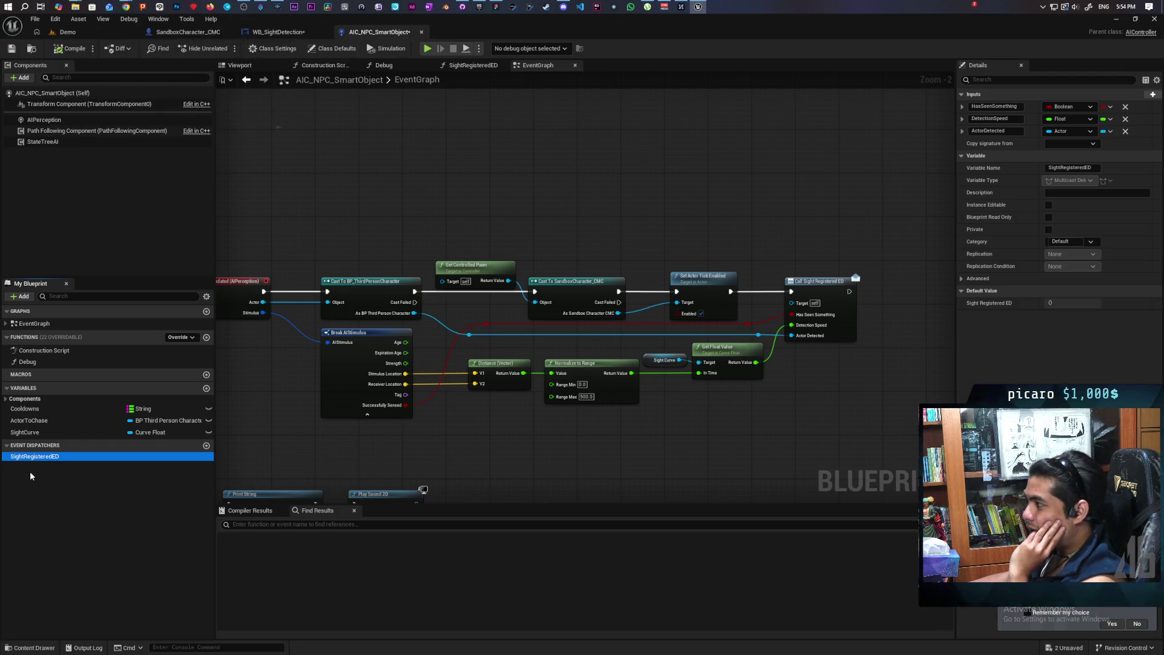
scroll(557, 434, "up", 2)
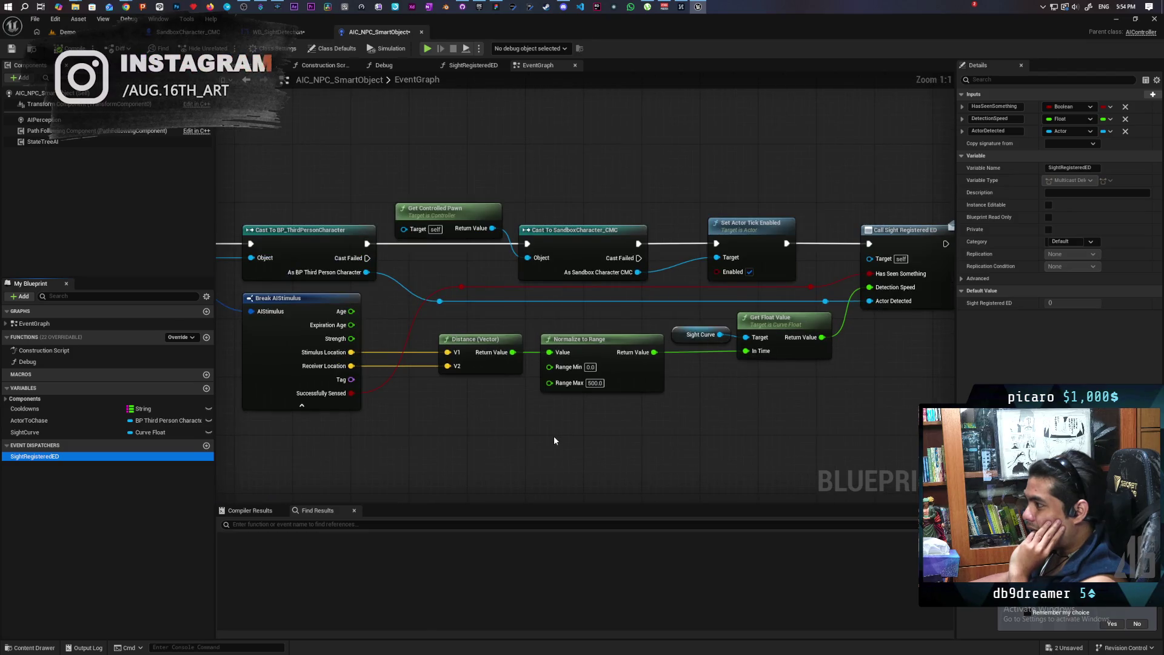
scroll(554, 439, "down", 1)
left_click_drag(457, 213, 762, 276)
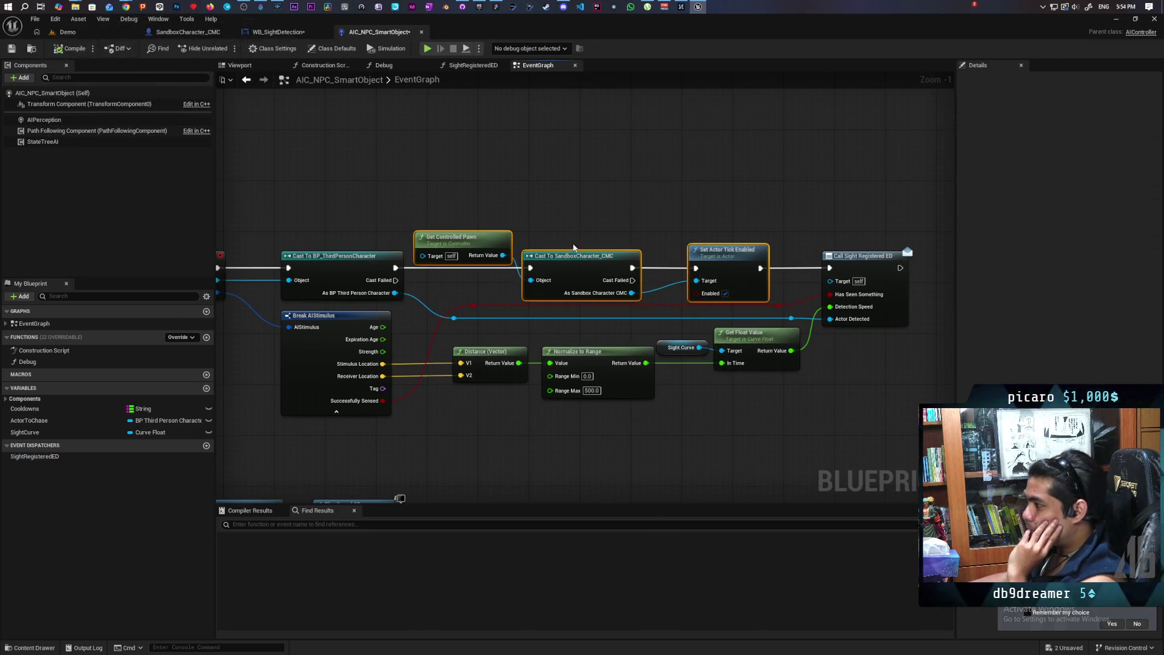
left_click(716, 383)
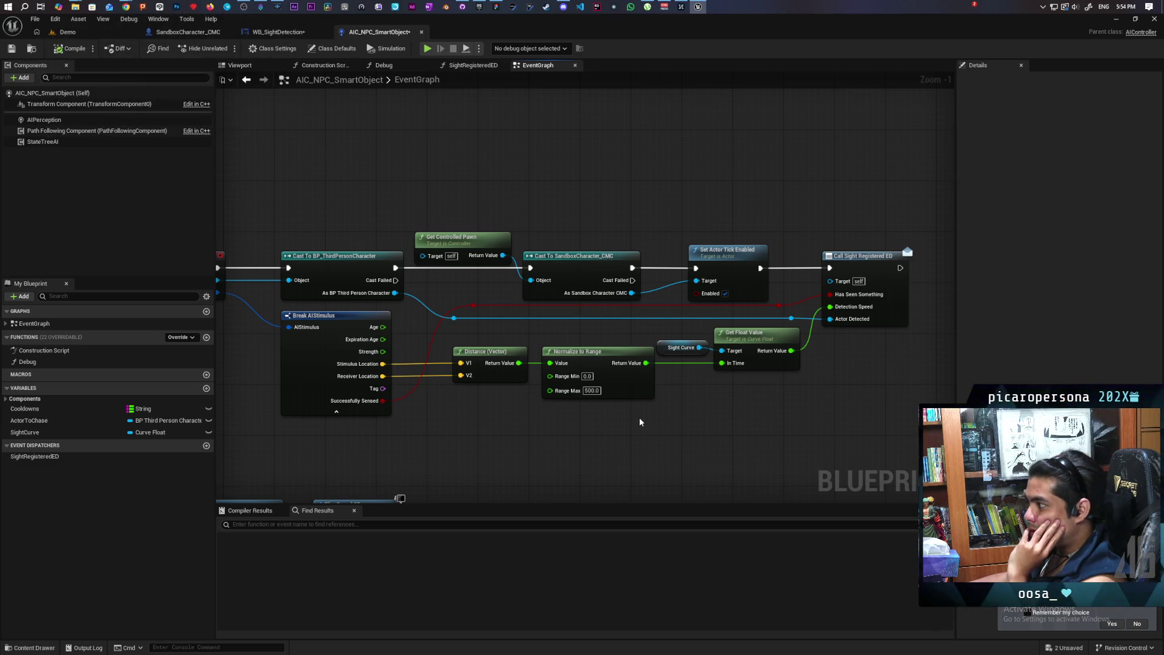
left_click_drag(647, 424, 650, 475)
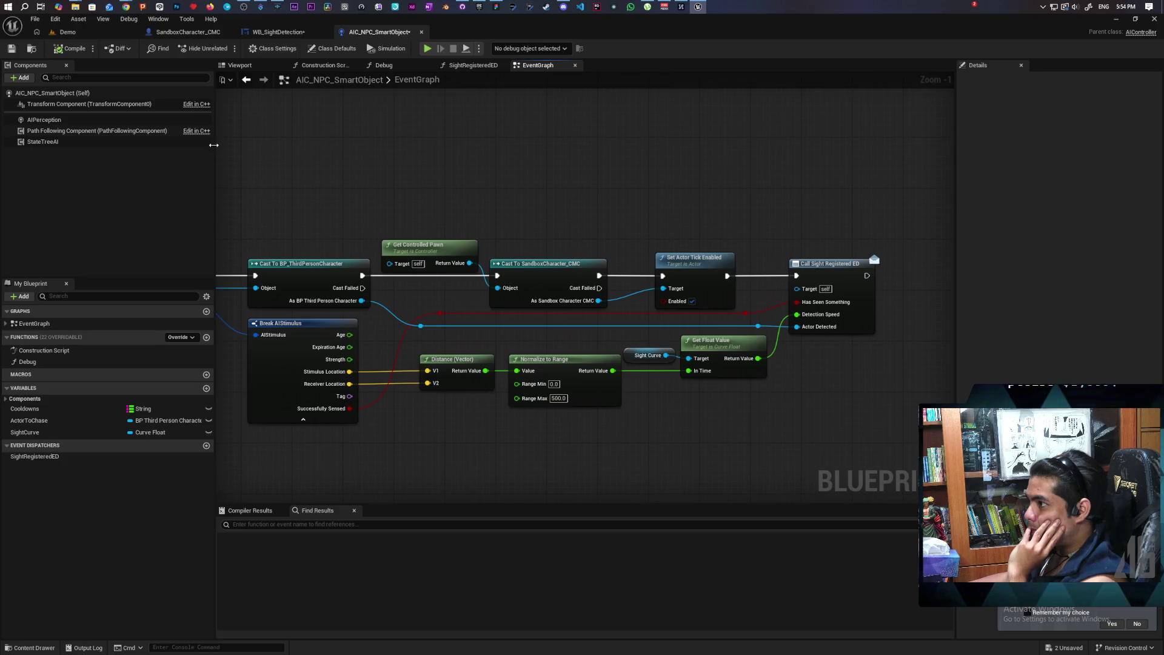
Turn off Visible on SandboxCharacter_CMC's Widget component and save all assets.
left_click(187, 32)
left_click(71, 158)
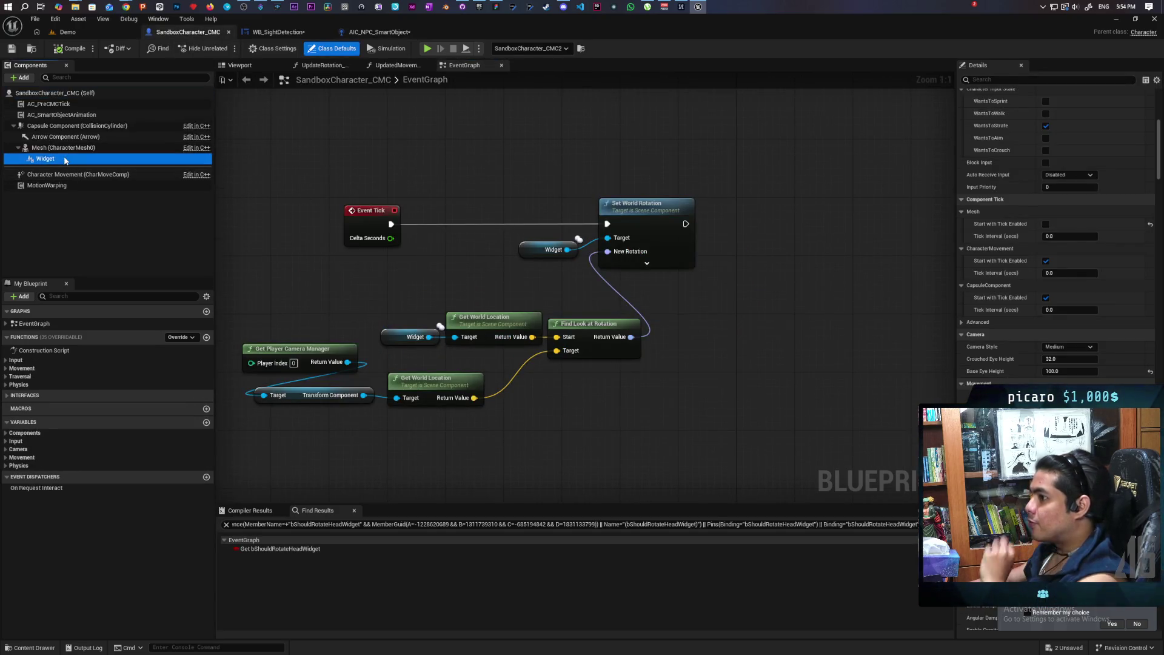
type("visi")
left_click(1048, 107)
key("ctrl+shift+s")
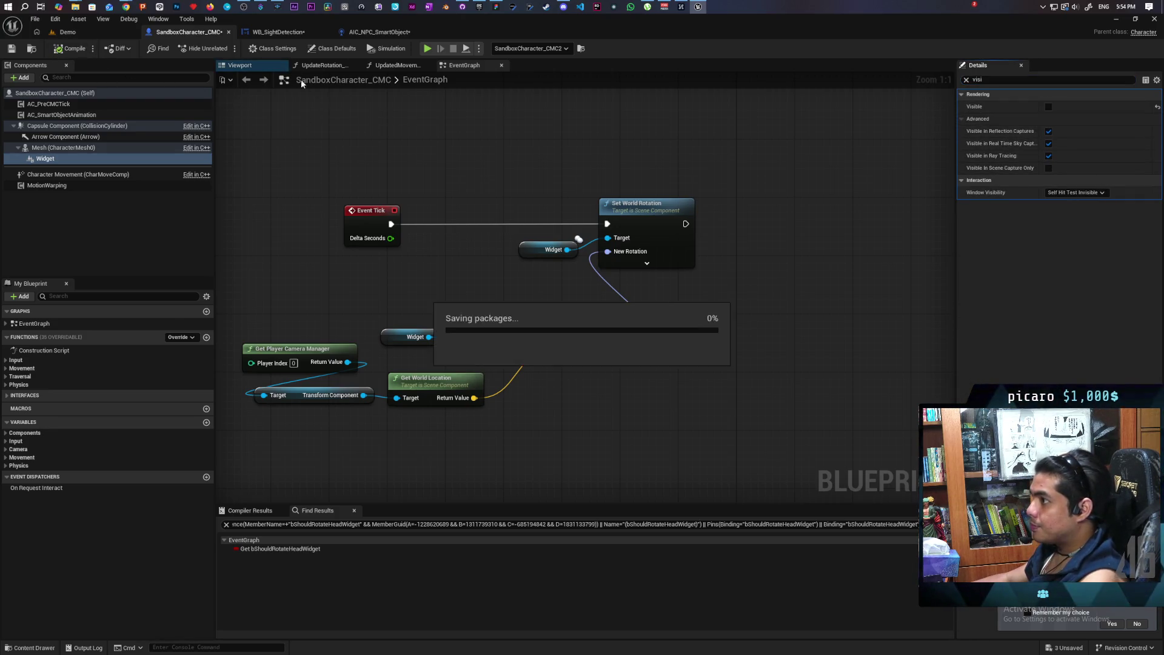
Shift Call Sight Registered ED further right in AIC_NPC_SmartObject.
left_click(379, 32)
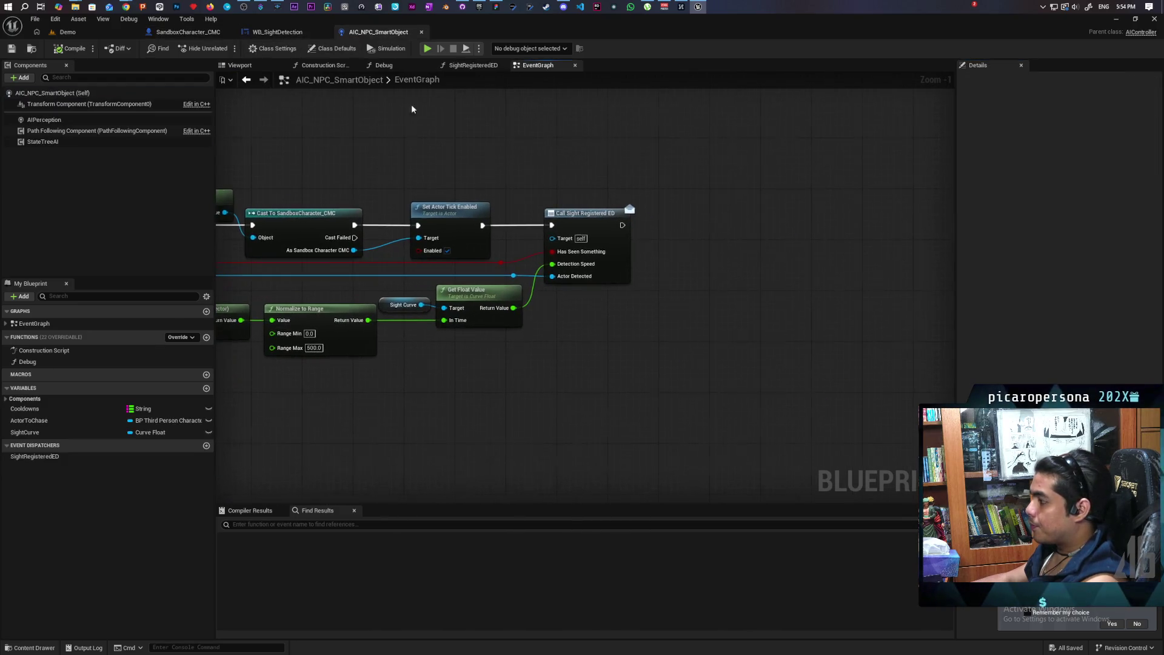
left_click_drag(595, 228, 678, 228)
left_click(564, 196)
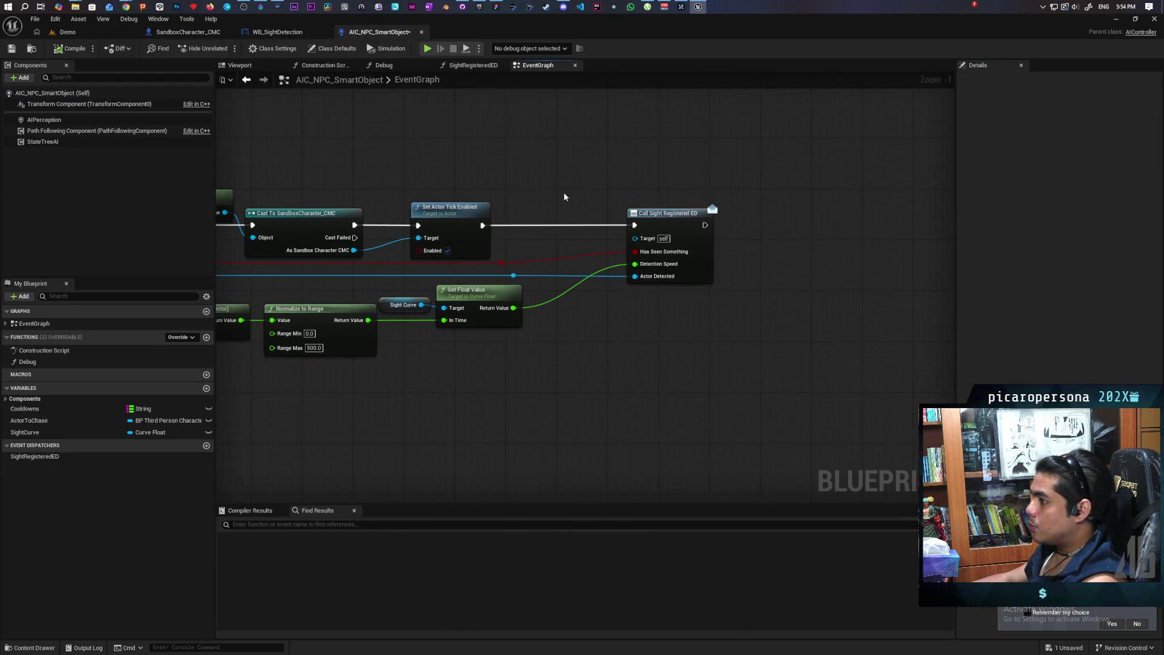
Add a Widget getter from the Sandbox Character CMC reference in the perception chain.
mouse_move(447, 261)
left_mouse_down()
mouse_move(570, 280)
mouse_move(534, 176)
left_mouse_up()
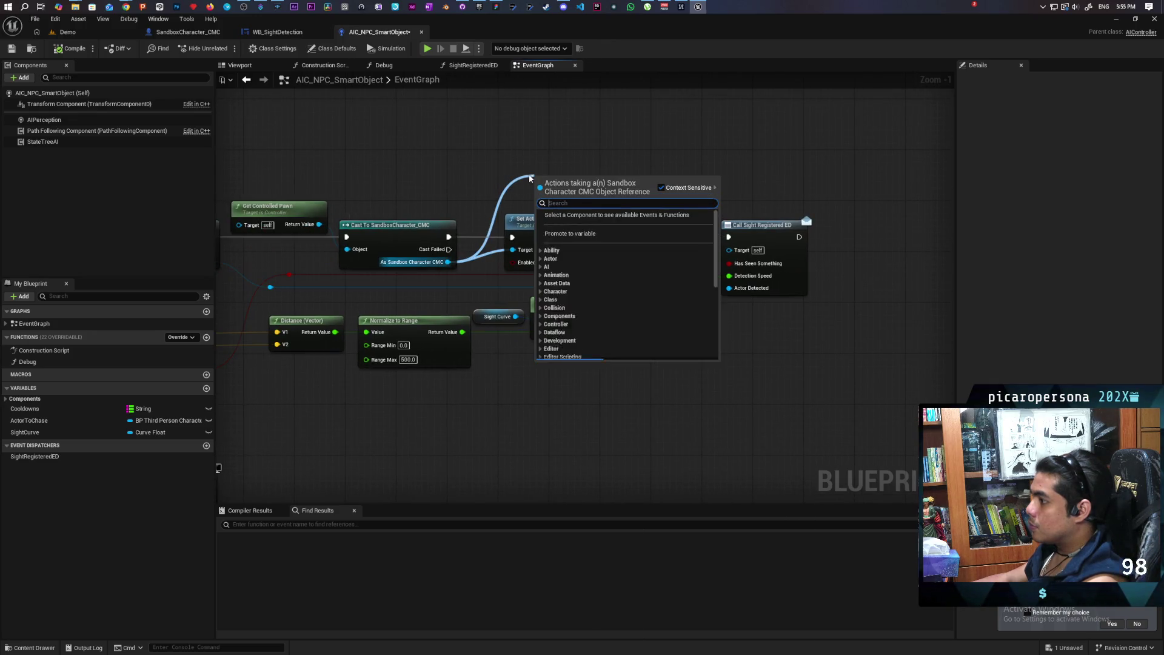
type("set widge")
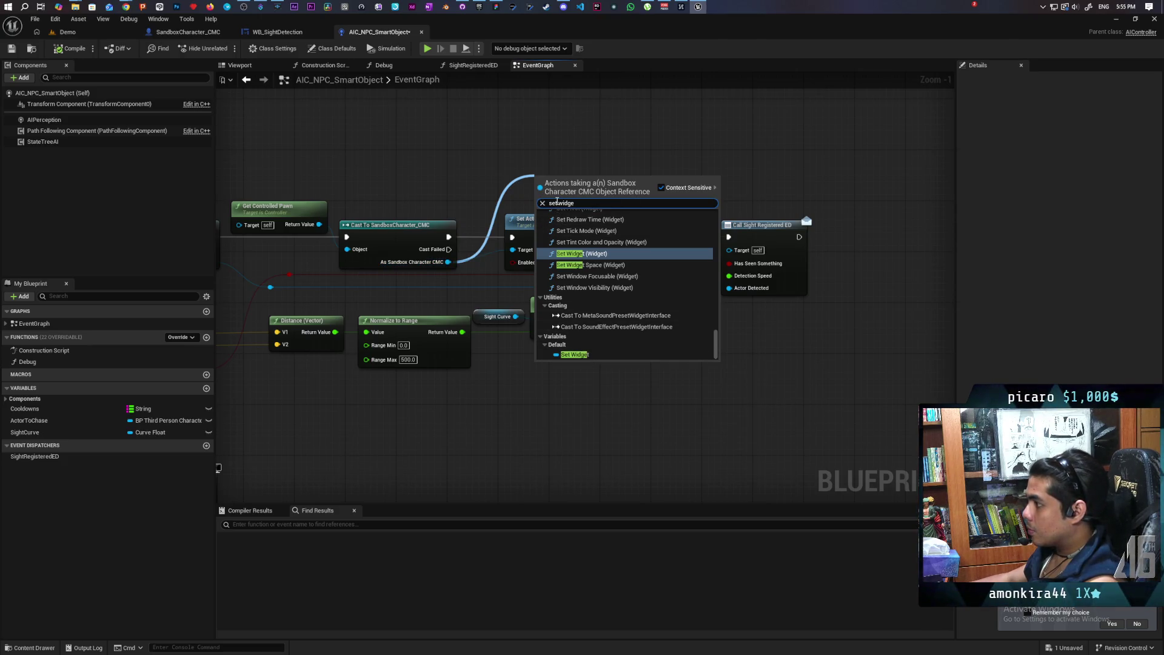
left_click(569, 202)
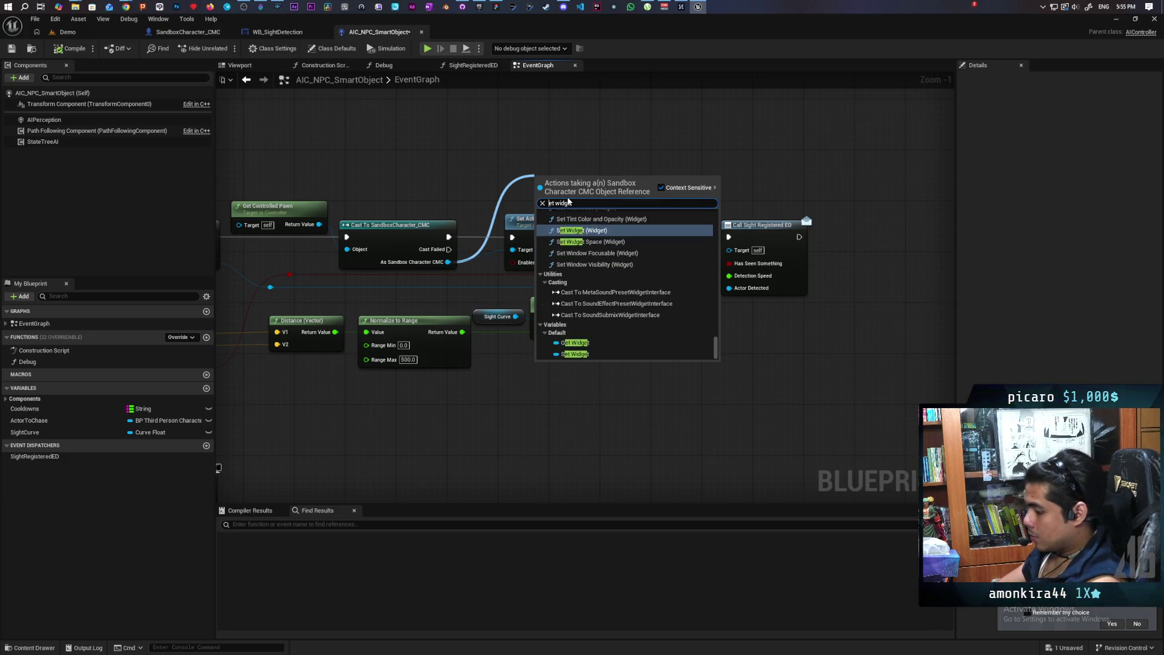
key("Return")
left_click(606, 181)
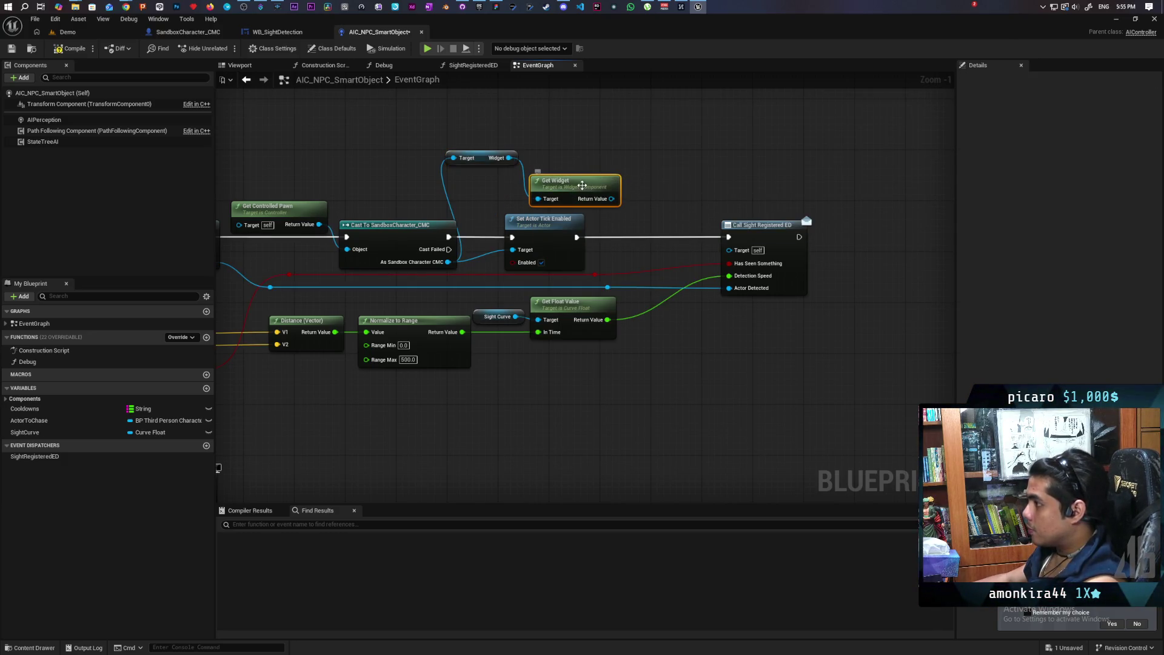
key("Delete")
Add a Set Visibility node making the Widget visible, wired before Call Sight Registered ED.
left_click_drag(505, 158, 575, 164)
type("set visi")
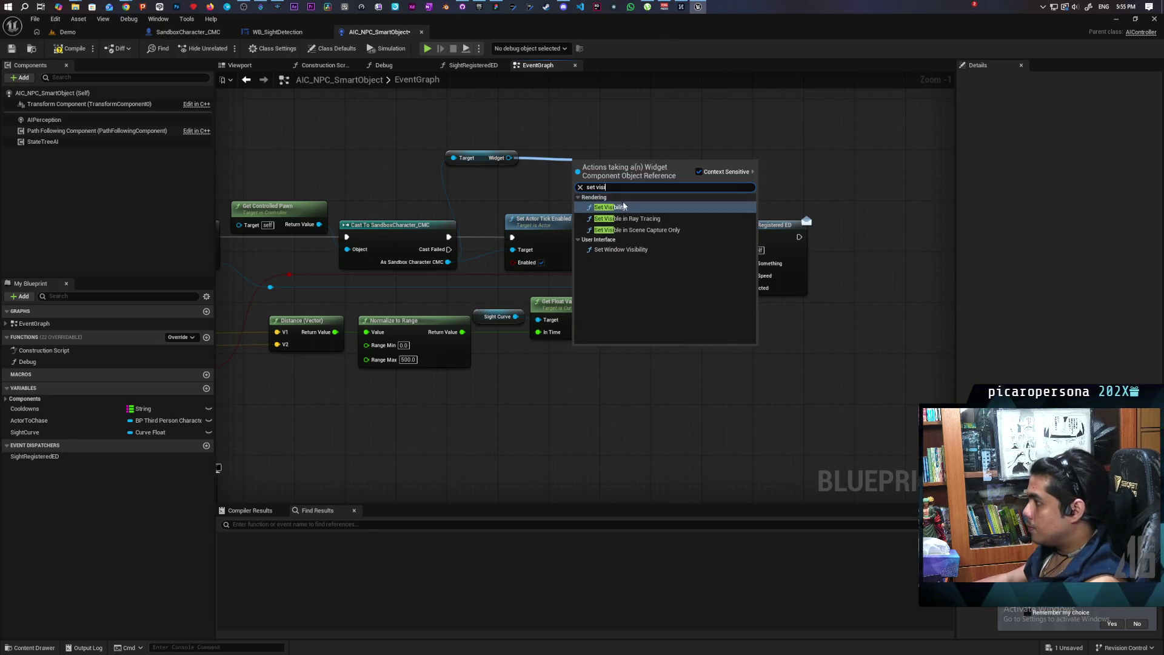
left_click(625, 207)
left_click_drag(634, 225, 641, 237)
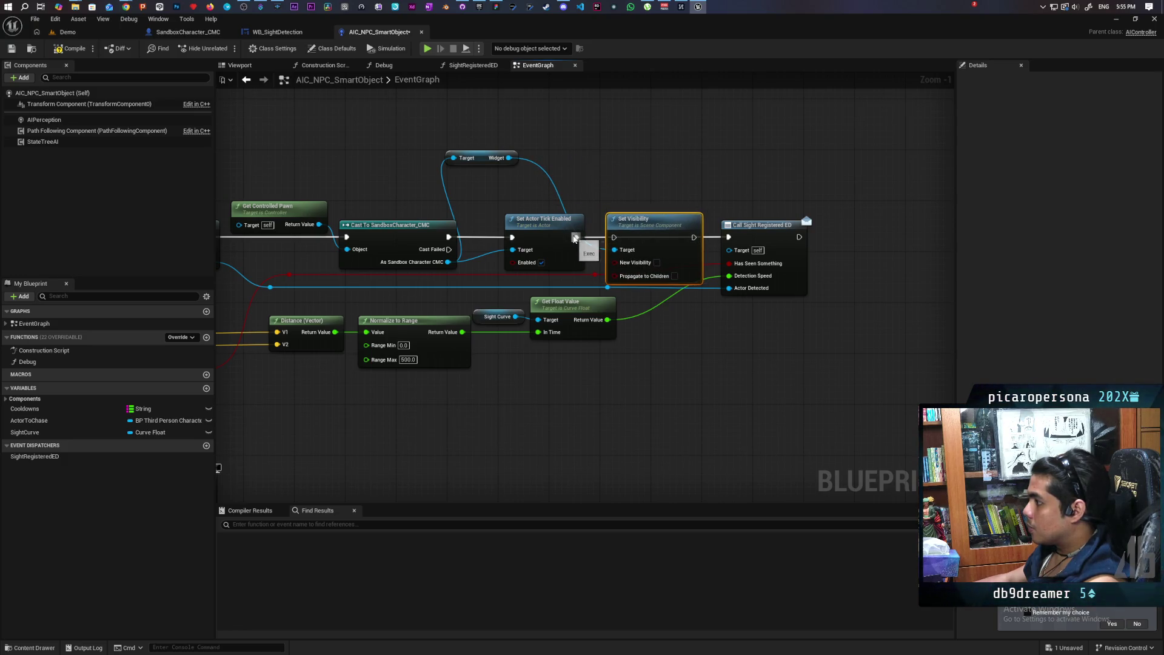
left_click(656, 263)
left_click_drag(694, 237, 729, 237)
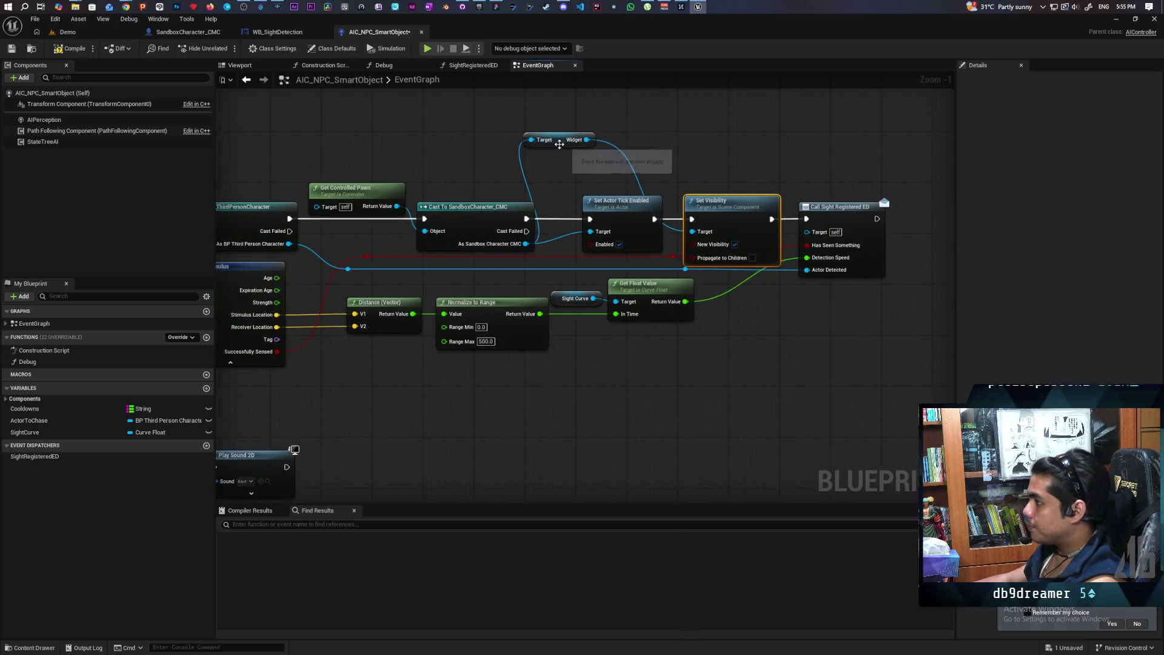
left_click_drag(552, 144, 613, 183)
left_click(733, 206)
Move the SearchForPlayer chain lower to make room near LostPlayer.
mouse_move(643, 388)
left_mouse_down()
mouse_move(659, 346)
mouse_move(612, 278)
mouse_move(615, 331)
mouse_move(627, 247)
mouse_move(578, 233)
left_mouse_up()
left_click_drag(467, 283, 592, 358)
left_click_drag(502, 310, 509, 391)
left_click(506, 303)
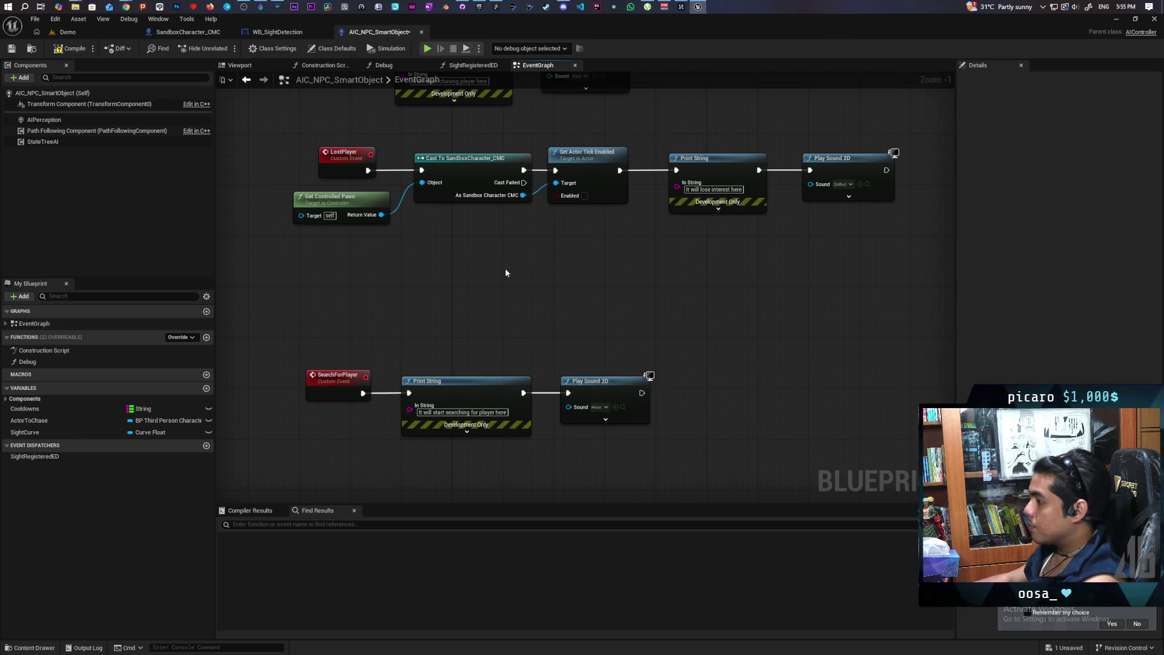
Paste the Widget Set Visibility into LostPlayer between the Cast and Set Actor Tick Enabled.
key("ctrl+v")
mouse_move(522, 196)
left_mouse_down()
mouse_move(453, 273)
mouse_move(356, 296)
left_mouse_up()
left_click_drag(484, 161, 783, 251)
left_click_drag(487, 208, 591, 202)
left_click(591, 202)
left_click_drag(481, 324, 474, 190)
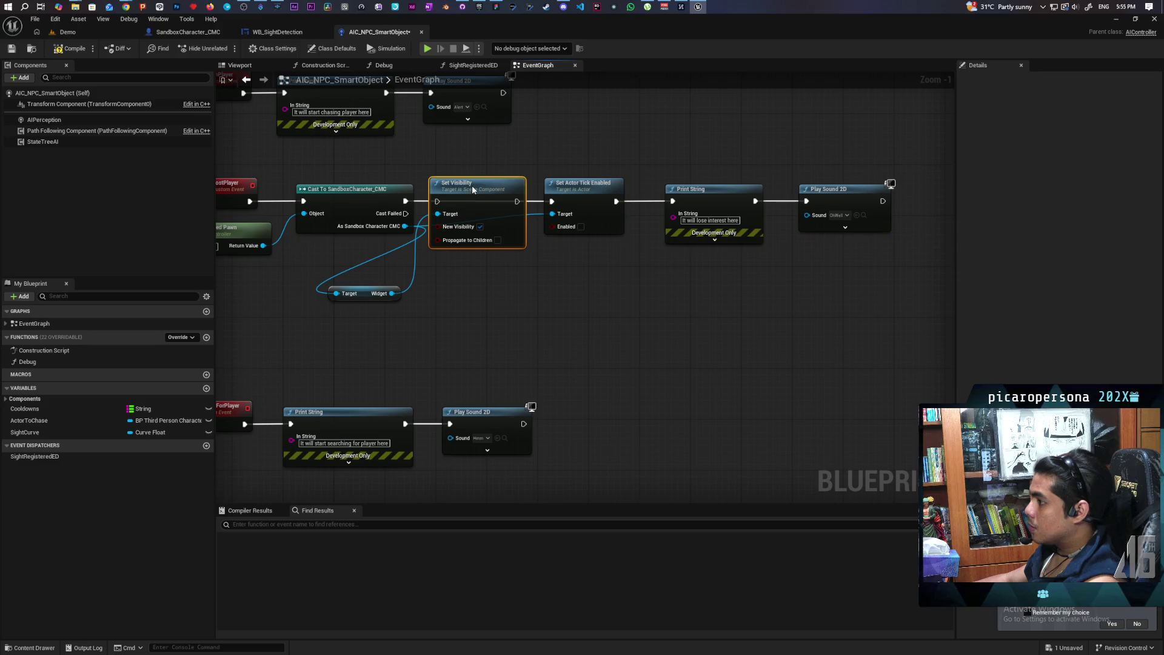
left_click_drag(409, 205, 437, 202)
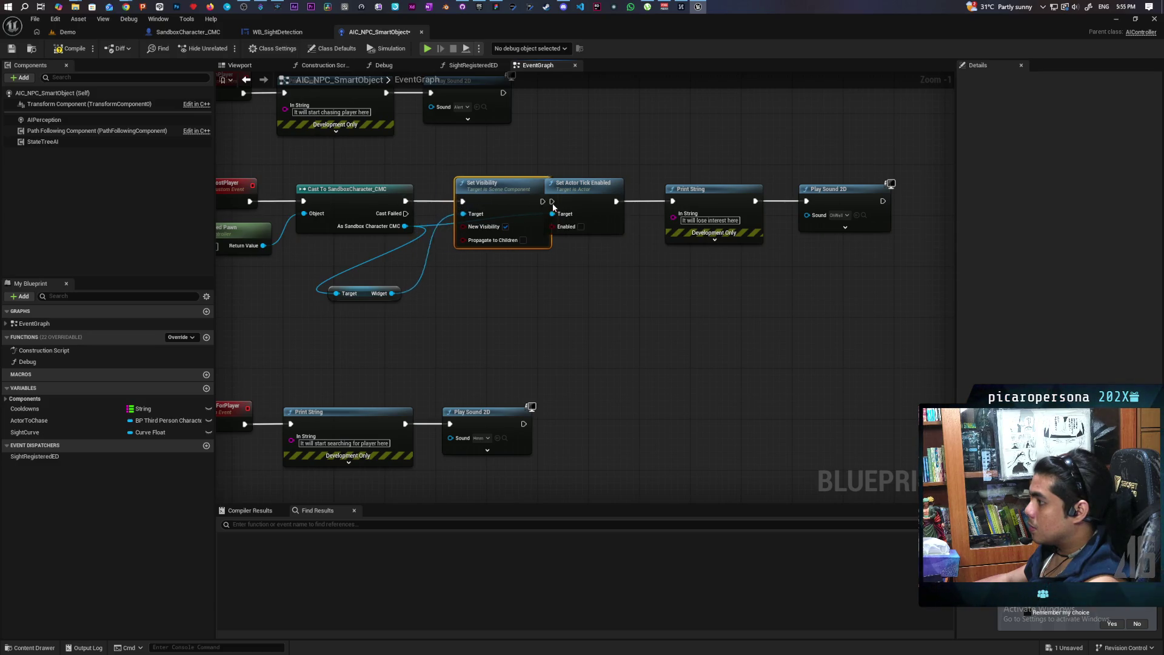
mouse_move(517, 202)
left_mouse_down()
mouse_move(585, 203)
mouse_move(552, 202)
left_mouse_up()
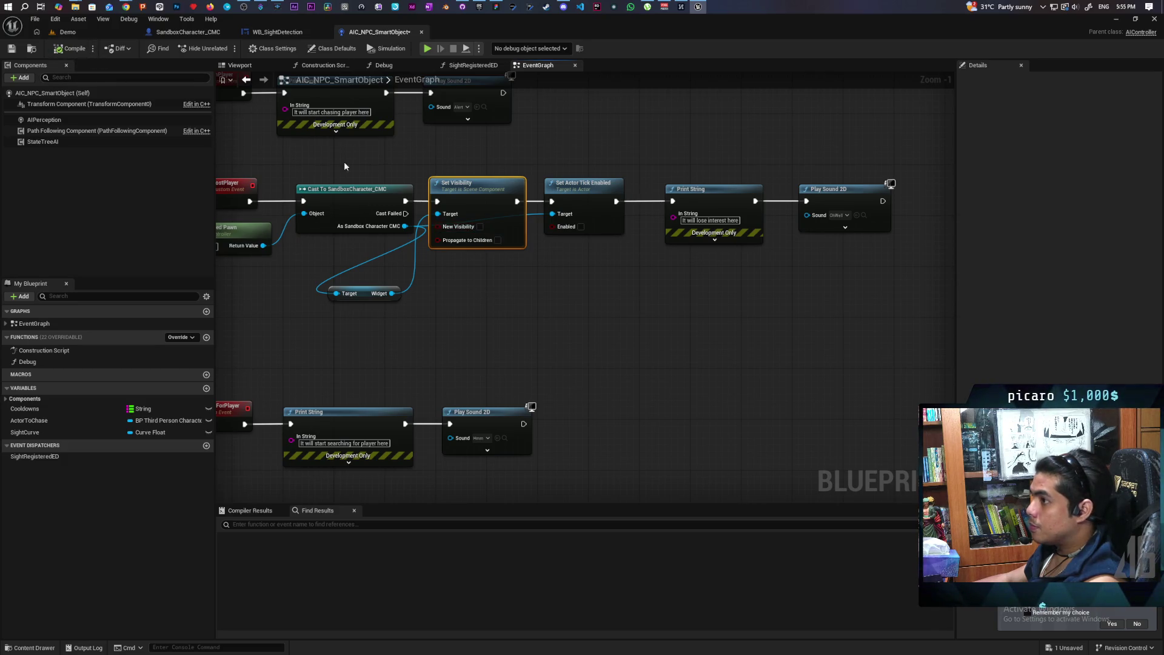
left_click(68, 31)
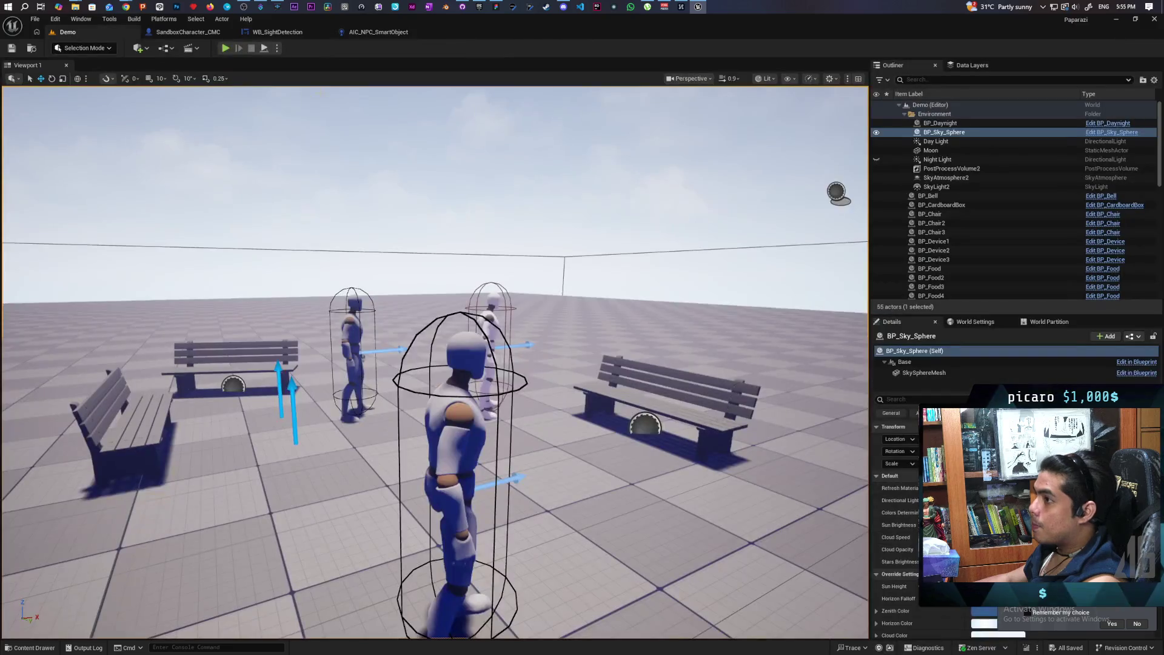
left_click_drag(459, 44, 714, 36)
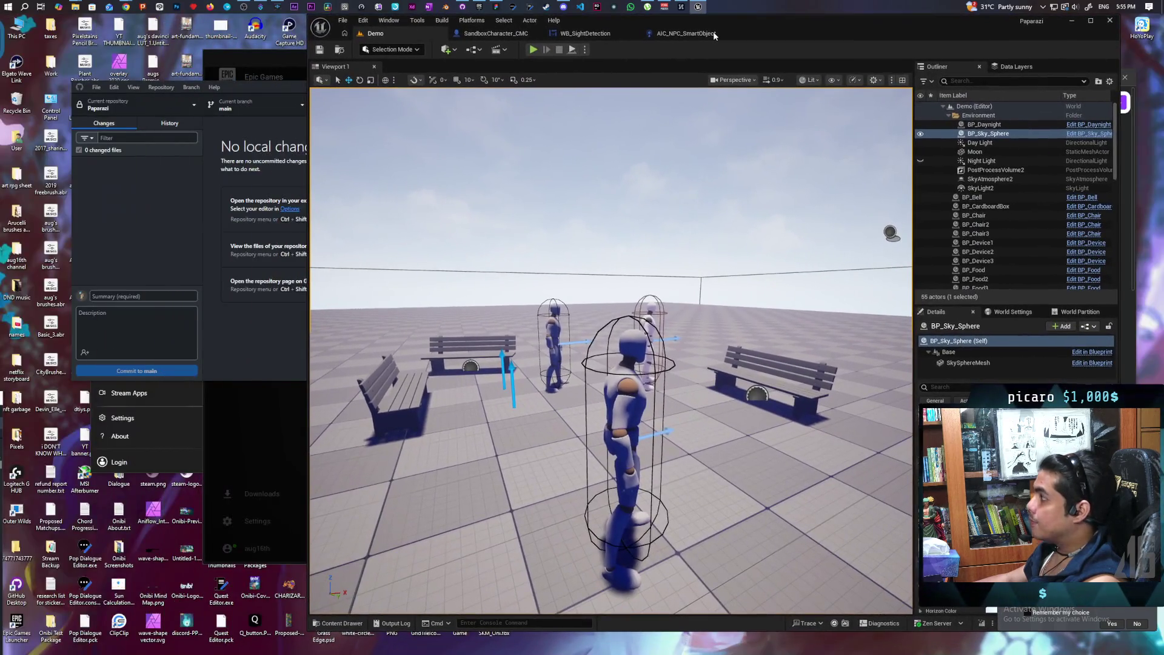
left_click(532, 50)
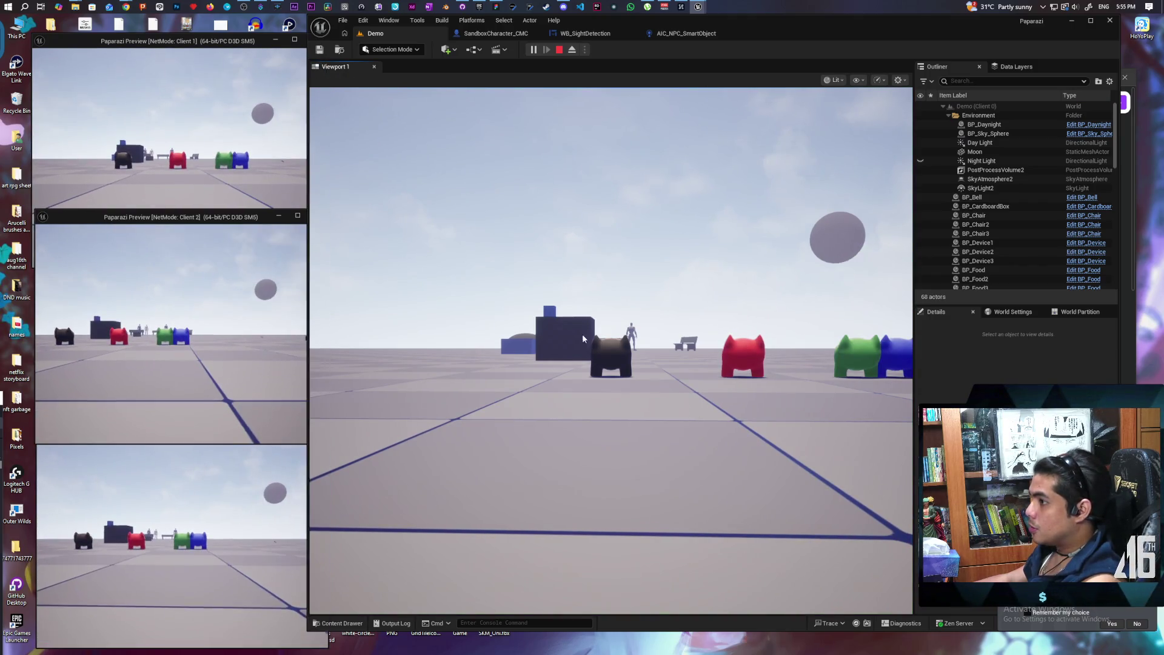
key("w")
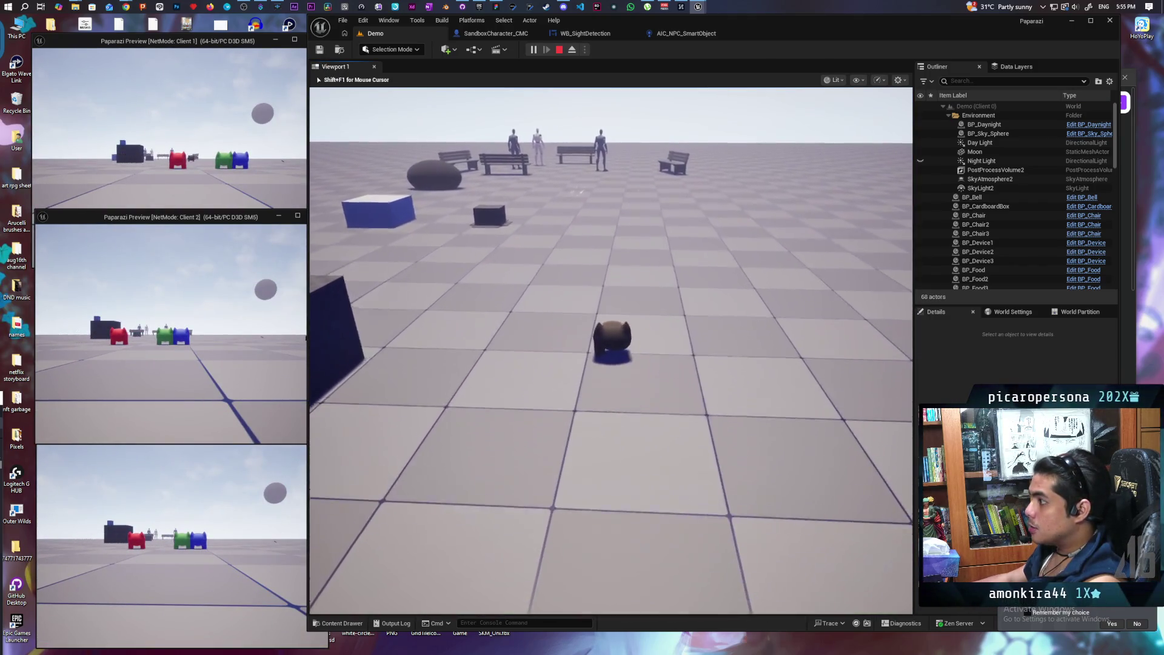
key("w")
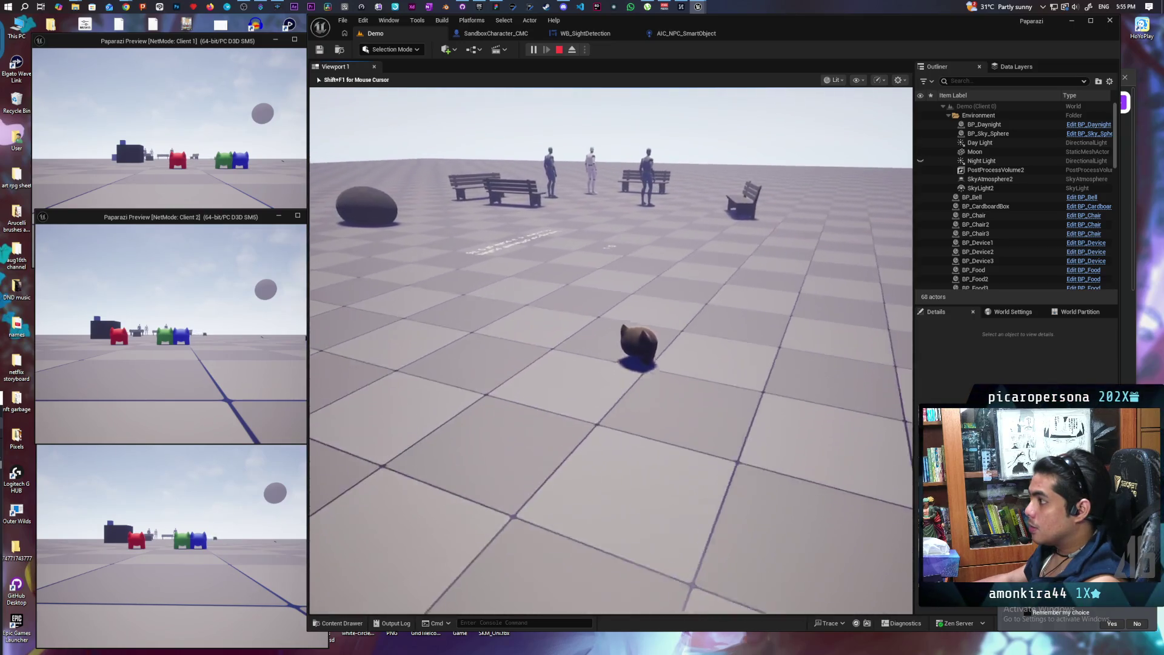
key("w")
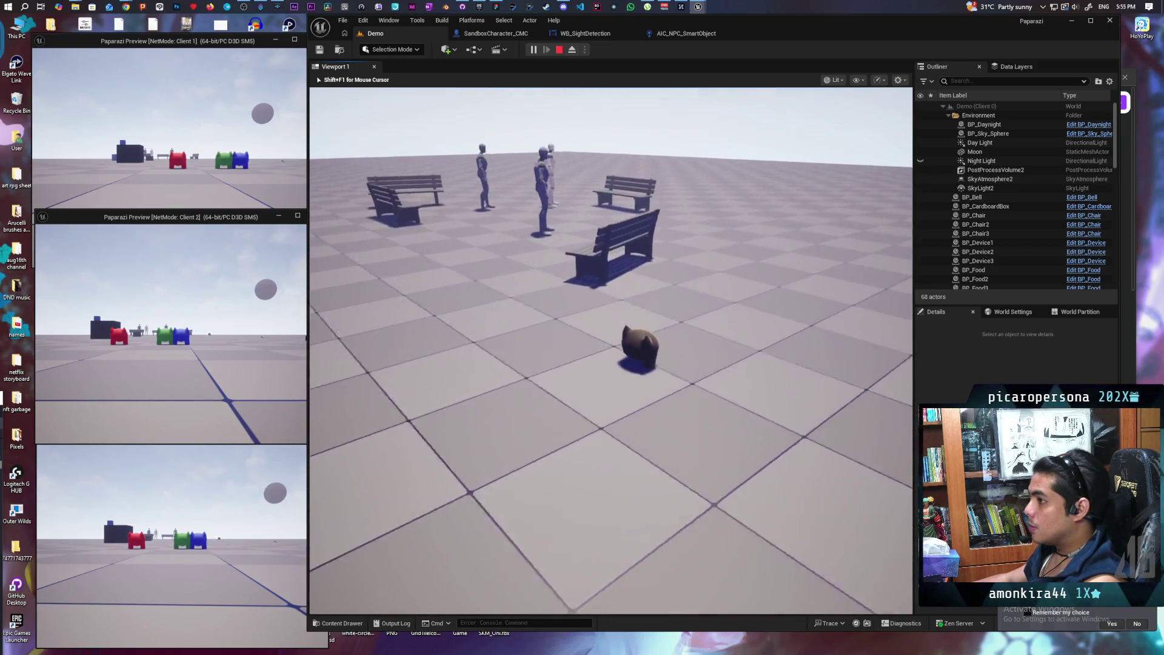
key("w")
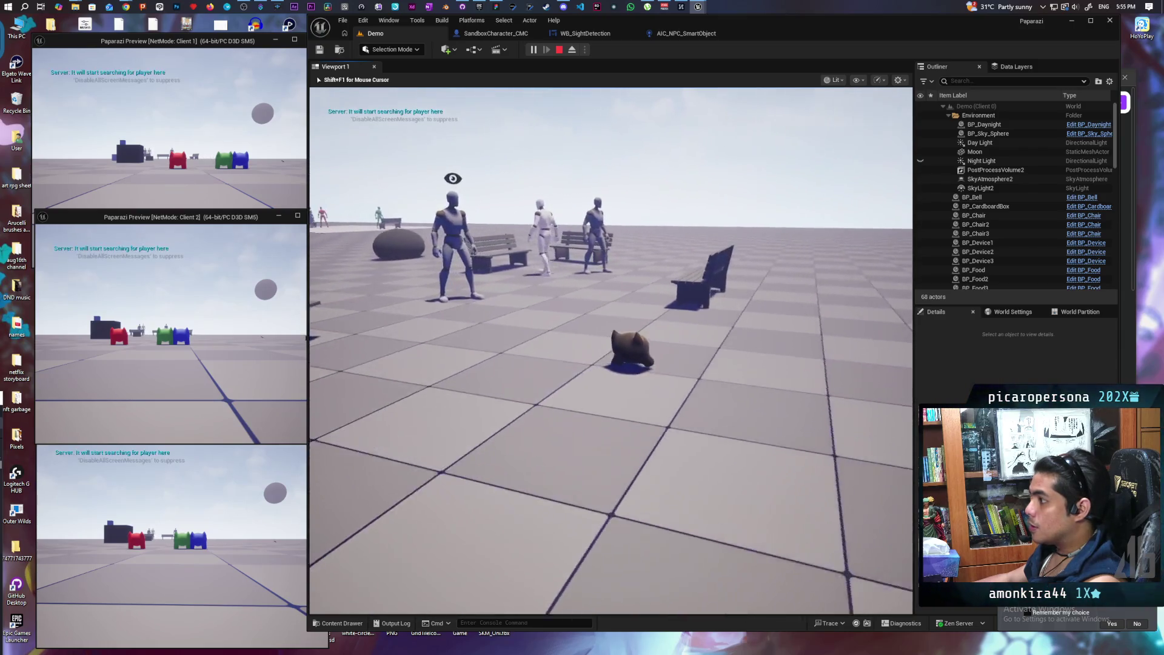
key("alt+Tab")
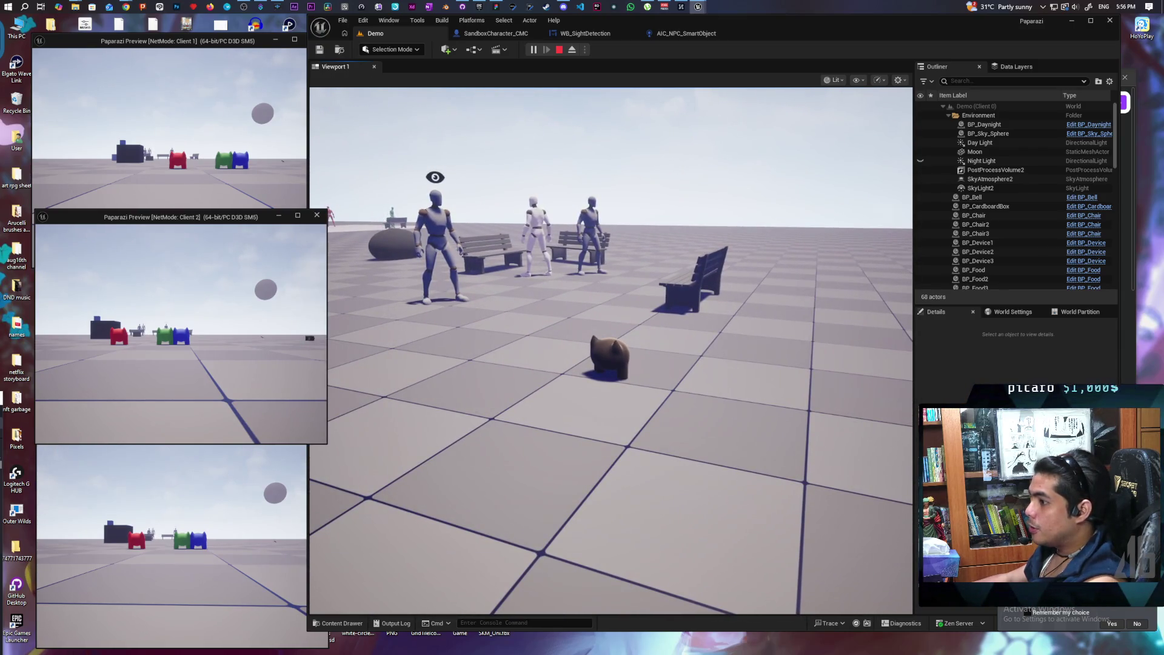
key("w")
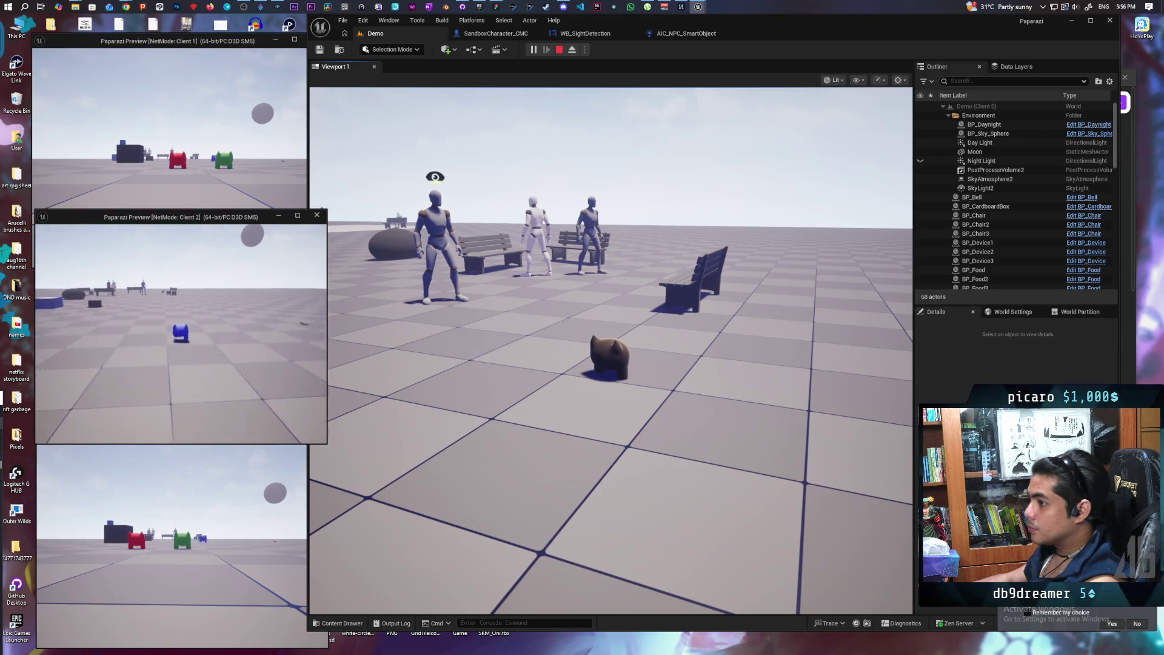
key("w")
key("w")
left_click(438, 330)
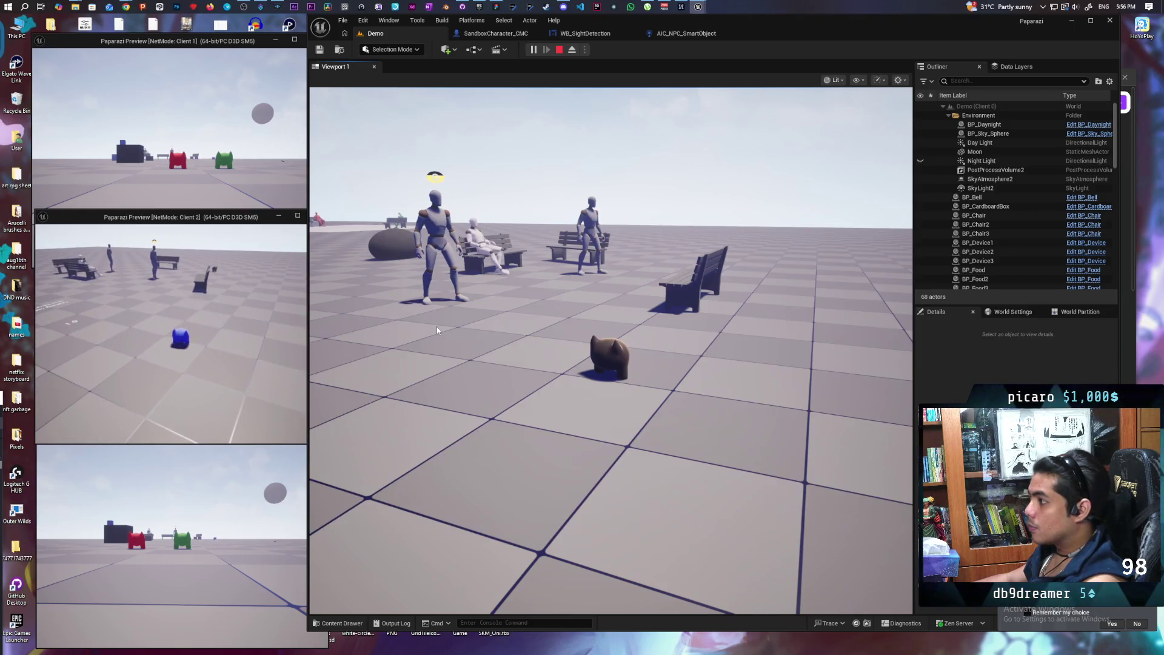
left_click(438, 330)
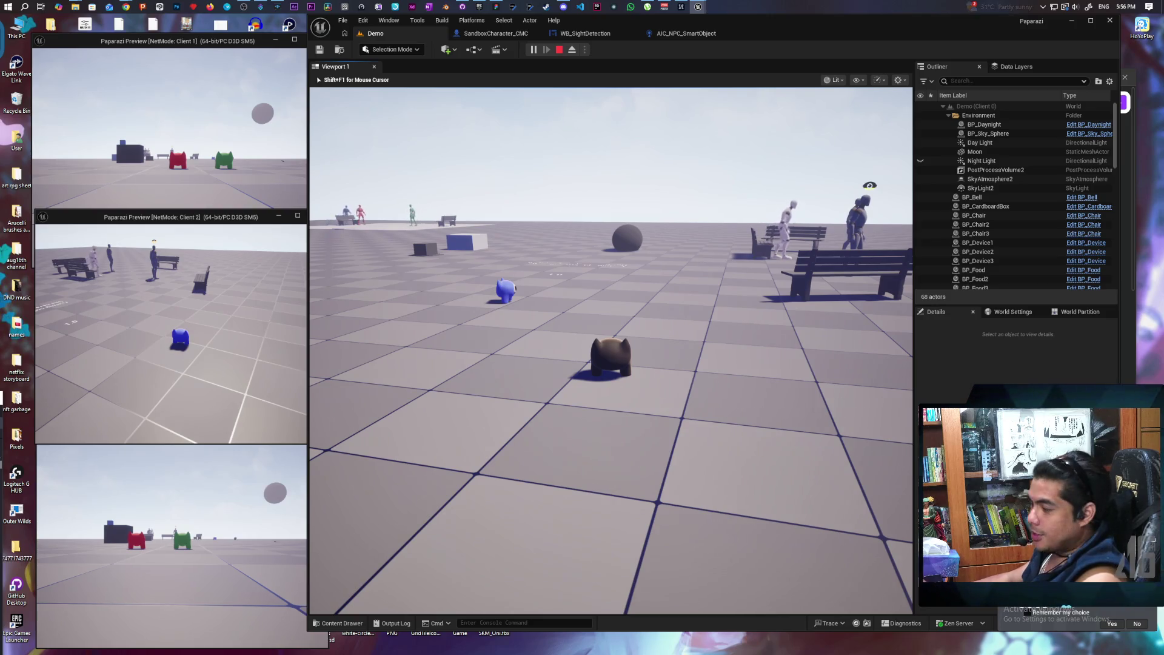
key("w")
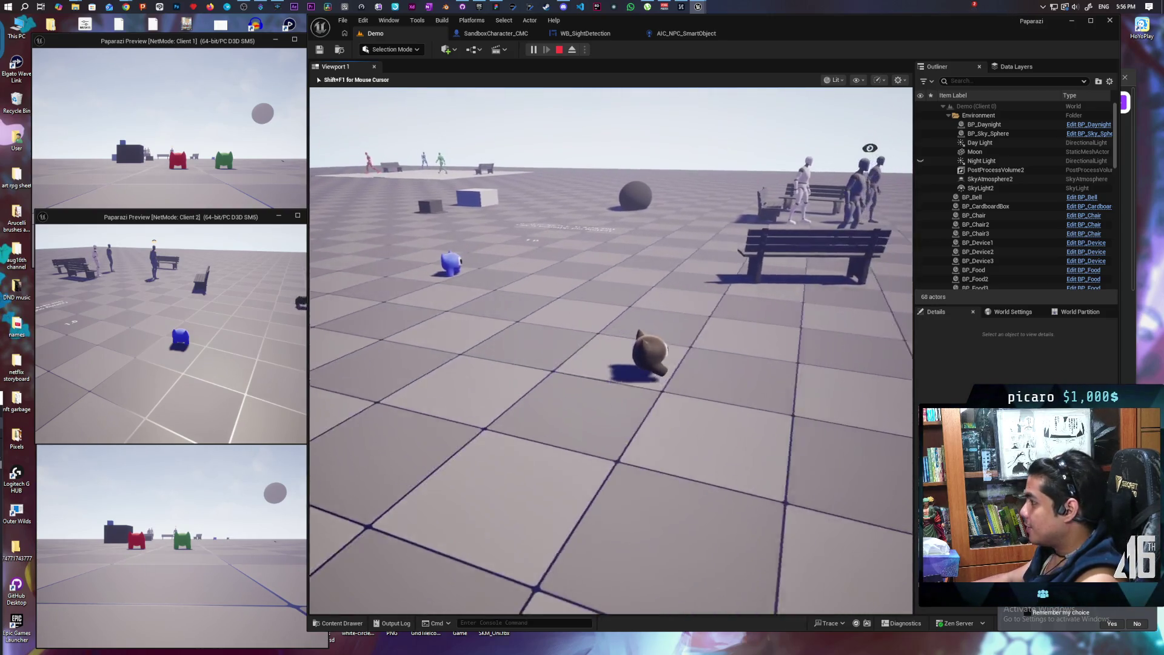
key("w")
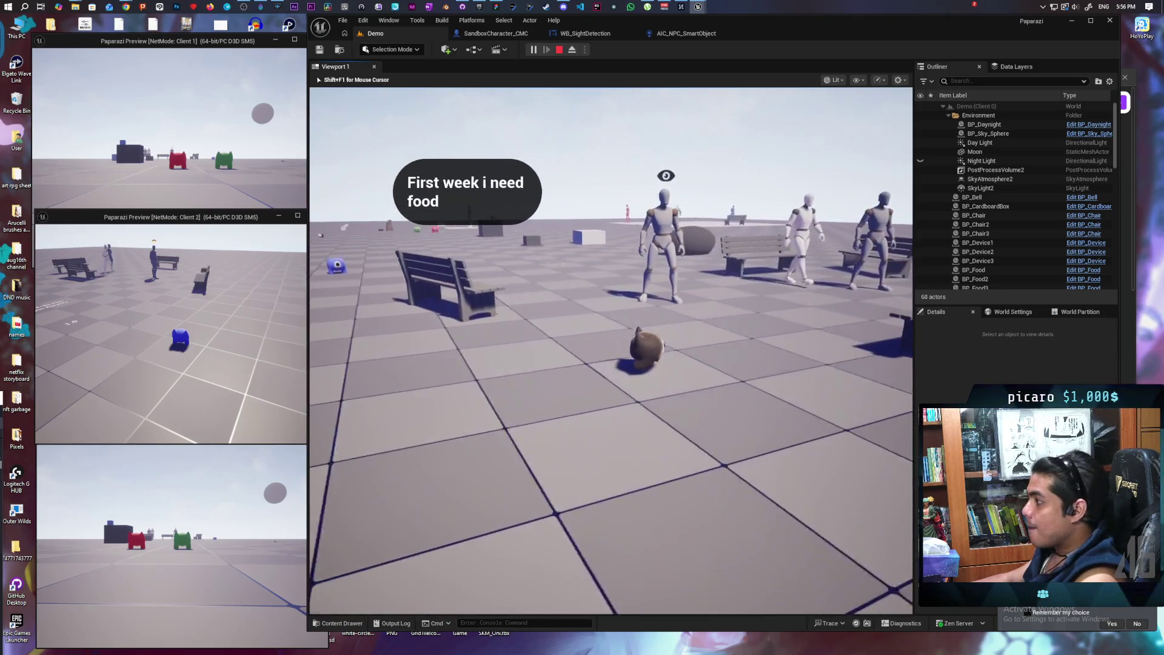
key("a")
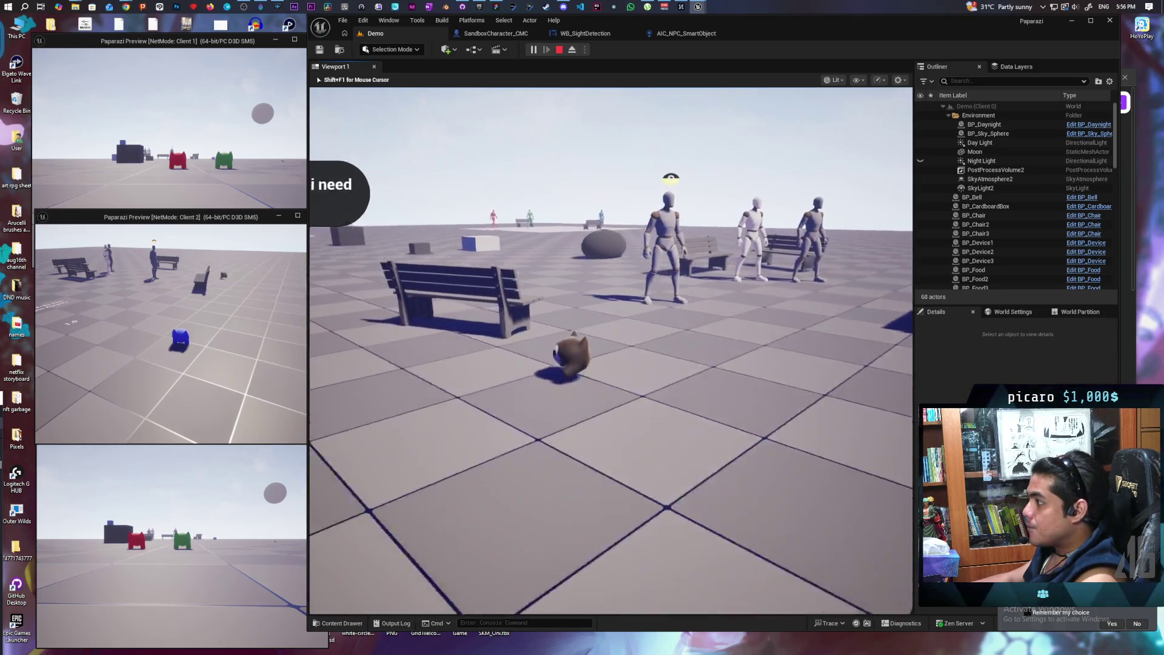
key("w")
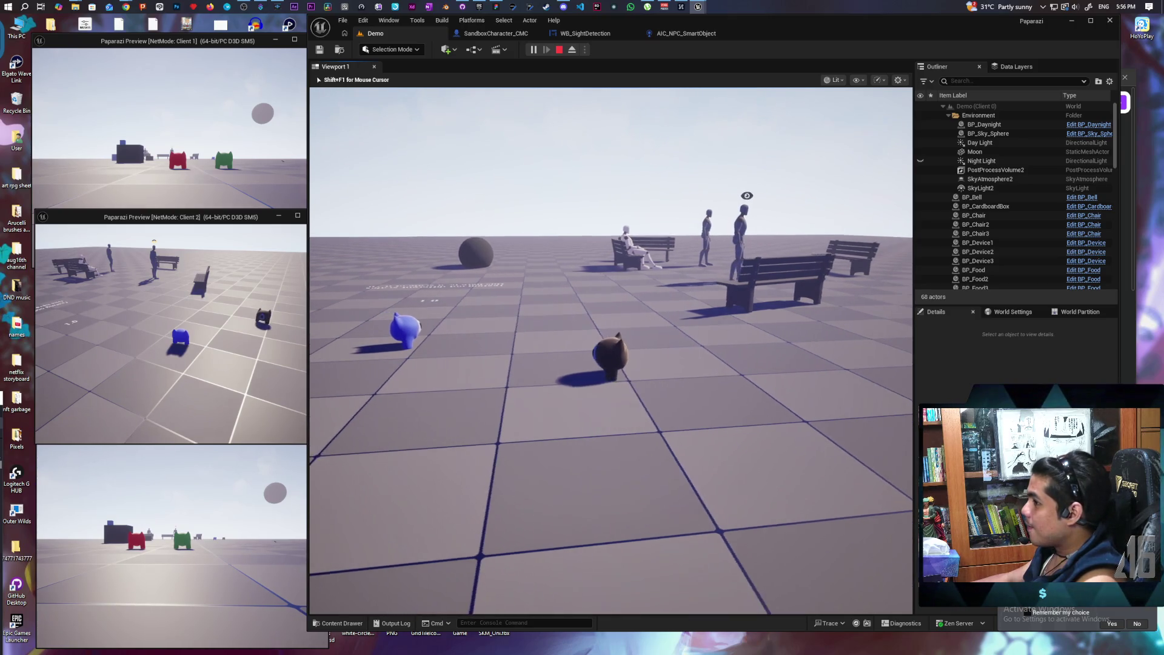
key("w")
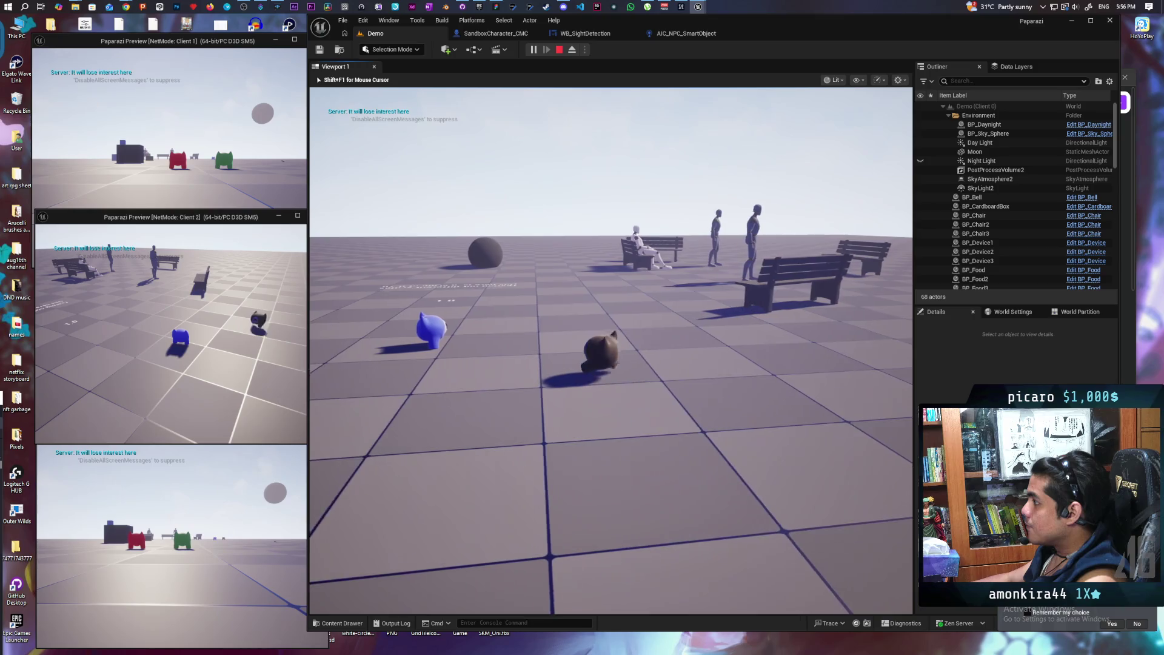
key("Escape")
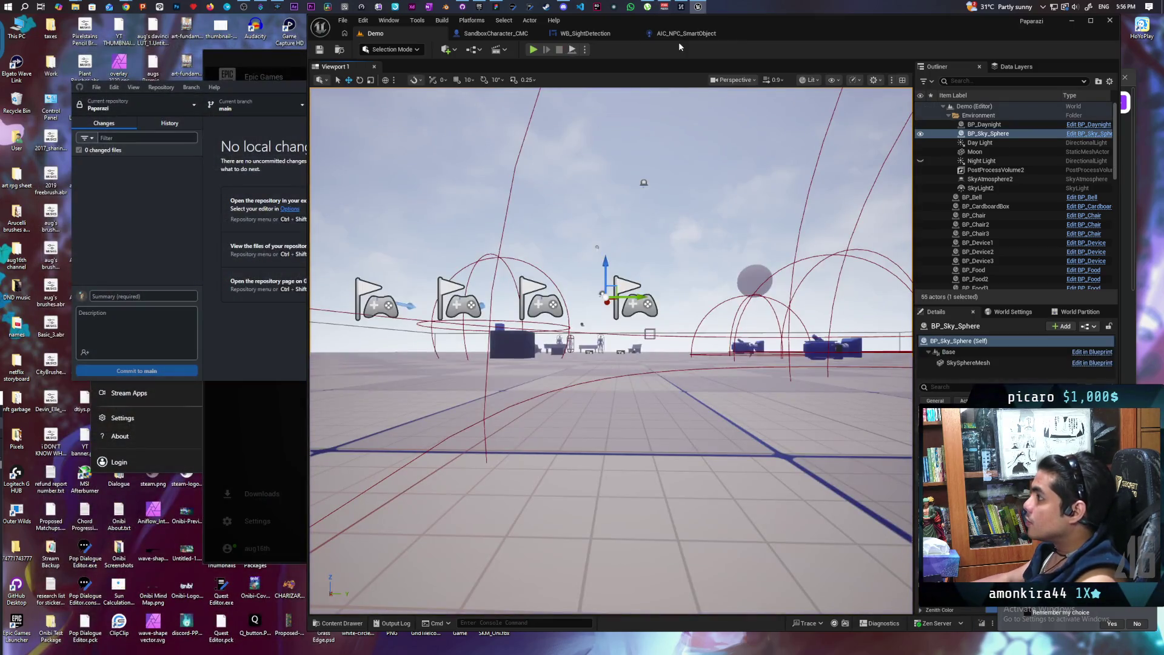
List all references to the LostPlayer event in AIC_NPC_SmartObject, then return to WB_SightDetection.
left_click(585, 33)
left_click(685, 33)
mouse_move(676, 285)
left_mouse_down()
mouse_move(736, 289)
mouse_move(610, 400)
mouse_move(624, 344)
left_mouse_up()
scroll(655, 352, "down", 1)
right_click(571, 351)
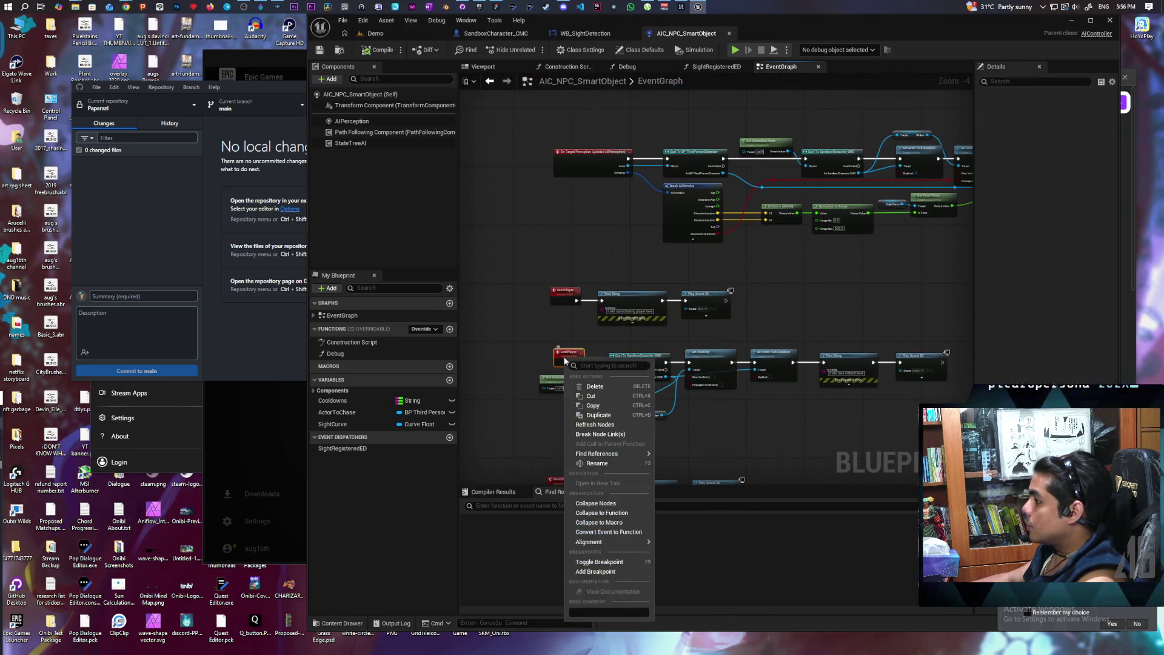
mouse_move(635, 458)
left_click(689, 476)
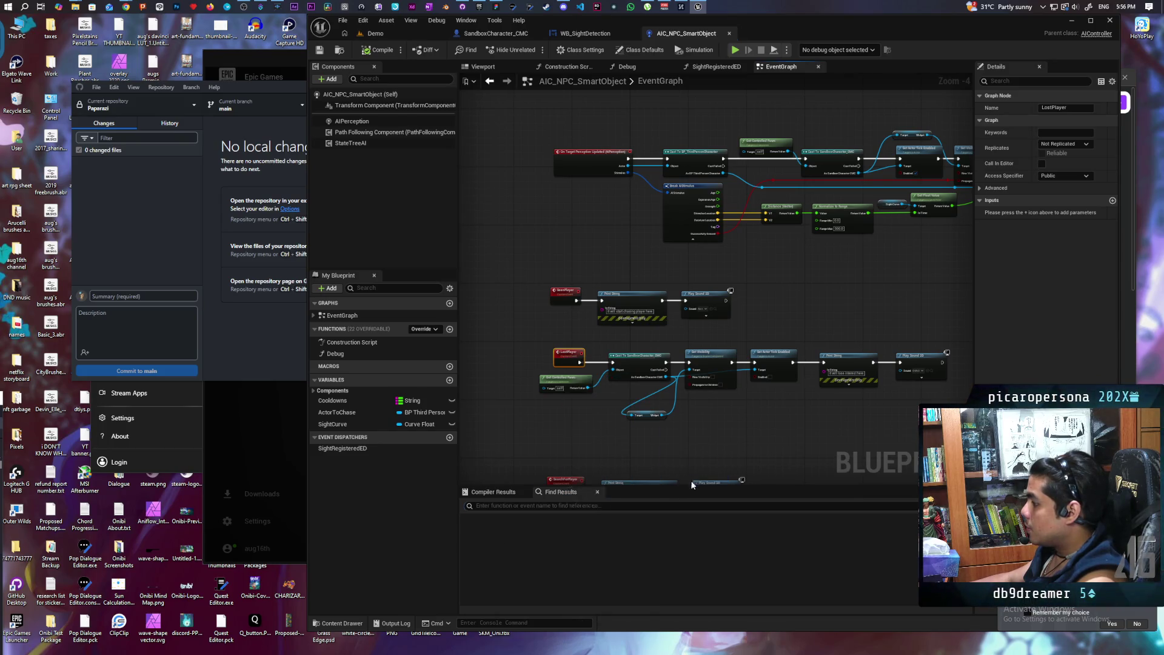
right_click(570, 354)
left_click(587, 325)
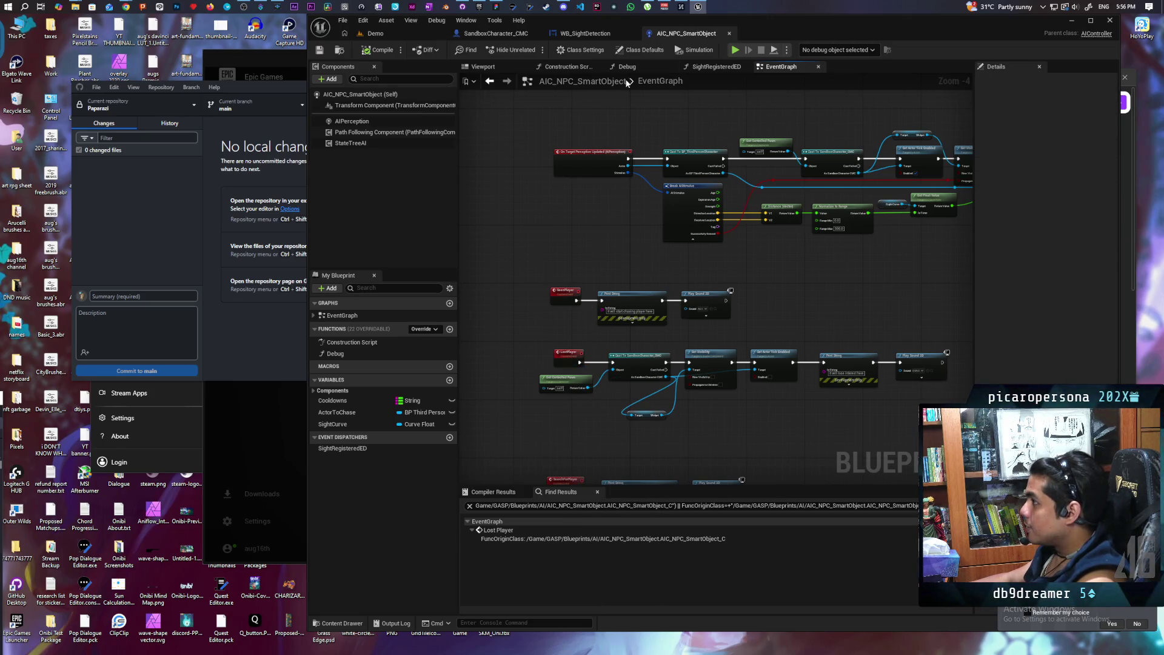
left_click(585, 33)
scroll(600, 268, "down", 3)
scroll(772, 224, "up", 5)
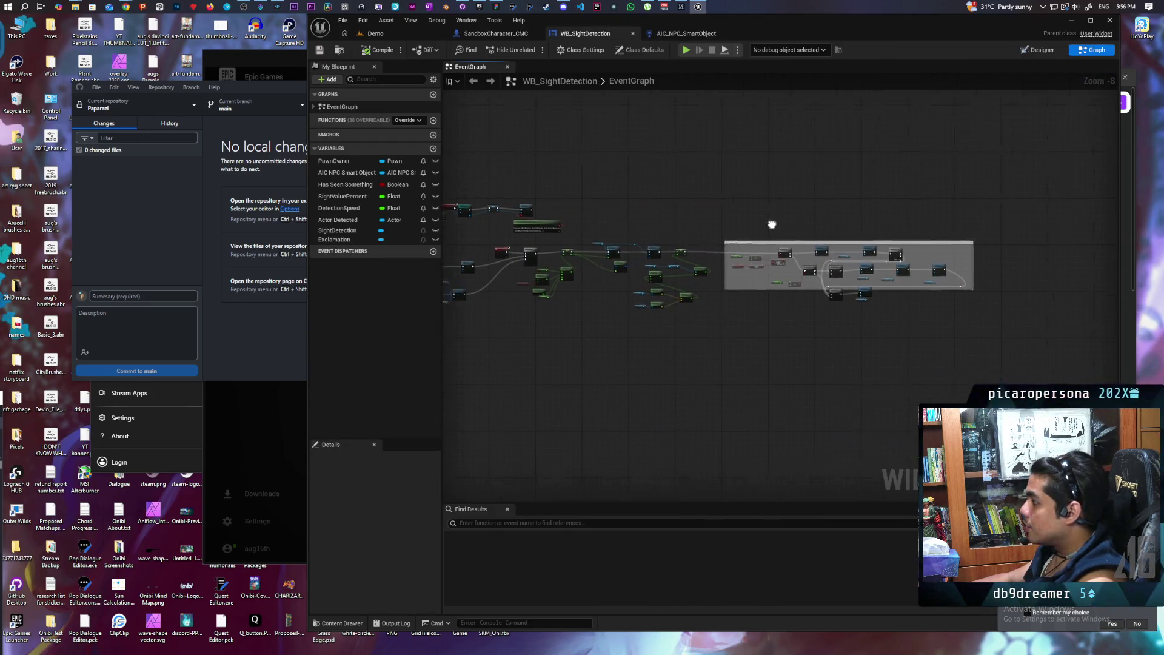
mouse_move(755, 231)
left_mouse_down()
mouse_move(710, 218)
mouse_move(755, 194)
left_mouse_up()
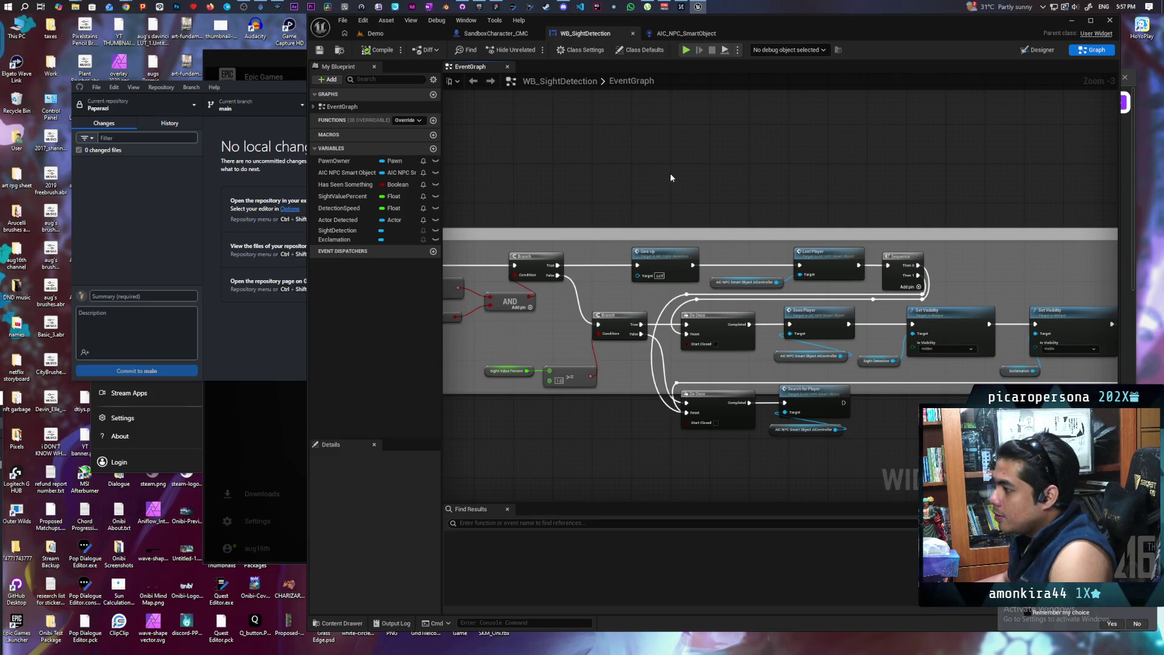
scroll(670, 173, "down", 3)
scroll(694, 318, "up", 3)
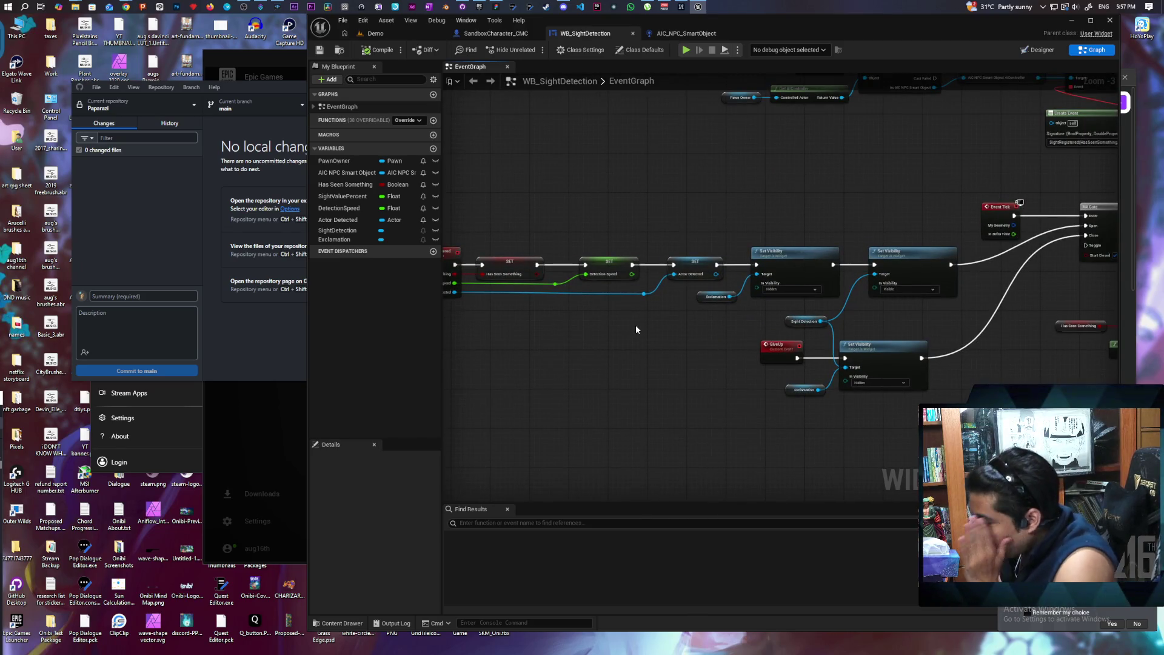
scroll(638, 326, "down", 1)
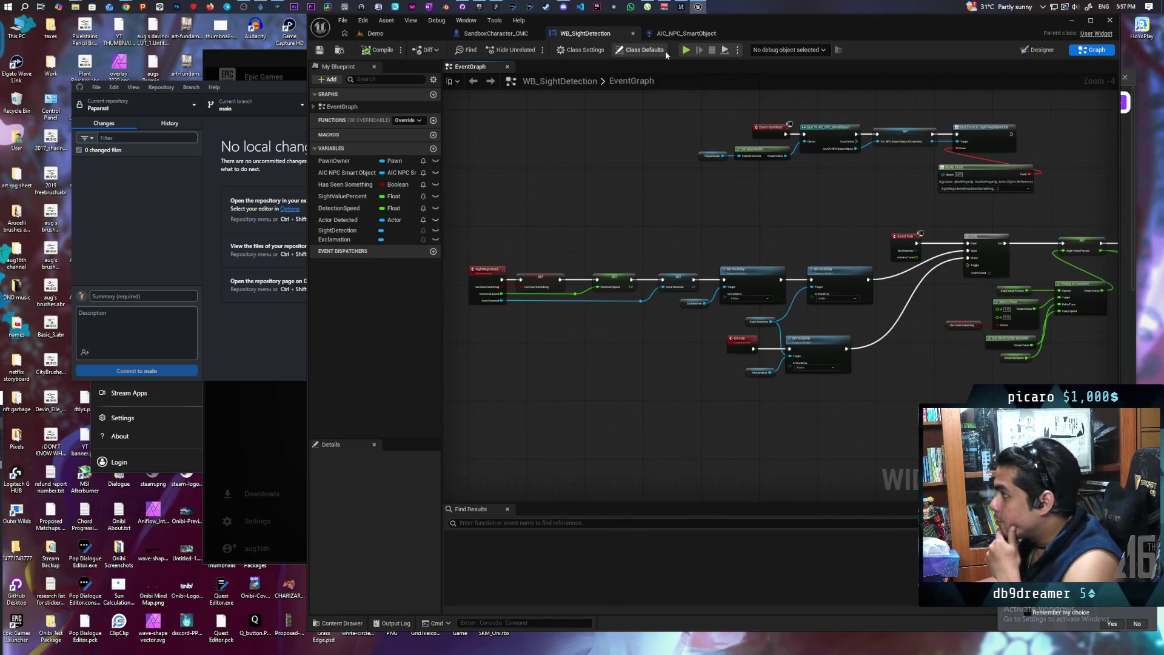
left_click(706, 34)
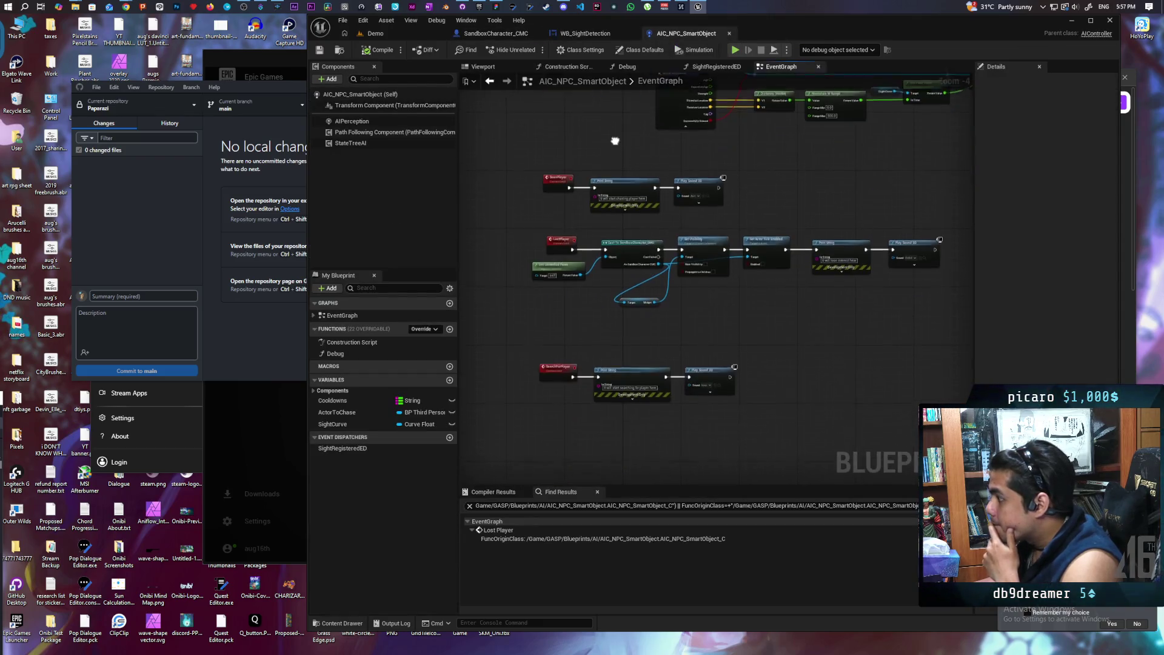
Look over AIC_NPC_SmartObject's event node groups, then go back to WB_SightDetection's graph.
scroll(518, 402, "down", 2)
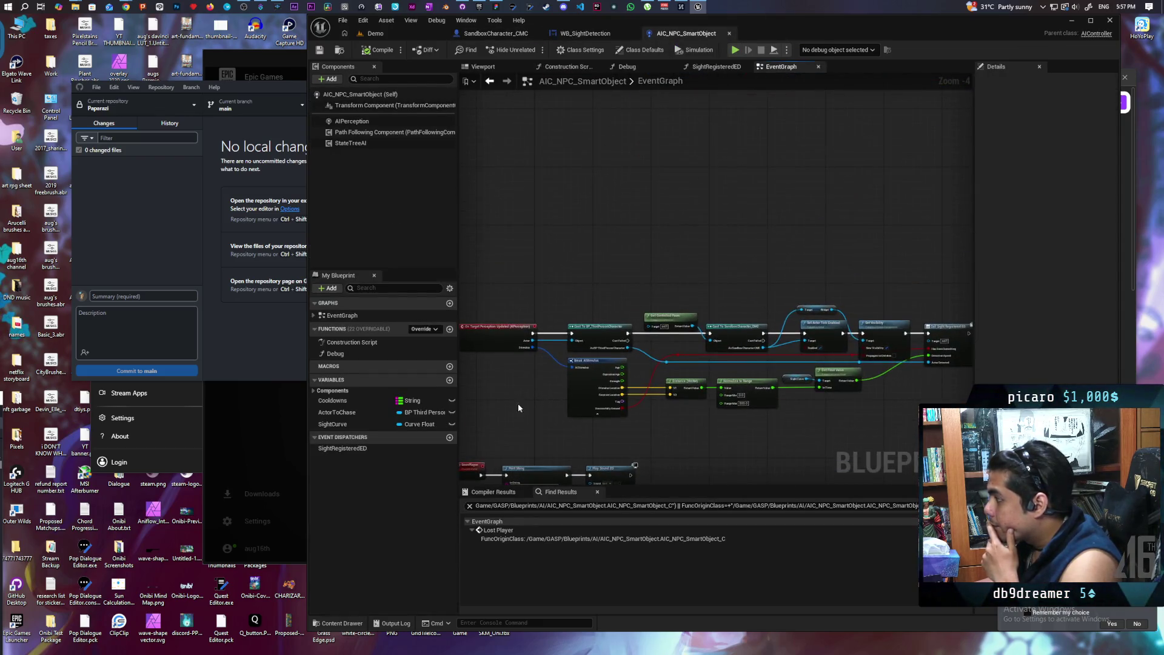
scroll(525, 406, "up", 1)
left_click_drag(575, 343, 610, 281)
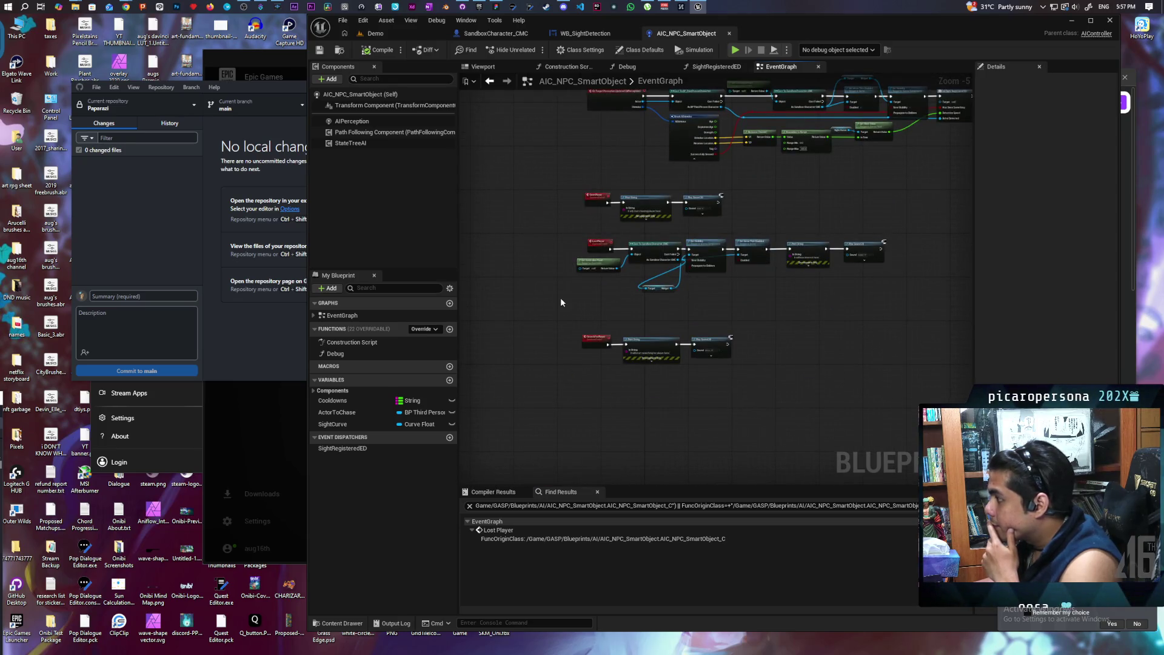
scroll(560, 297, "up", 1)
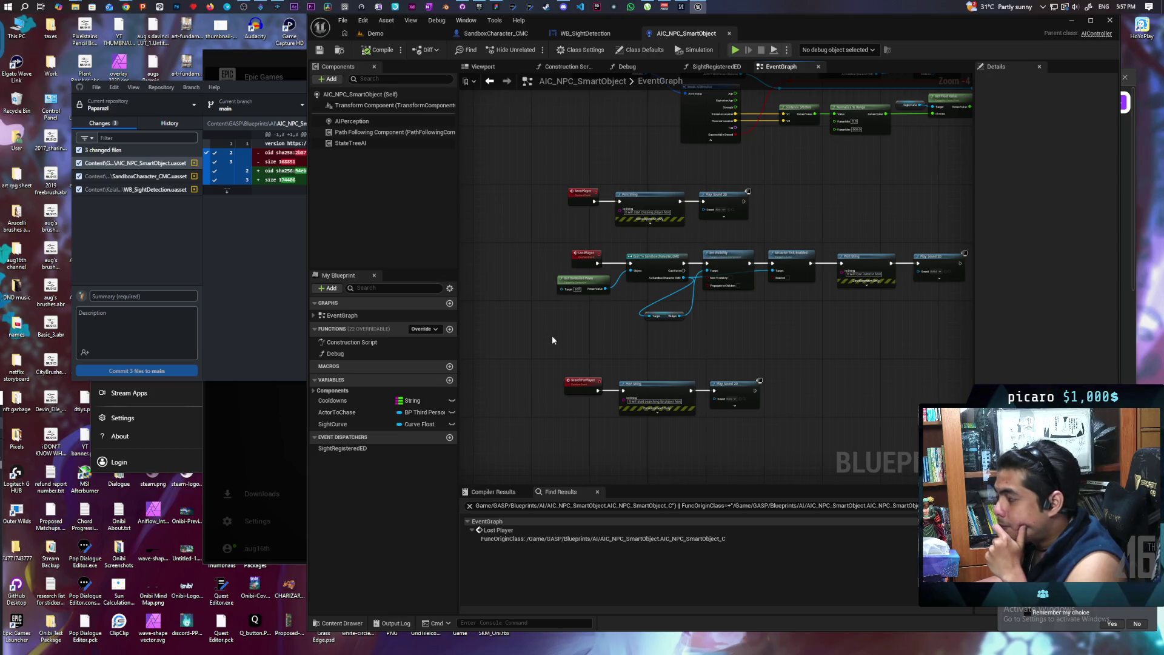
mouse_move(661, 359)
left_mouse_down()
mouse_move(553, 372)
mouse_move(615, 366)
left_mouse_up()
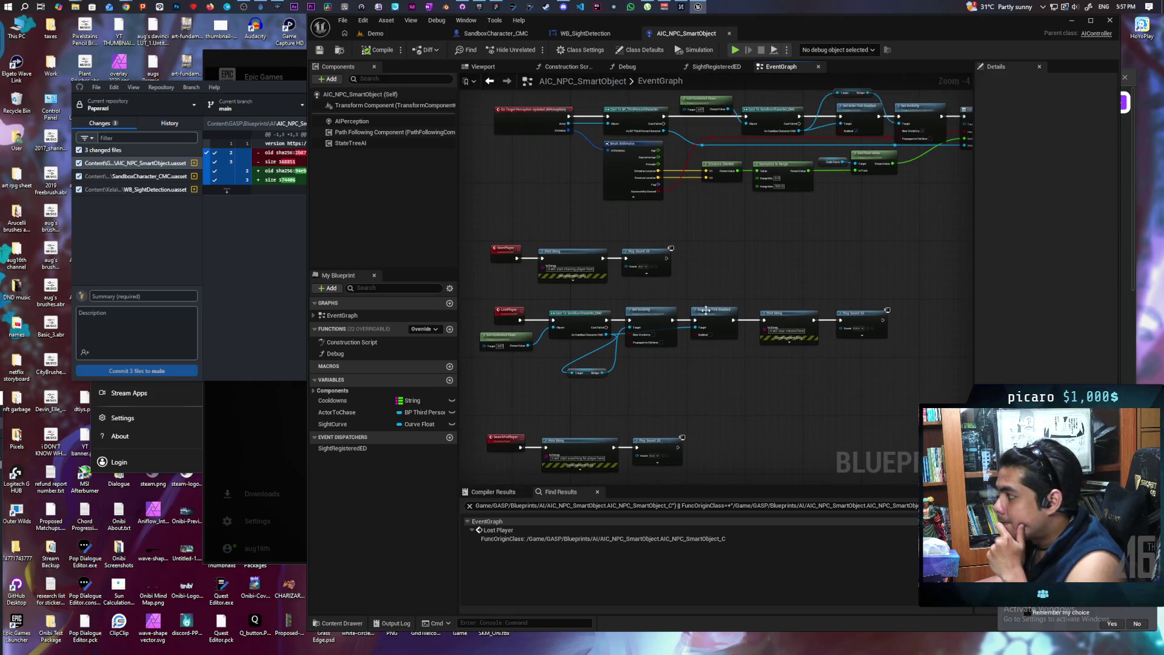
left_click(584, 33)
scroll(745, 269, "up", 4)
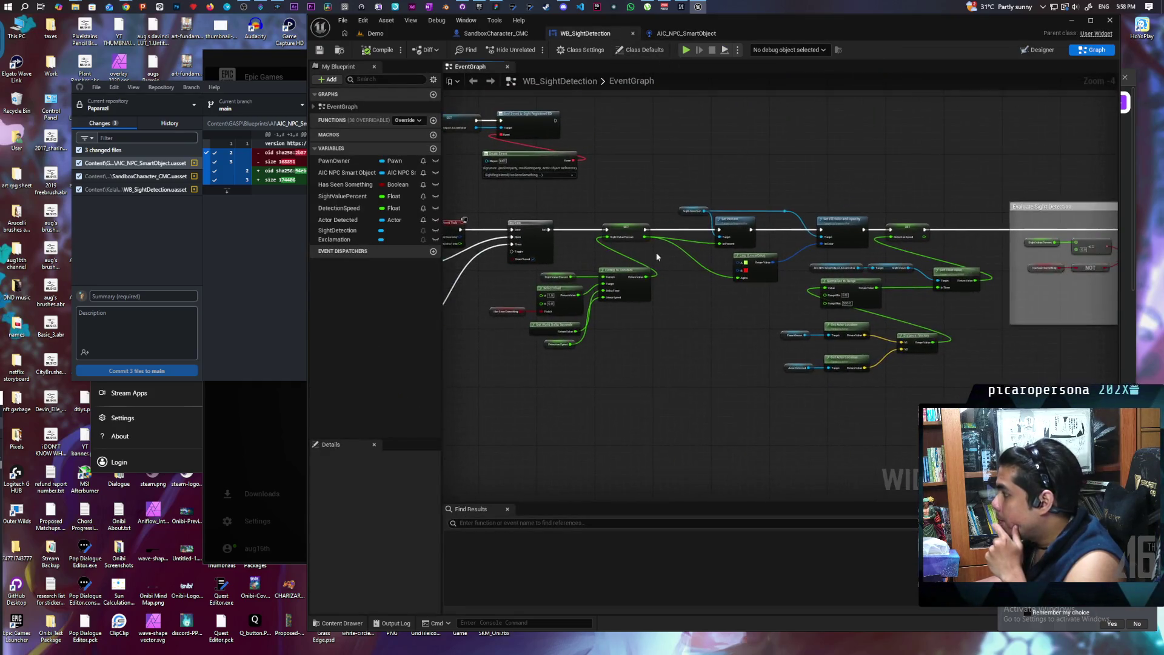
left_click(576, 196)
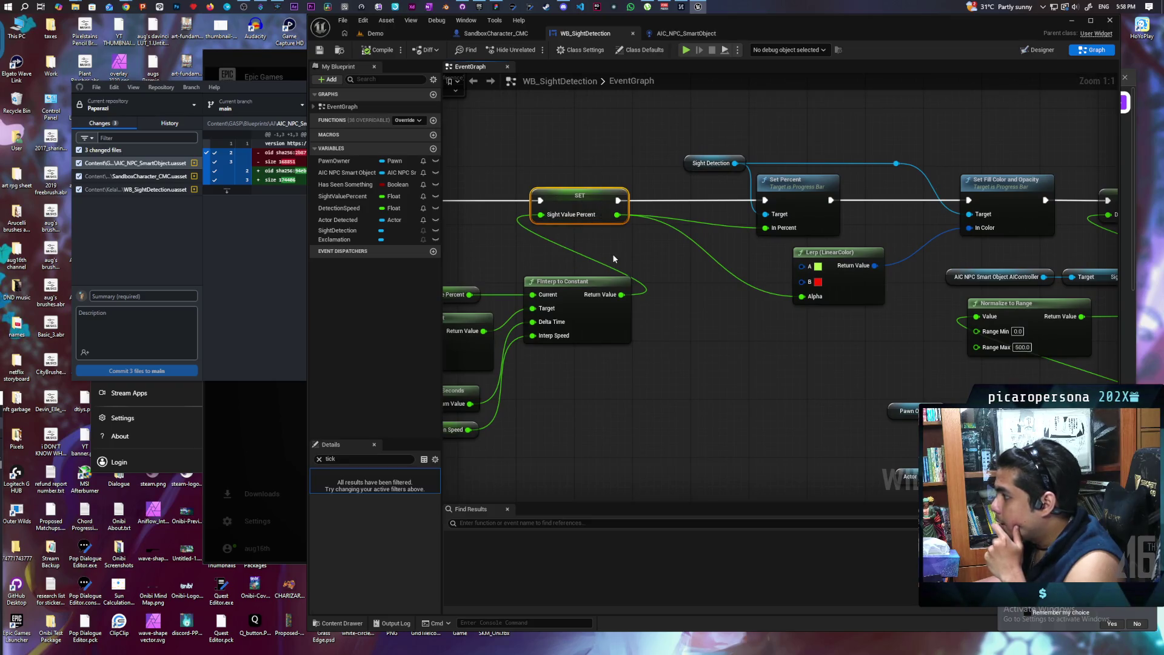
left_click_drag(612, 253, 751, 241)
left_click_drag(730, 384, 820, 387)
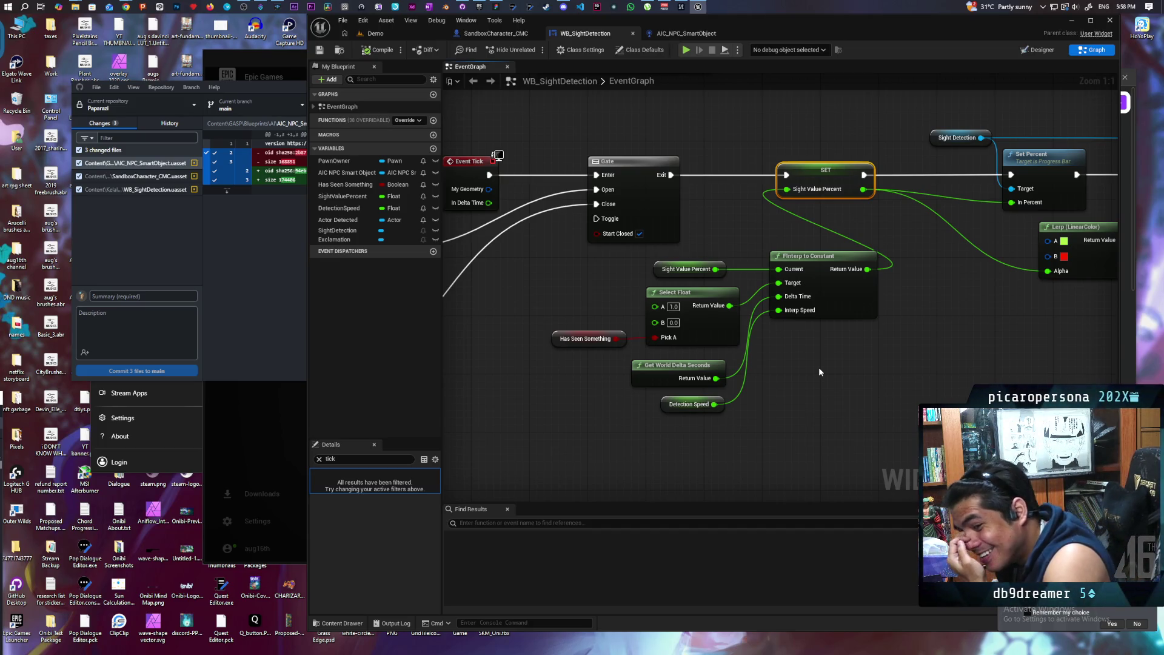
scroll(815, 363, "down", 1)
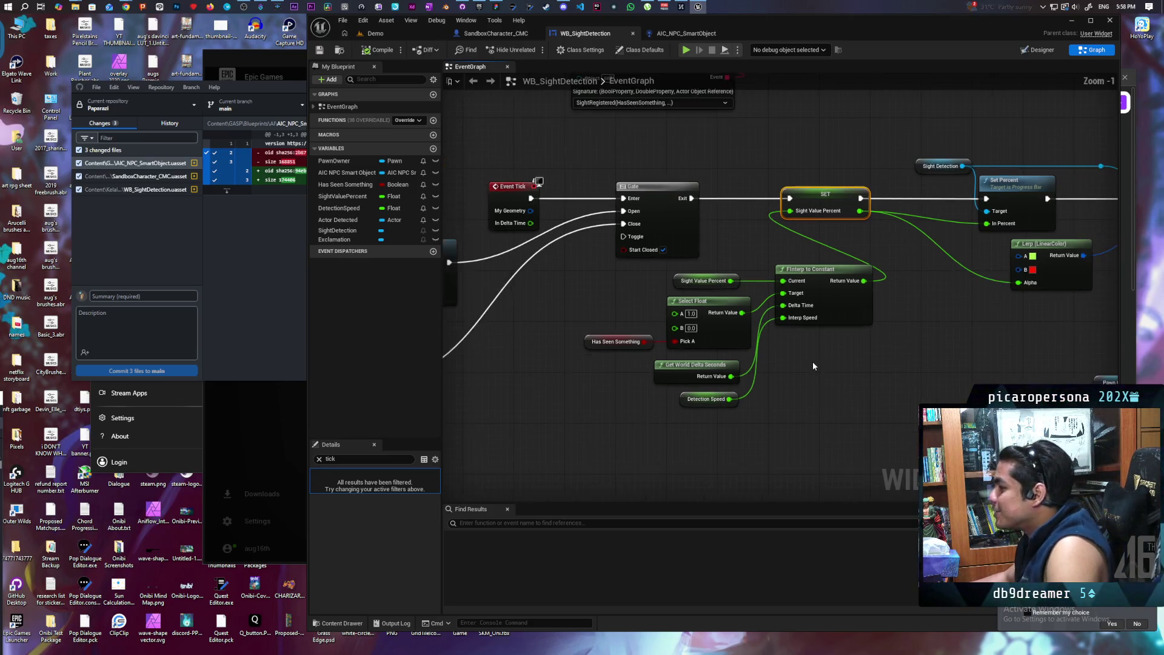
mouse_move(815, 359)
left_mouse_down()
mouse_move(794, 394)
mouse_move(652, 437)
mouse_move(591, 415)
mouse_move(737, 396)
mouse_move(600, 369)
mouse_move(639, 370)
mouse_move(670, 398)
mouse_move(732, 405)
left_mouse_up()
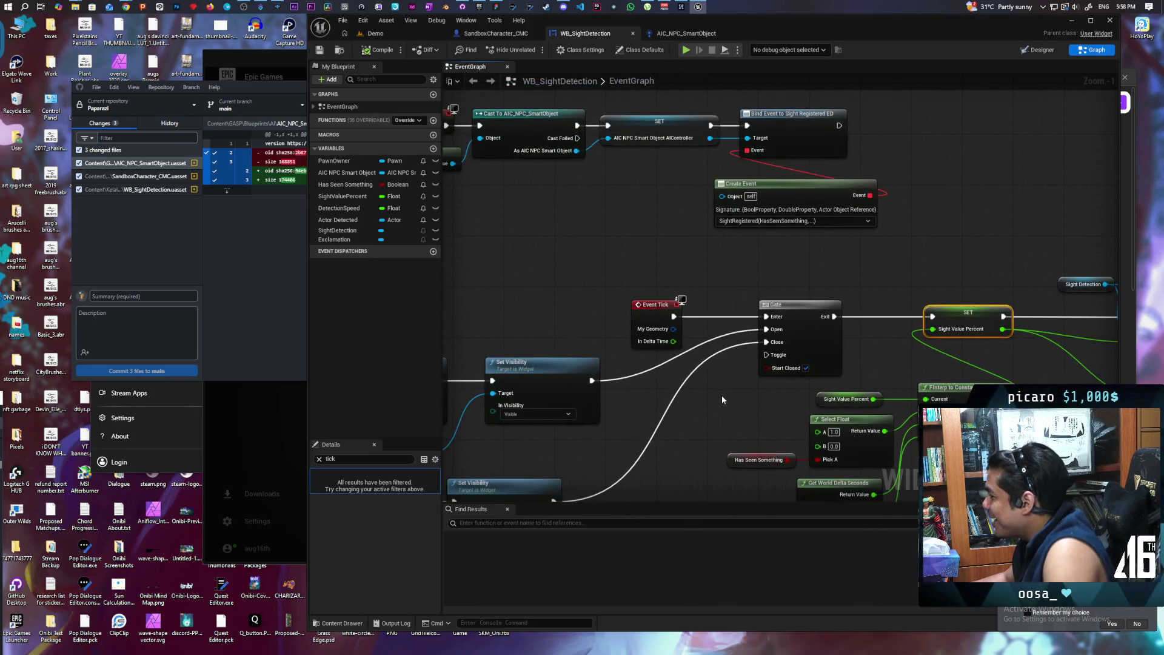
left_click_drag(749, 404, 570, 345)
mouse_move(834, 394)
left_mouse_down()
mouse_move(803, 363)
mouse_move(844, 358)
mouse_move(673, 375)
left_mouse_up()
left_click(871, 315)
left_click(990, 236)
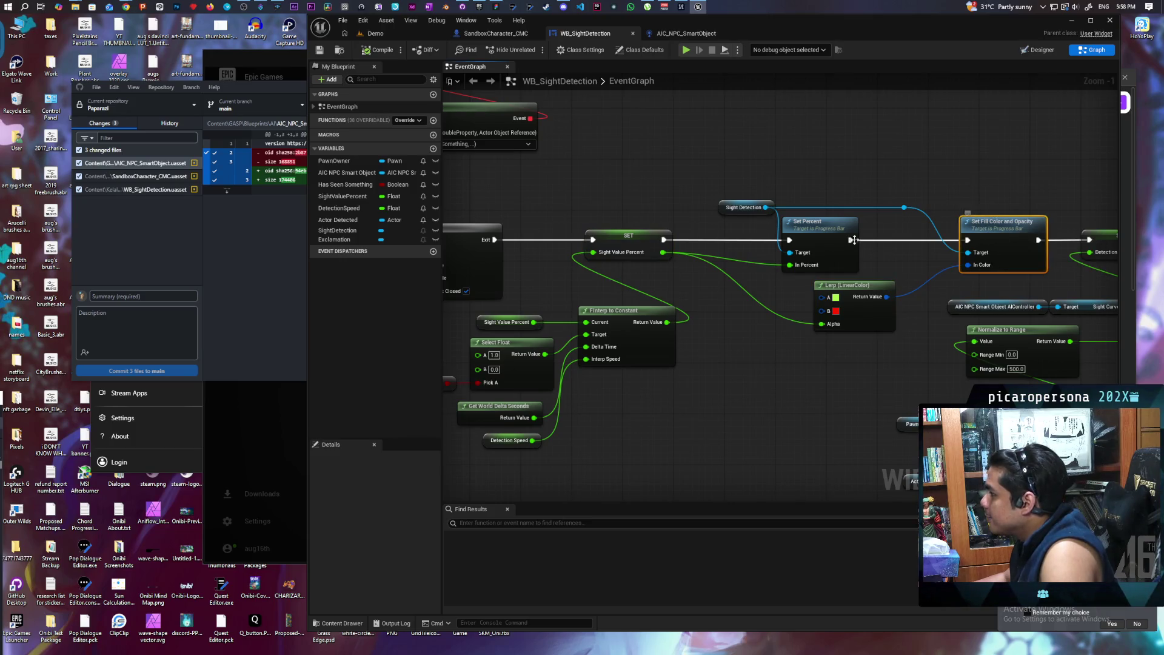
left_click_drag(632, 331, 839, 318)
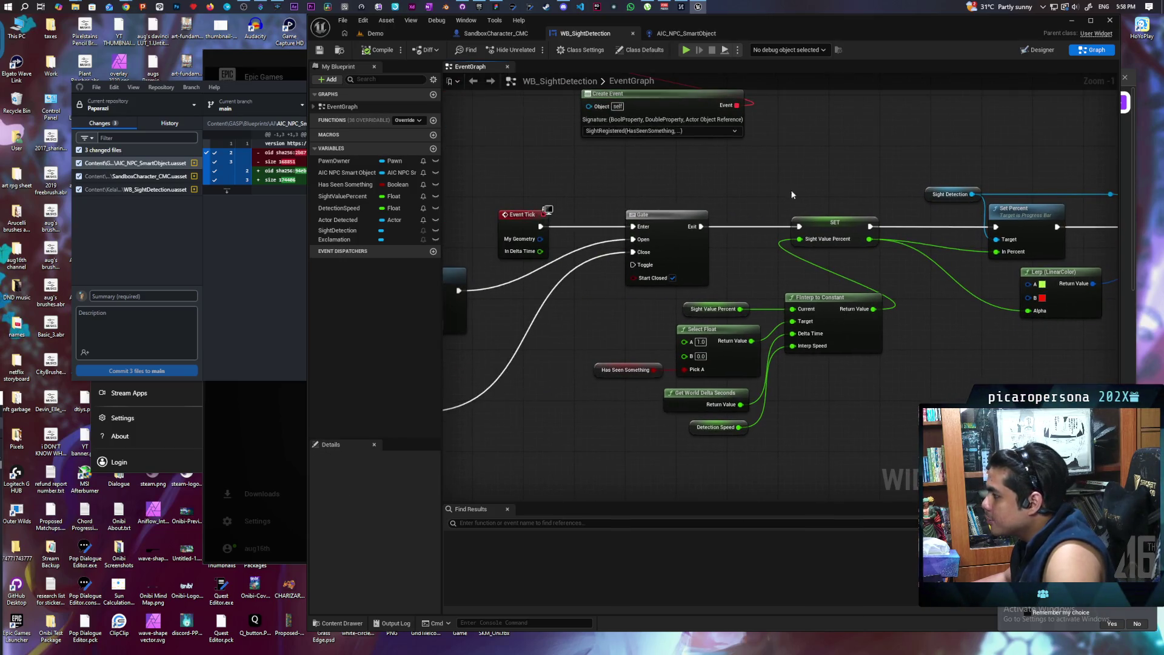
left_click(839, 318)
left_click(862, 229, "ctrl")
left_click(862, 229)
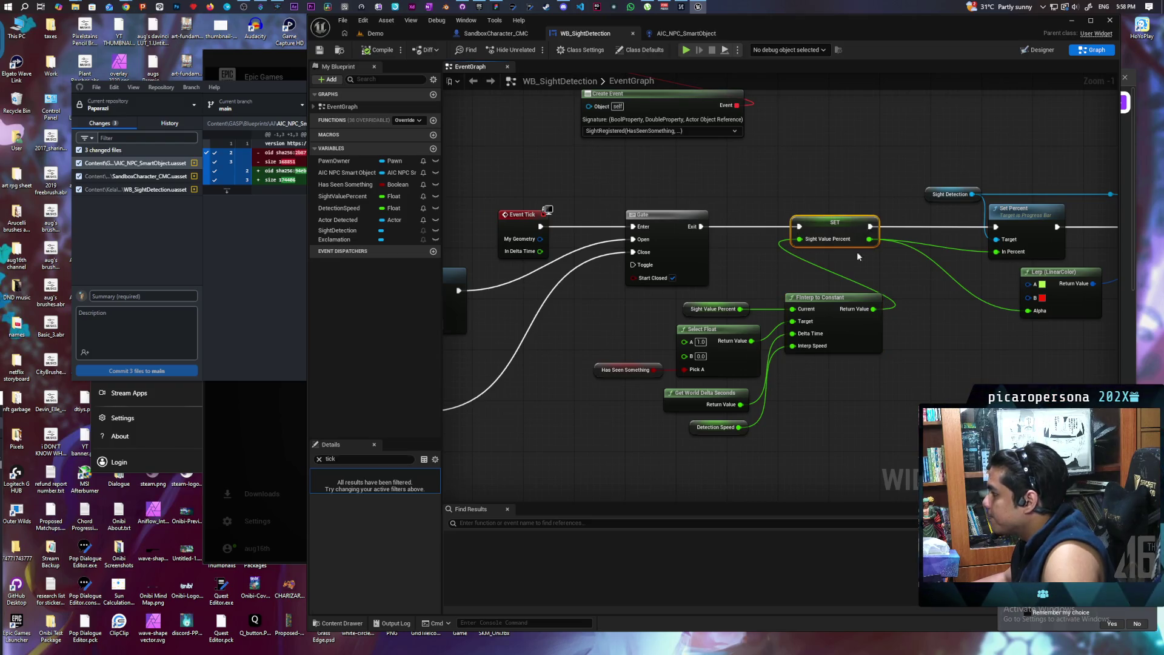
left_click_drag(862, 229, 651, 235)
left_click_drag(724, 151, 871, 355)
left_click_drag(1000, 248, 851, 257)
left_click(850, 257)
mouse_move(978, 368)
left_mouse_down()
mouse_move(801, 328)
mouse_move(793, 291)
left_mouse_up()
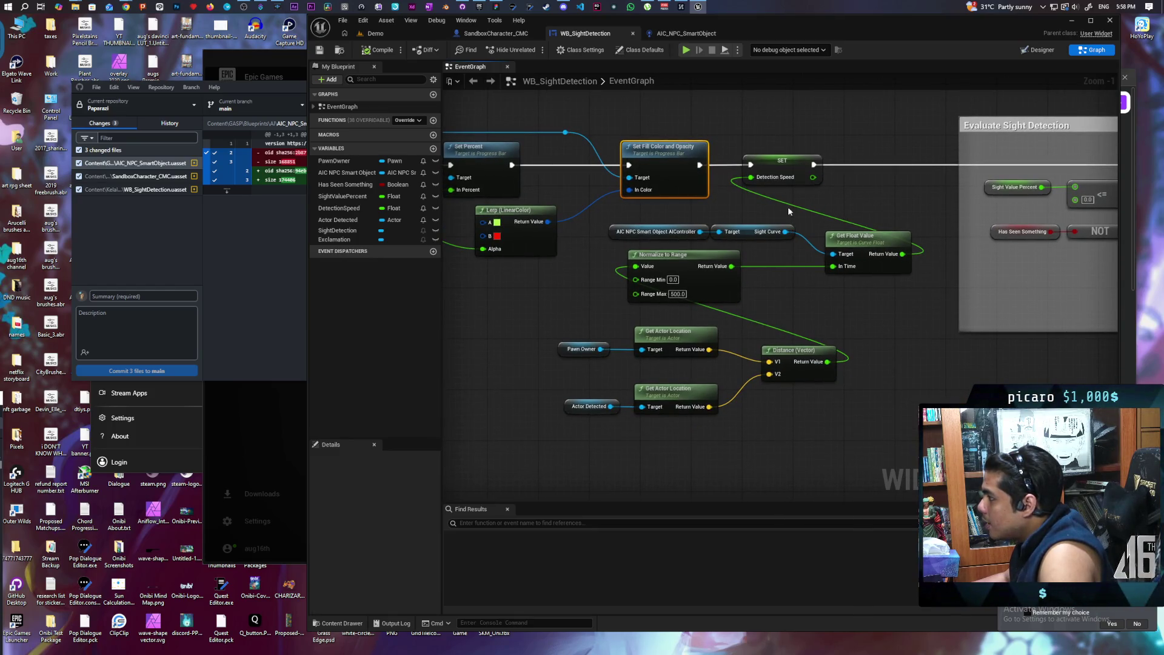
mouse_move(860, 282)
left_mouse_down()
mouse_move(603, 330)
mouse_move(655, 338)
mouse_move(966, 317)
mouse_move(952, 304)
left_mouse_up()
mouse_move(882, 353)
left_mouse_down()
mouse_move(845, 354)
mouse_move(842, 364)
mouse_move(516, 351)
left_mouse_up()
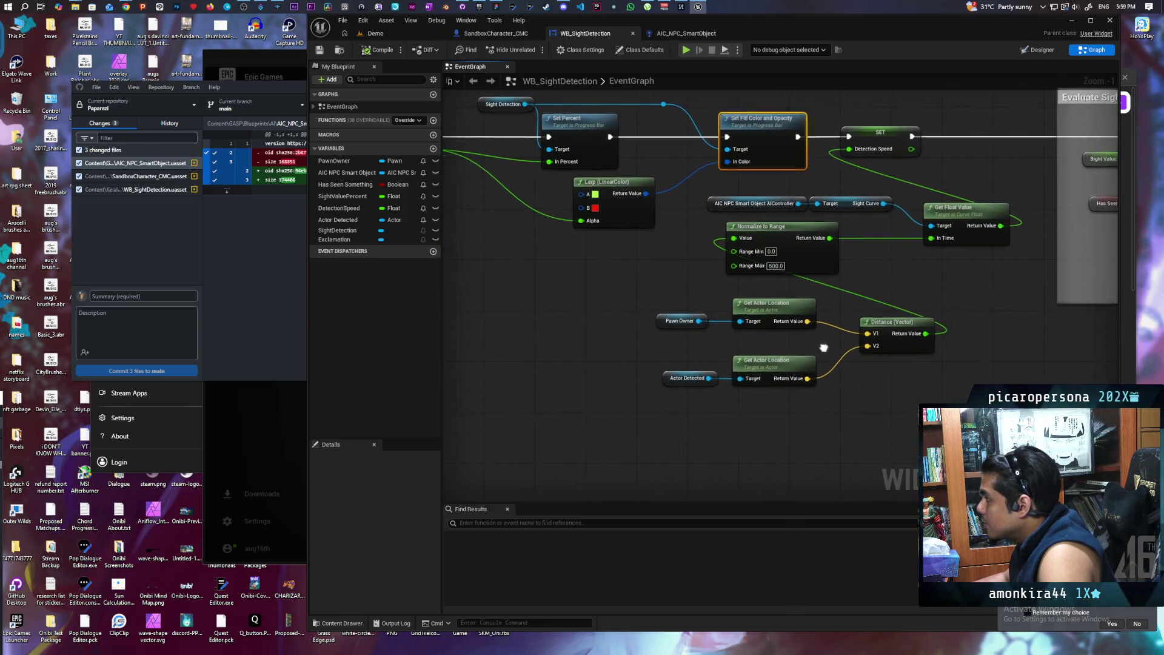
scroll(744, 305, "up", 1)
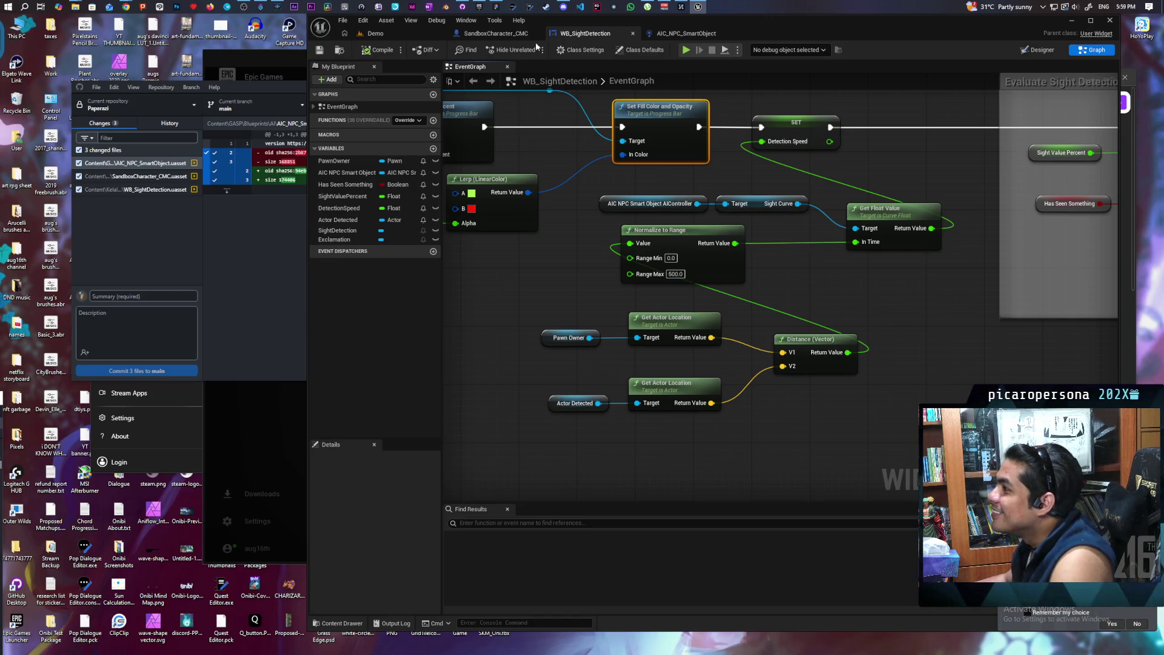
key("alt+Tab")
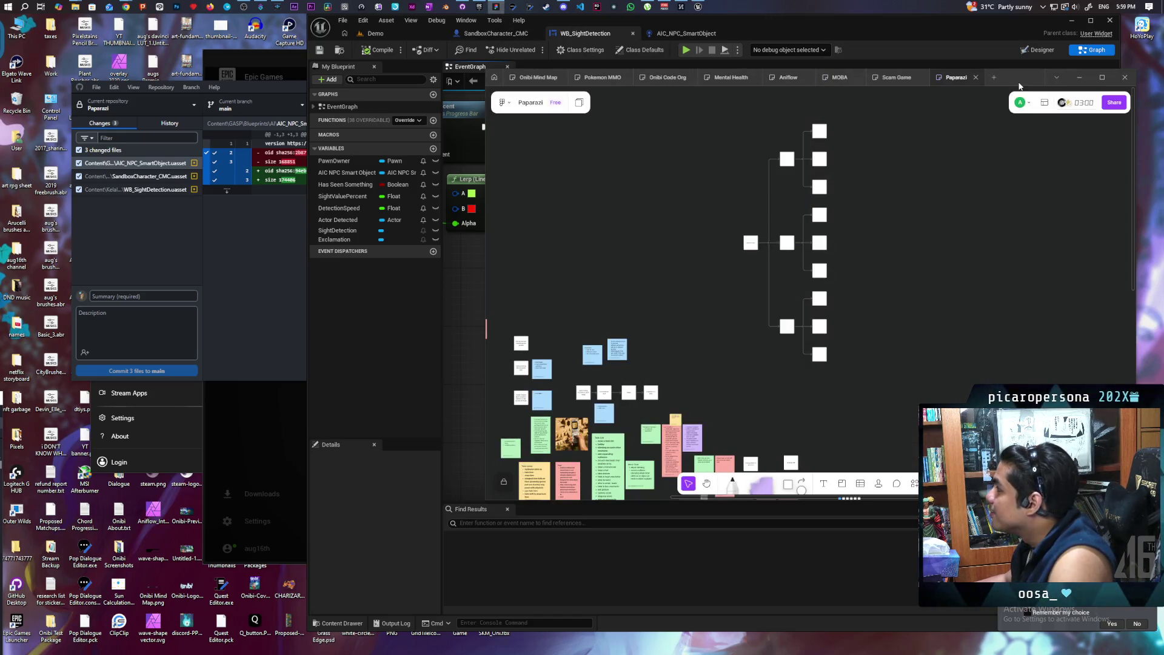
double_click(1020, 85)
key("alt+Tab")
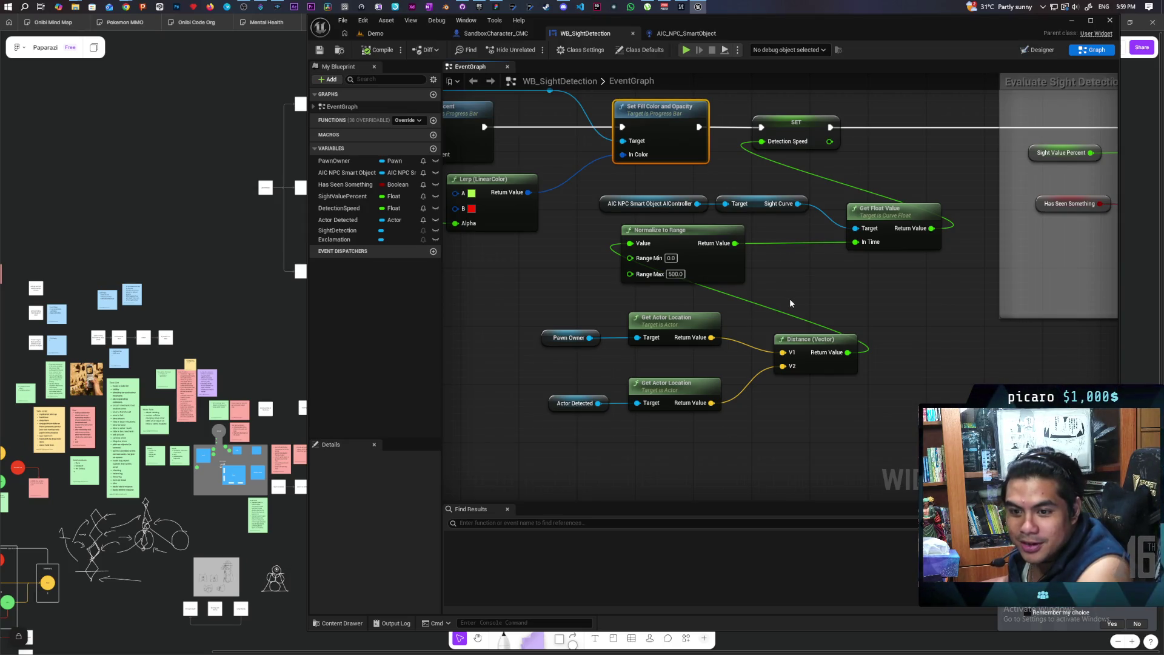
left_click_drag(847, 297, 795, 314)
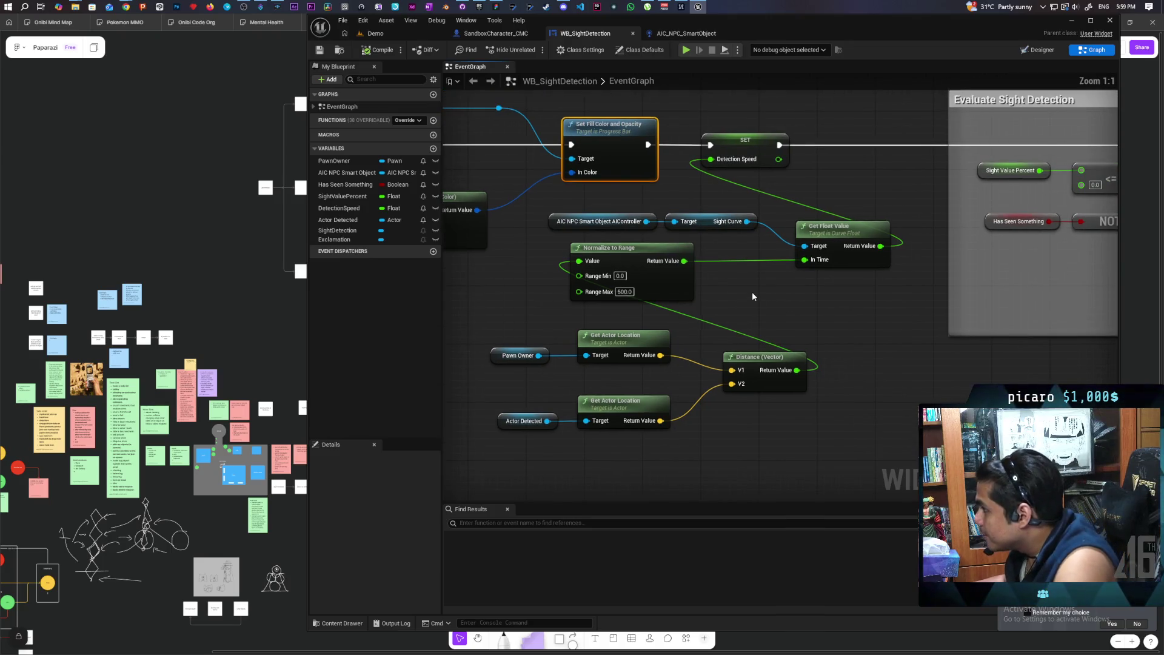
left_click_drag(494, 326, 779, 446)
left_click(737, 414)
left_click_drag(727, 416, 729, 343)
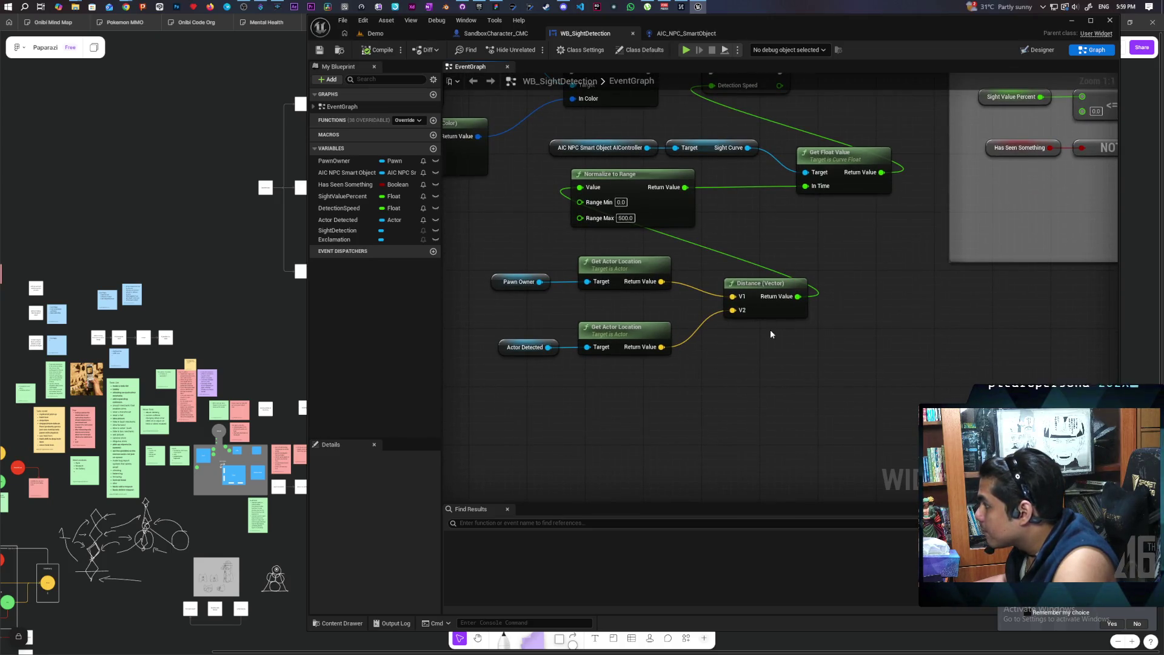
left_click_drag(768, 336, 724, 370)
left_click_drag(466, 288, 719, 421)
left_click(697, 394)
left_click_drag(678, 370, 741, 376)
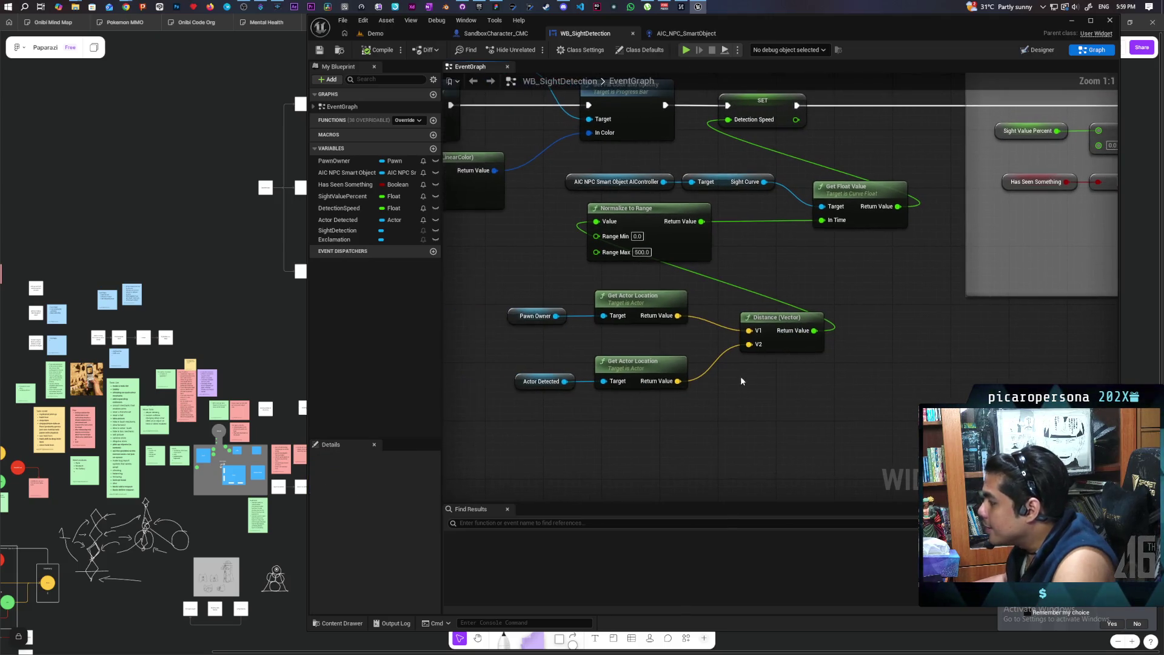
Replace Distance (Vector) with Distance2D (Vector) between the actor locations and Normalize to Range.
left_click_drag(679, 316, 750, 279)
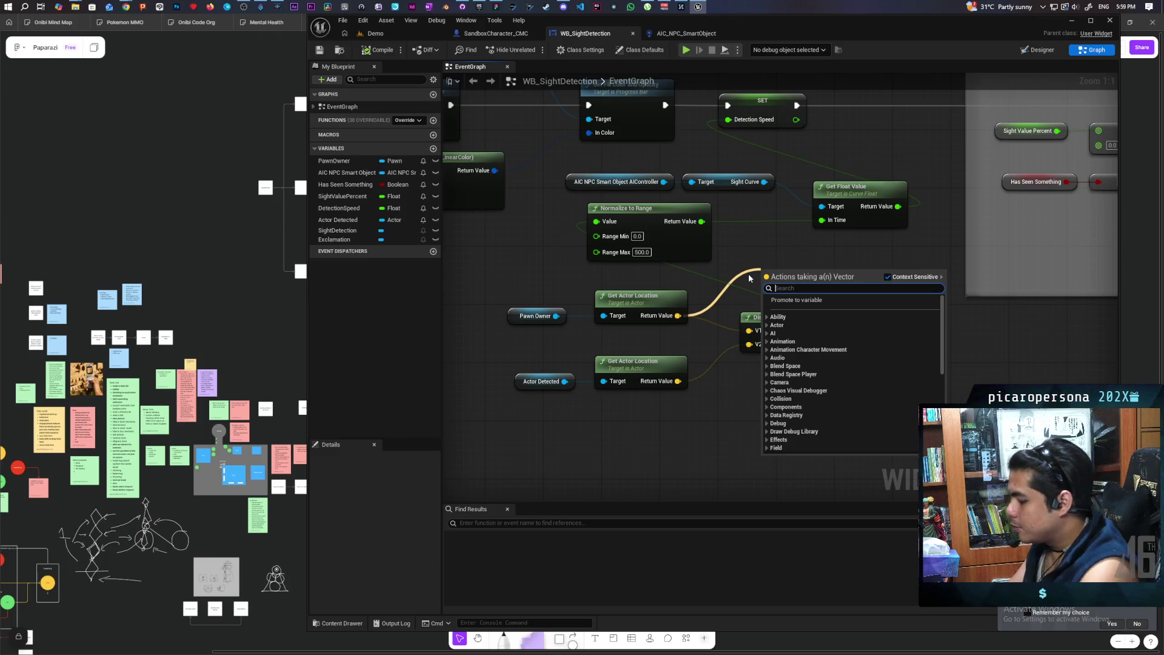
type("distanc")
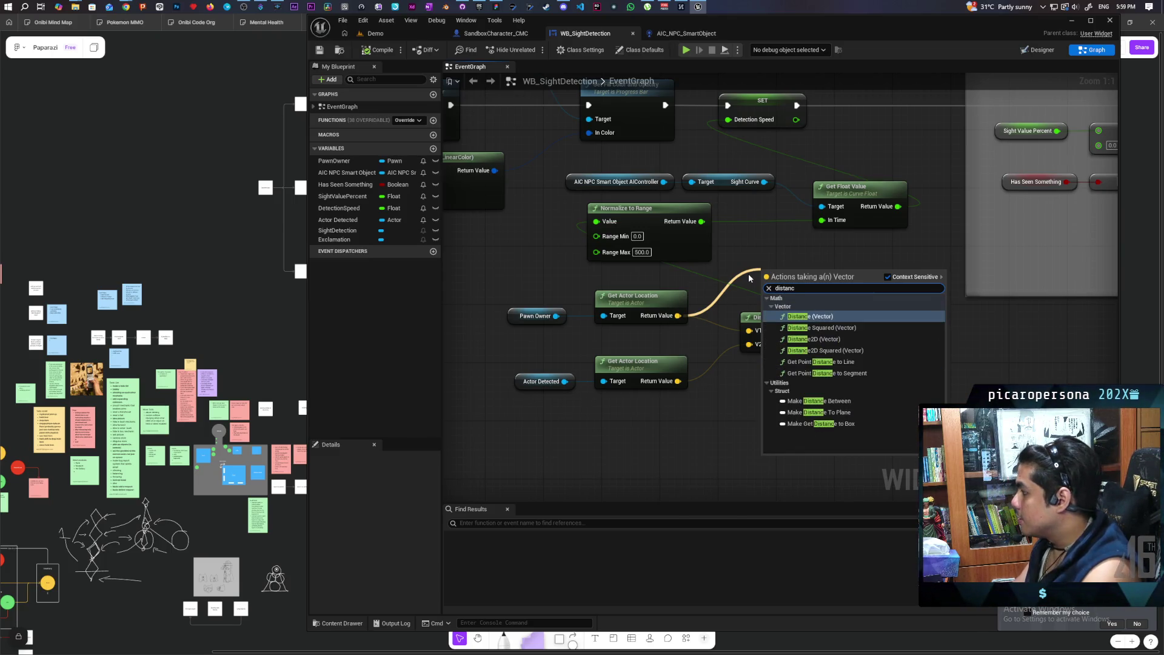
key("Down")
key("Down")
key("Return")
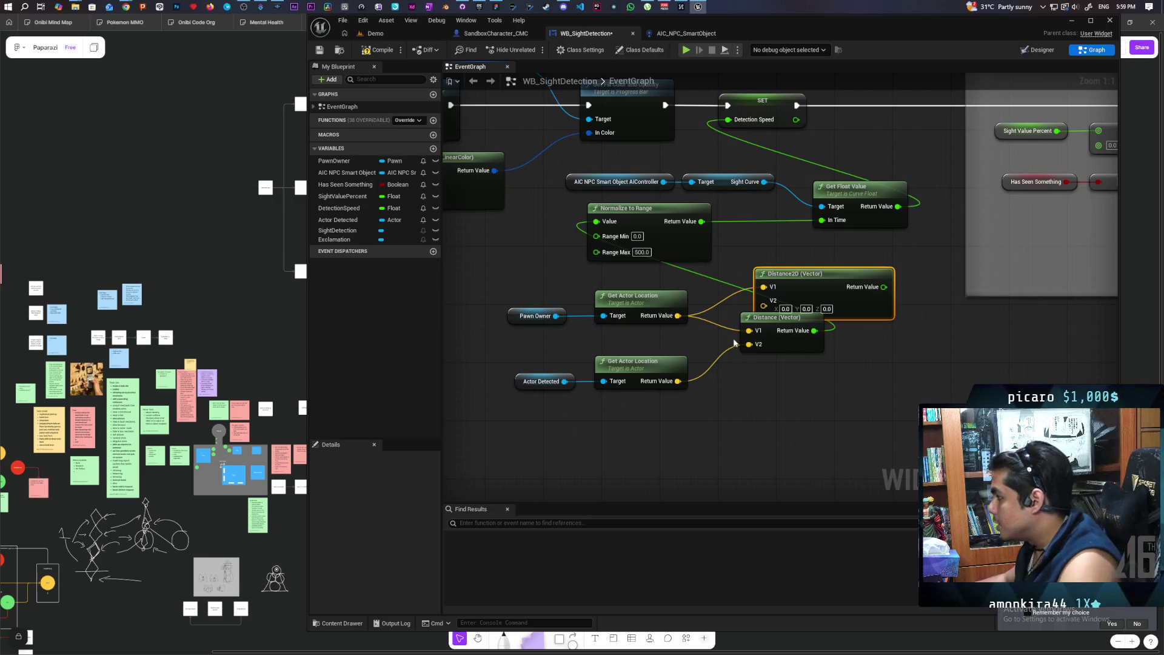
left_click_drag(677, 381, 763, 308)
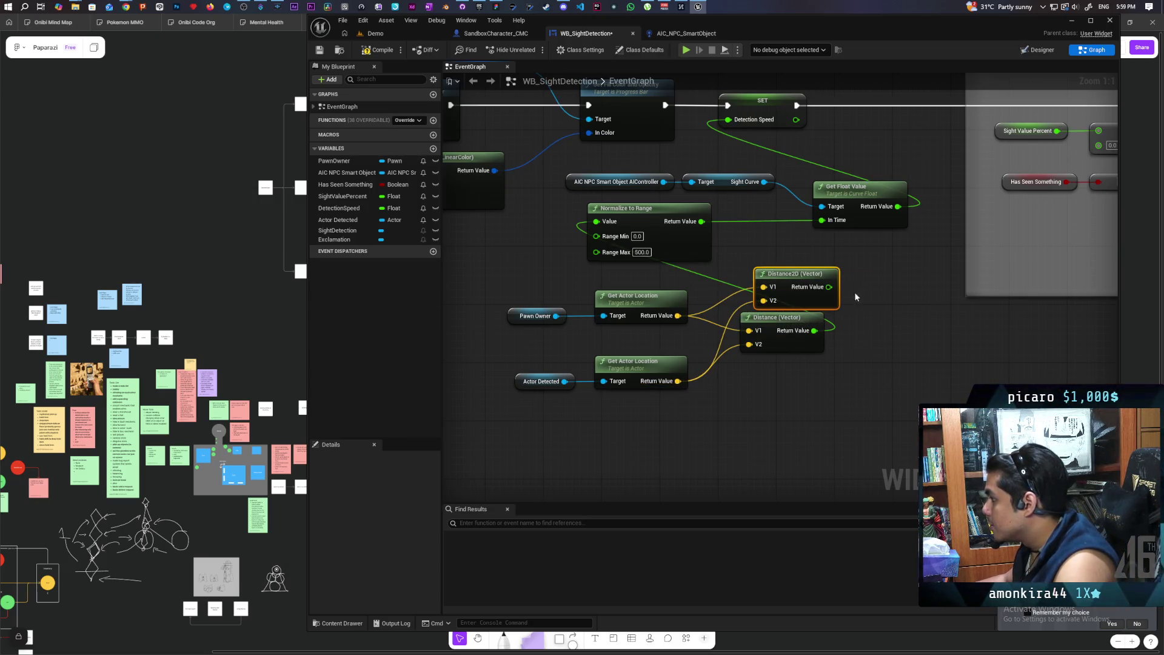
mouse_move(828, 287)
left_mouse_down()
mouse_move(564, 235)
mouse_move(598, 223)
left_mouse_up()
left_click(778, 377)
left_click(812, 344)
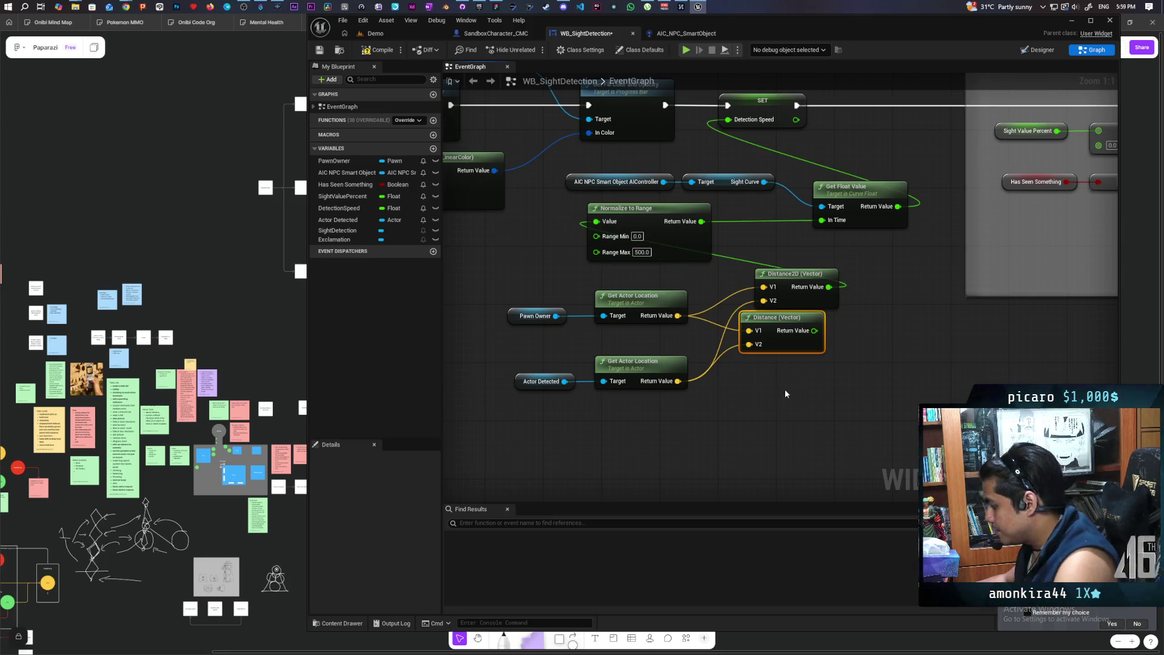
key("Delete")
mouse_move(791, 274)
left_mouse_down()
mouse_move(753, 331)
mouse_move(807, 331)
left_mouse_up()
Tidy the actor location and Distance2D nodes and save WB_SightDetection.
left_click_drag(739, 405, 503, 288)
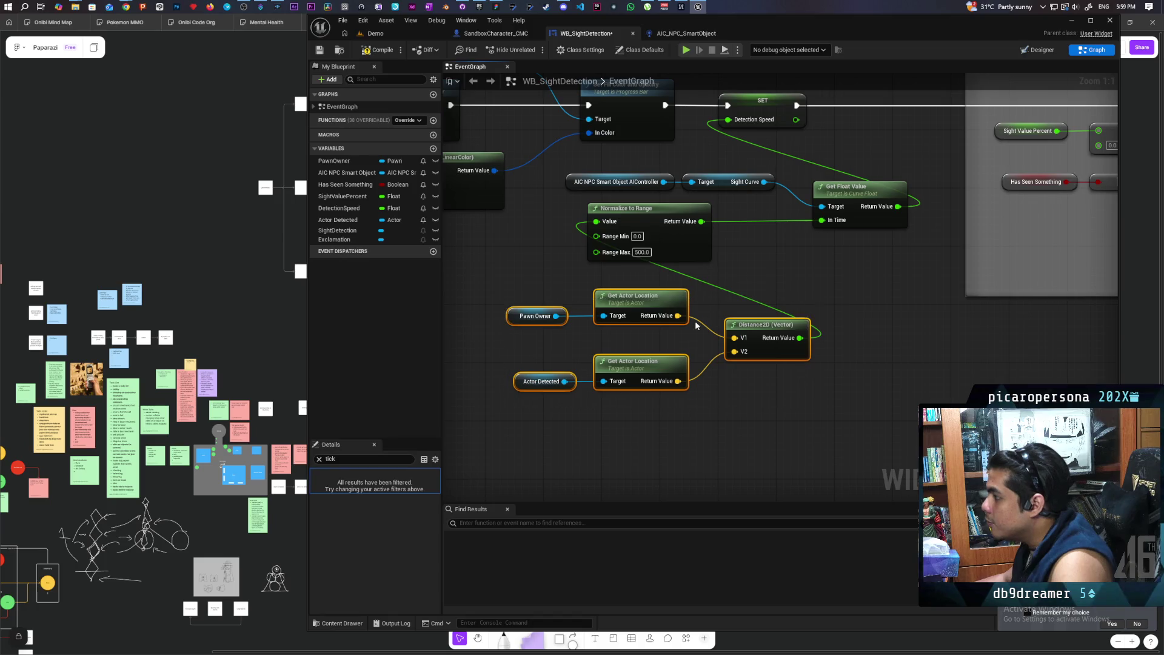
mouse_move(661, 301)
left_mouse_down()
mouse_move(640, 308)
mouse_move(636, 287)
left_mouse_up()
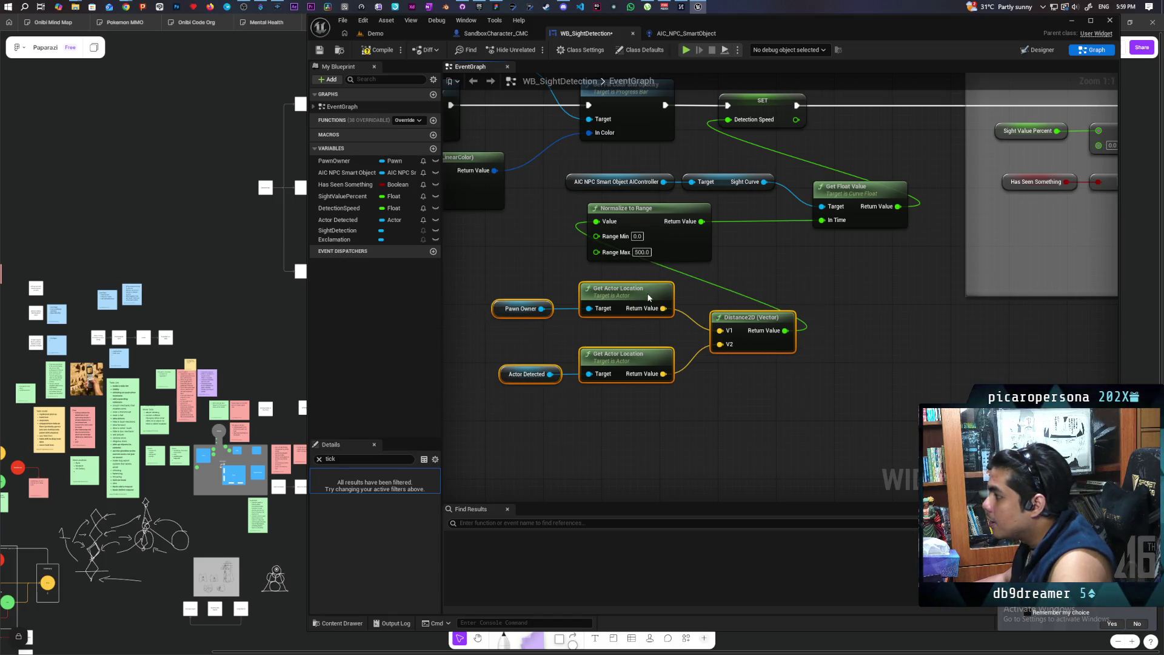
left_click(766, 261)
mouse_move(766, 261)
left_mouse_down()
mouse_move(755, 301)
mouse_move(769, 340)
left_mouse_up()
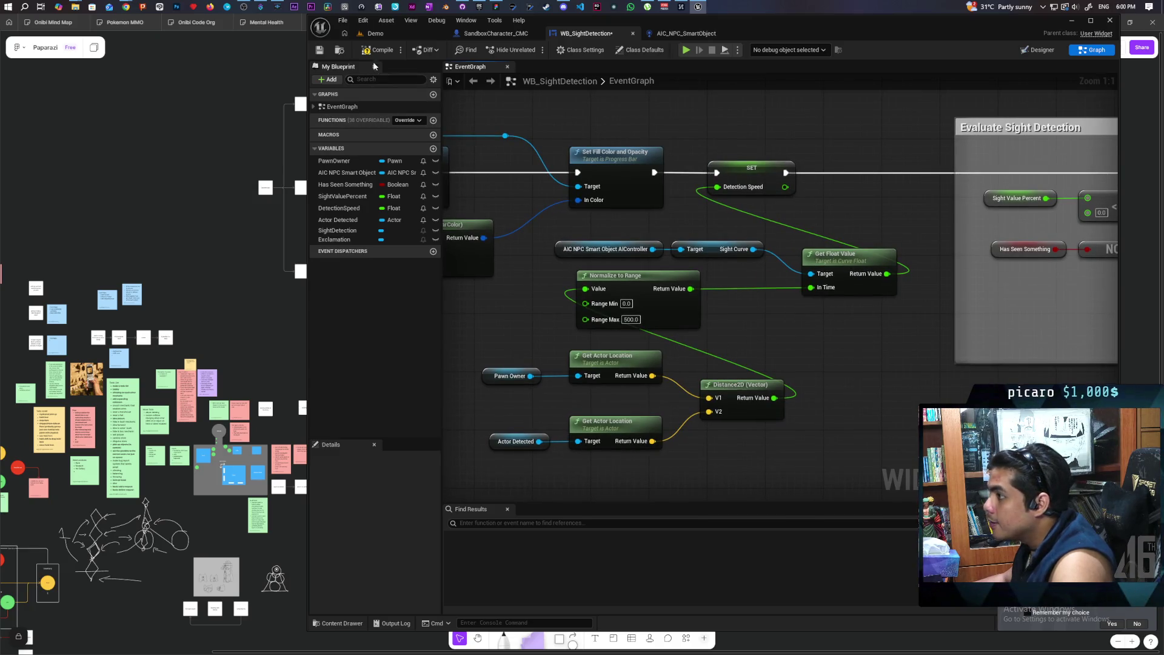
left_click(320, 50)
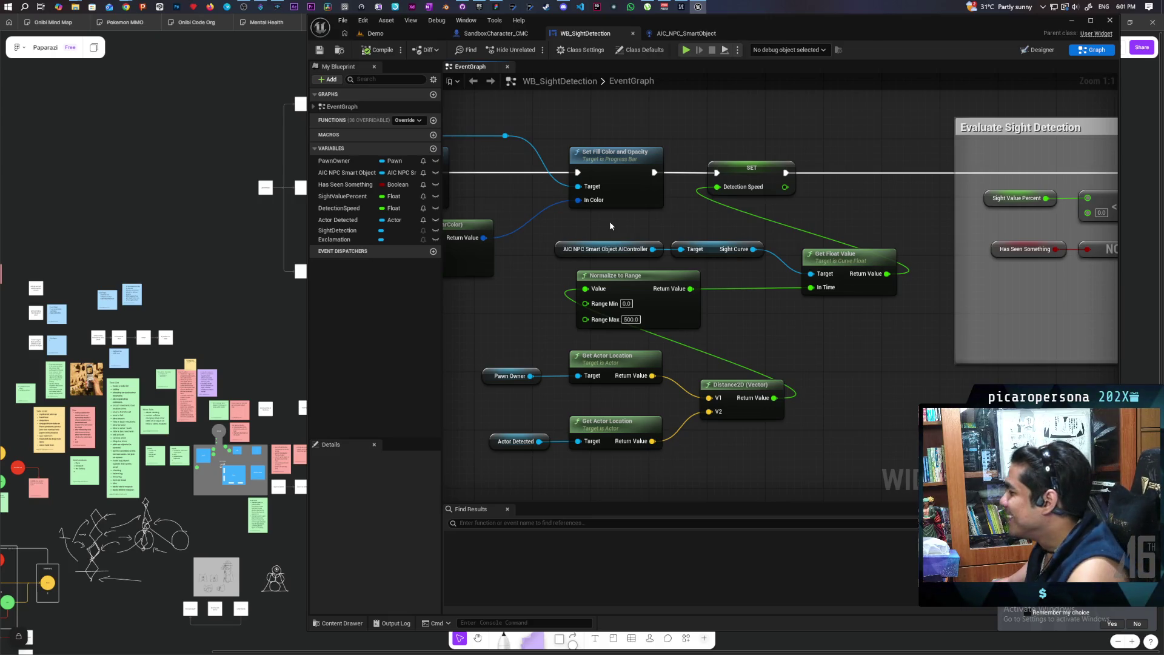
Review WB_SightDetection's SightDetection and Exclamation variables and the Event Tick nodes.
scroll(636, 213, "down", 1)
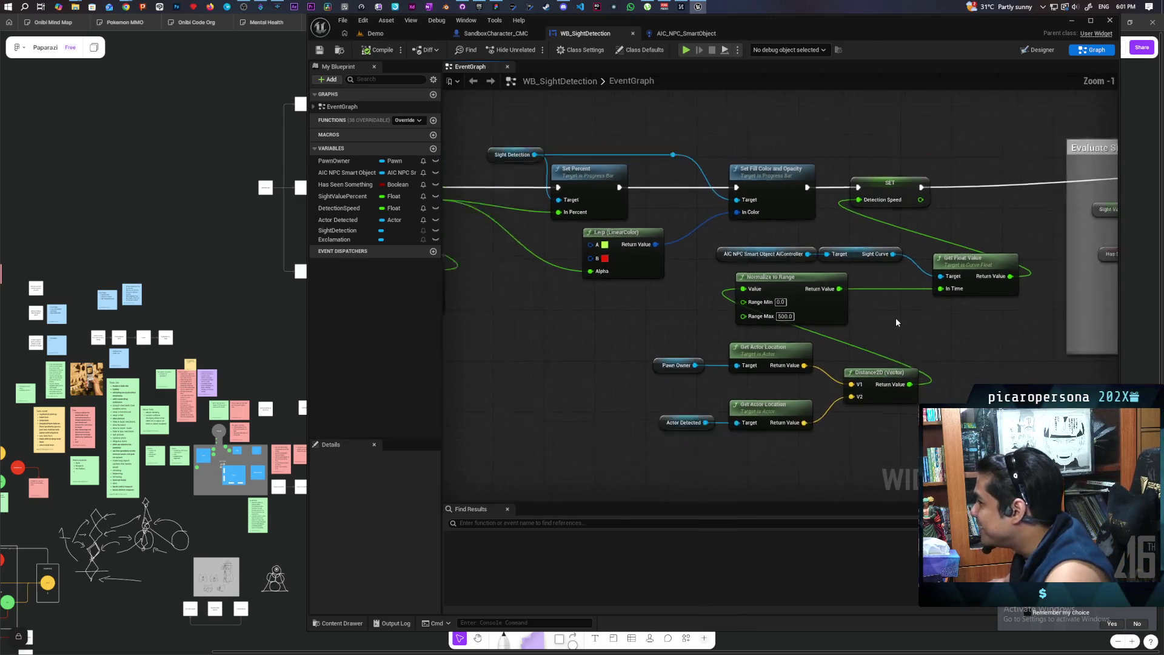
scroll(897, 323, "down", 1)
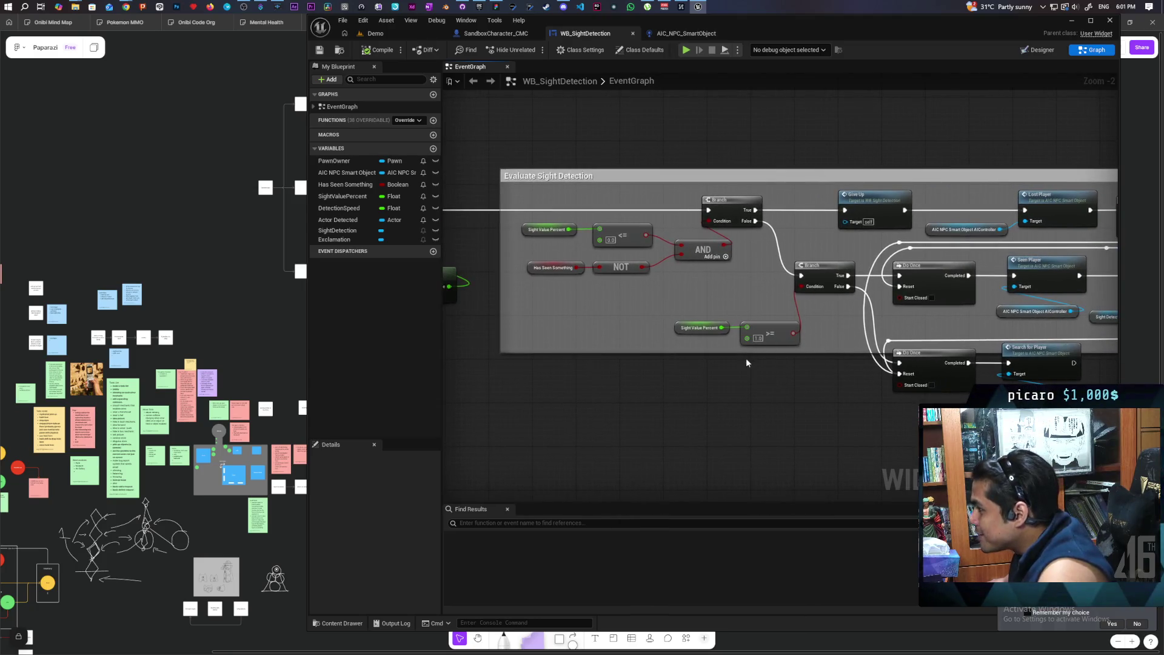
scroll(574, 309, "up", 1)
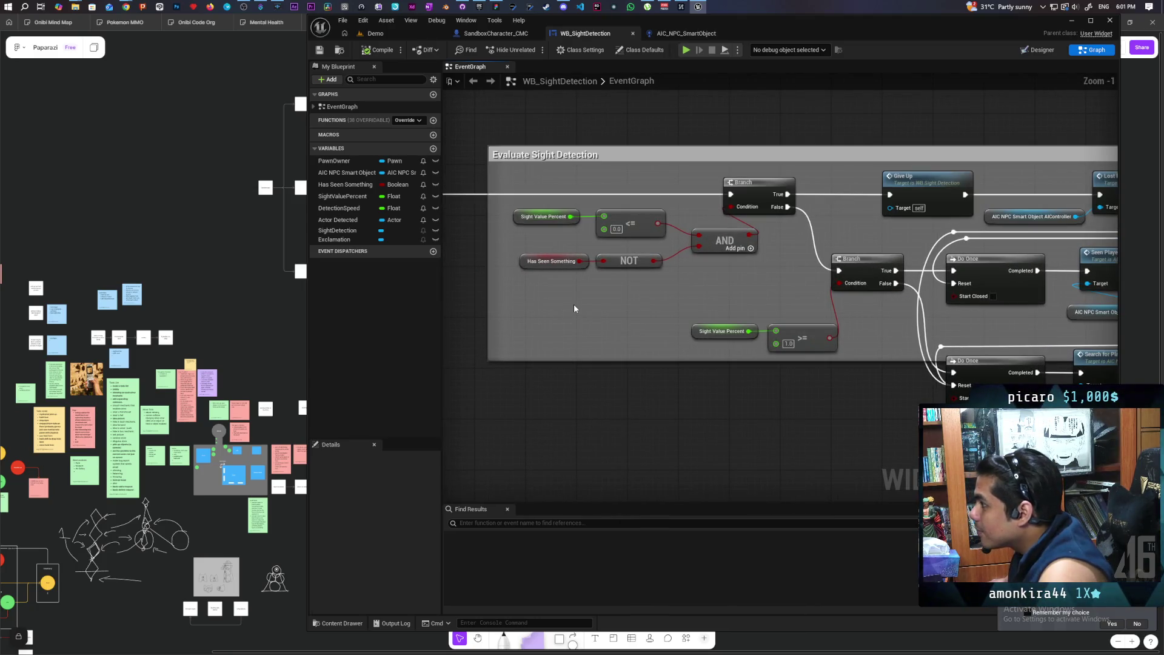
scroll(574, 308, "down", 3)
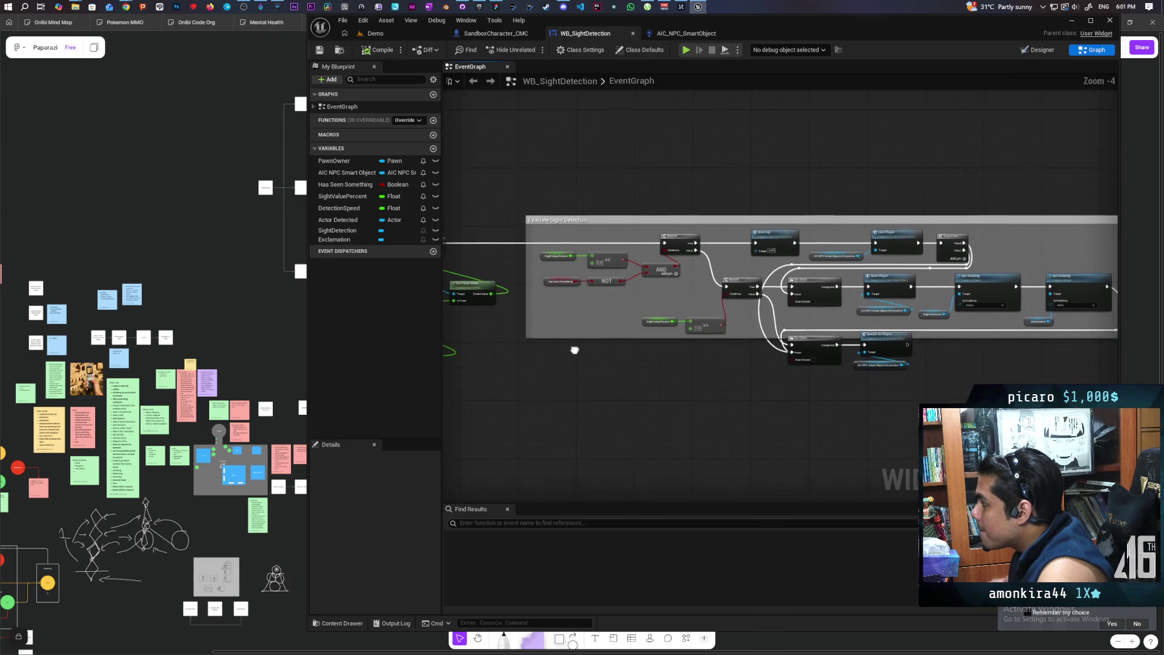
left_click_drag(575, 308, 827, 331)
scroll(890, 332, "up", 2)
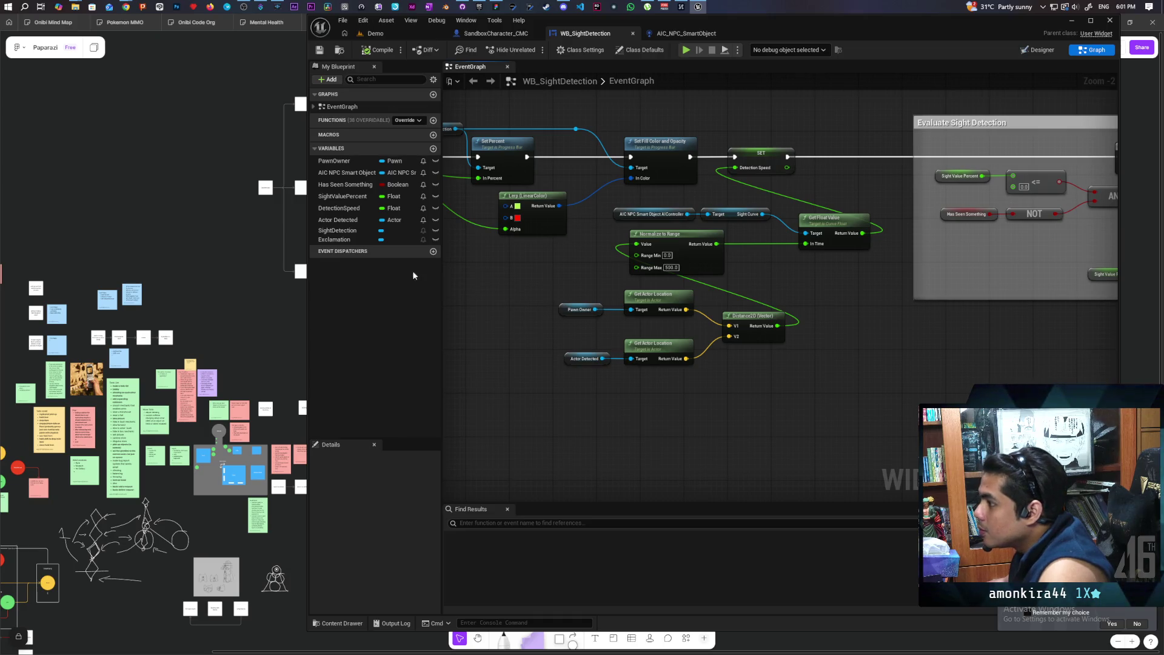
left_click(337, 230)
left_click(335, 239)
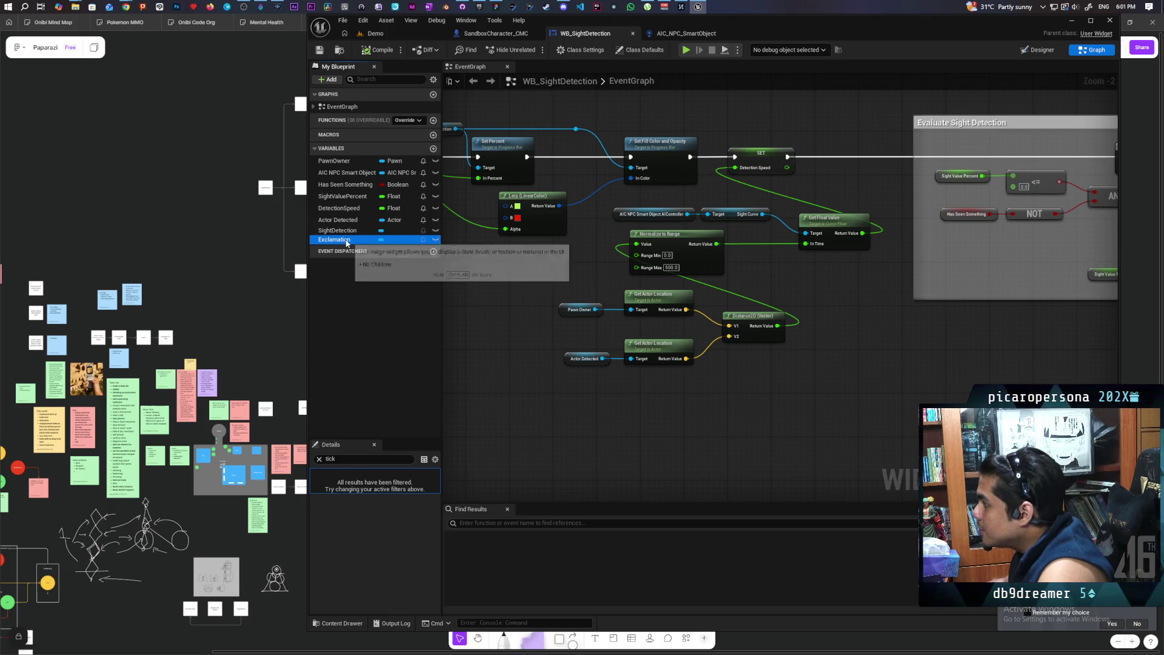
mouse_move(461, 291)
left_mouse_down()
mouse_move(698, 290)
mouse_move(828, 333)
left_mouse_up()
scroll(726, 239, "down", 4)
scroll(679, 243, "up", 4)
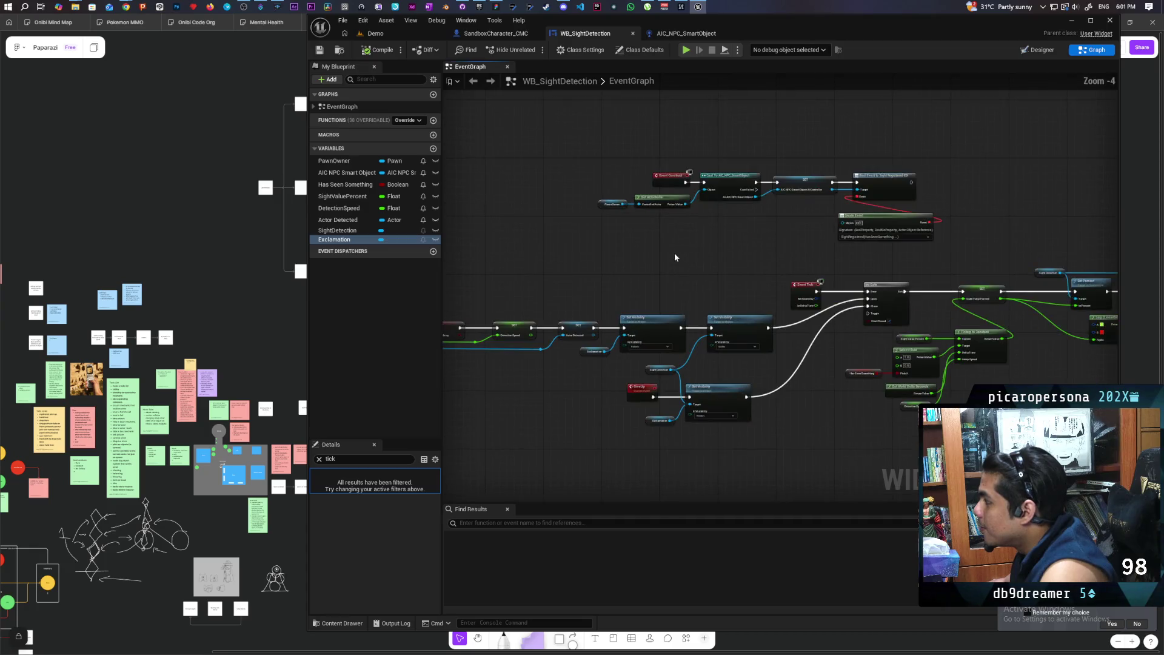
mouse_move(735, 294)
left_mouse_down()
mouse_move(843, 164)
mouse_move(965, 150)
mouse_move(766, 207)
mouse_move(892, 199)
left_mouse_up()
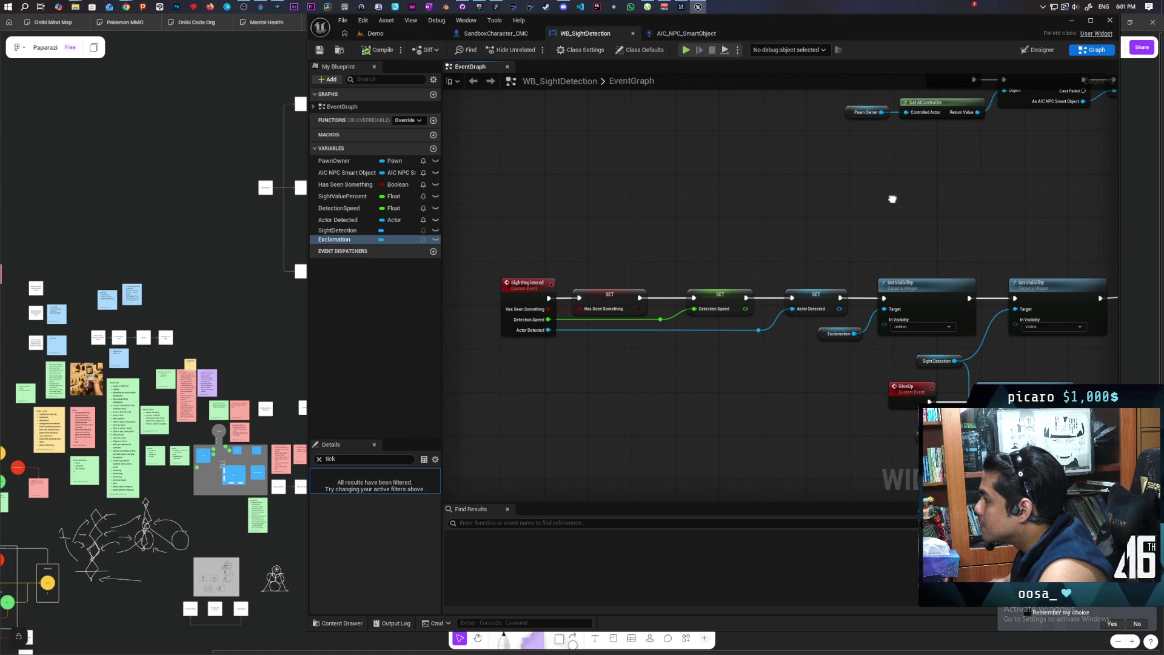
Pan through the Set Fill Color, Branch, Lerp, Normalize and Distance2D tick logic.
mouse_move(753, 354)
left_mouse_down()
mouse_move(512, 360)
mouse_move(734, 319)
left_mouse_up()
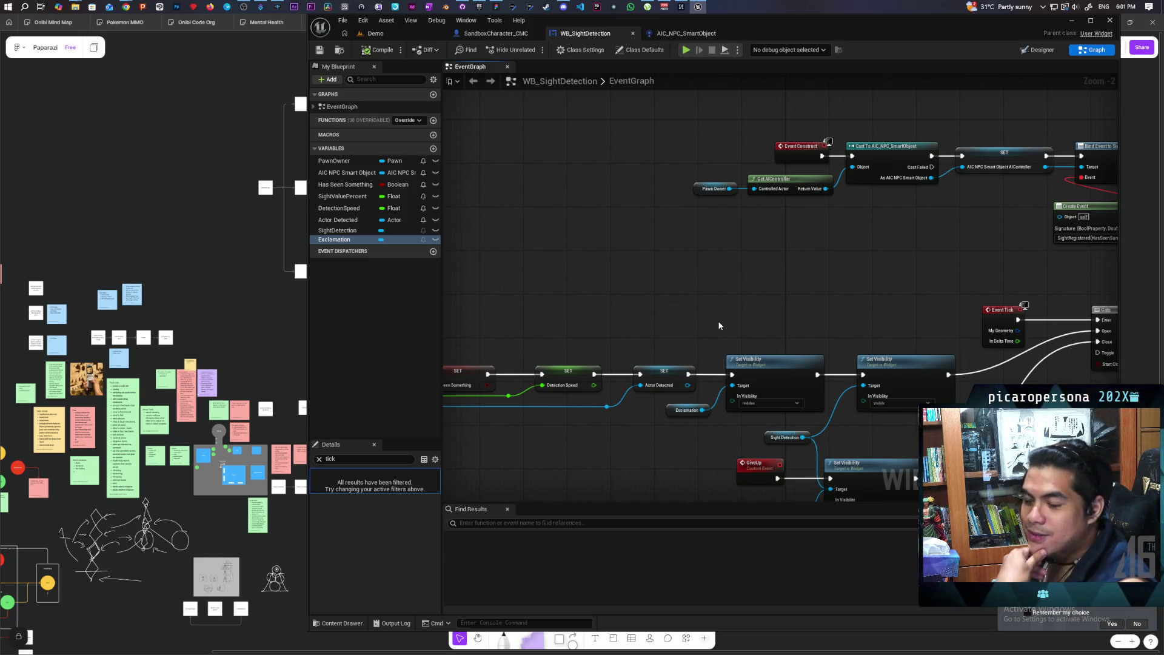
mouse_move(719, 325)
left_mouse_down()
mouse_move(683, 296)
mouse_move(820, 226)
mouse_move(882, 248)
mouse_move(455, 252)
left_mouse_up()
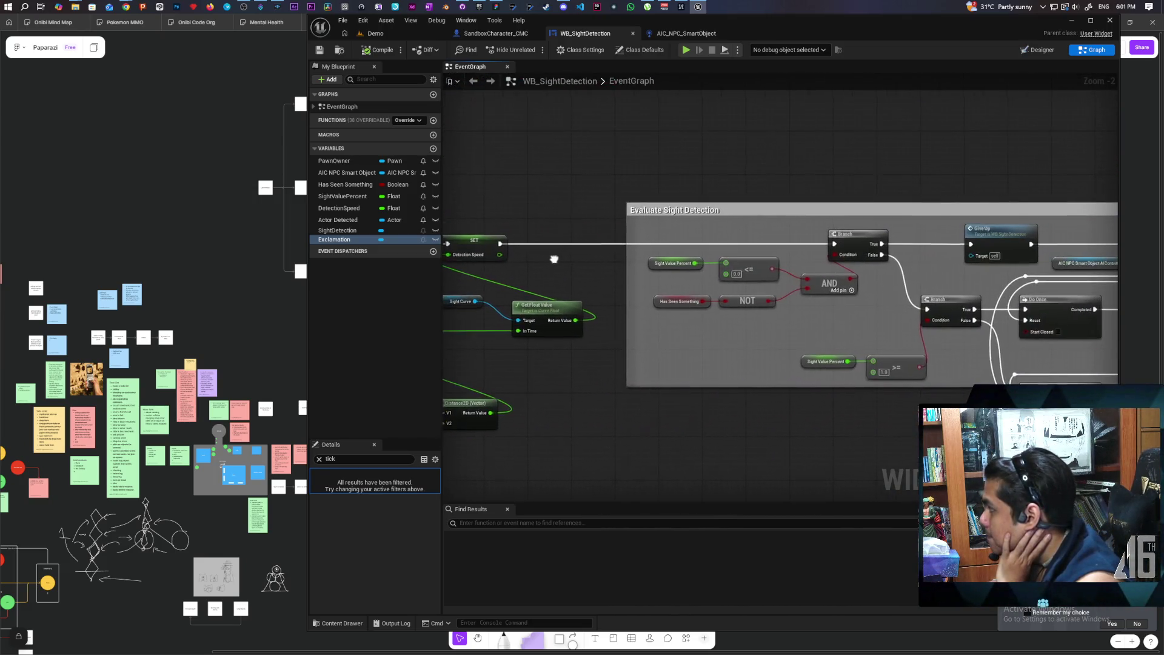
mouse_move(806, 394)
left_mouse_down()
mouse_move(626, 399)
mouse_move(772, 392)
mouse_move(790, 351)
mouse_move(942, 362)
left_mouse_up()
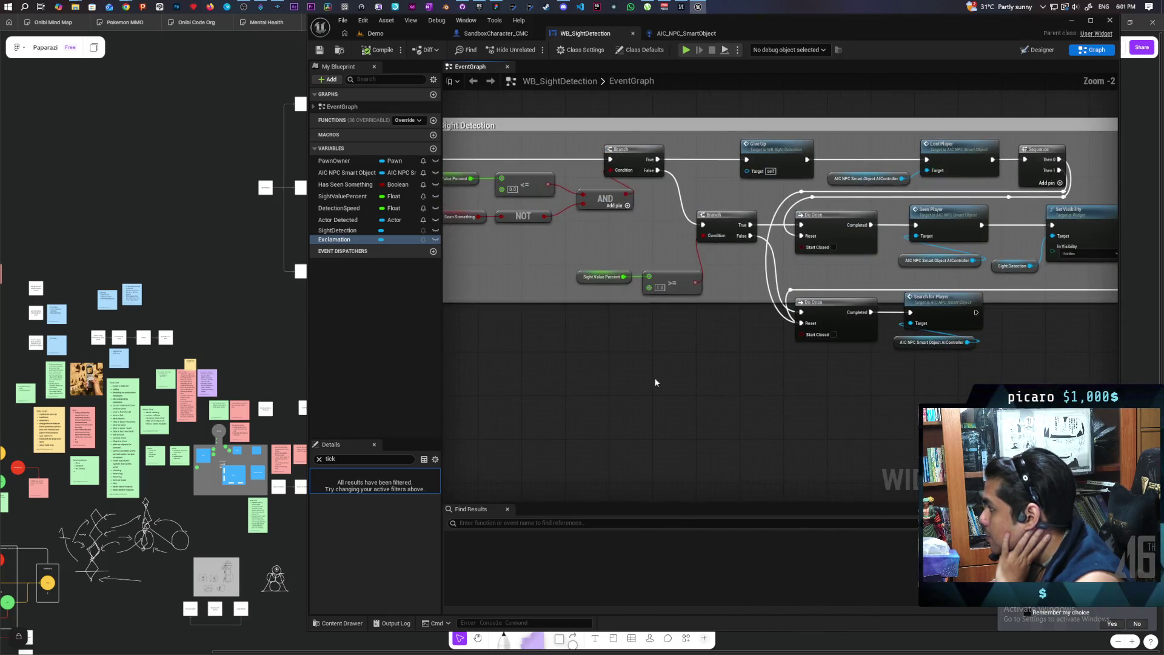
left_click_drag(654, 377, 939, 388)
left_click_drag(718, 360, 941, 369)
scroll(760, 290, "up", 2)
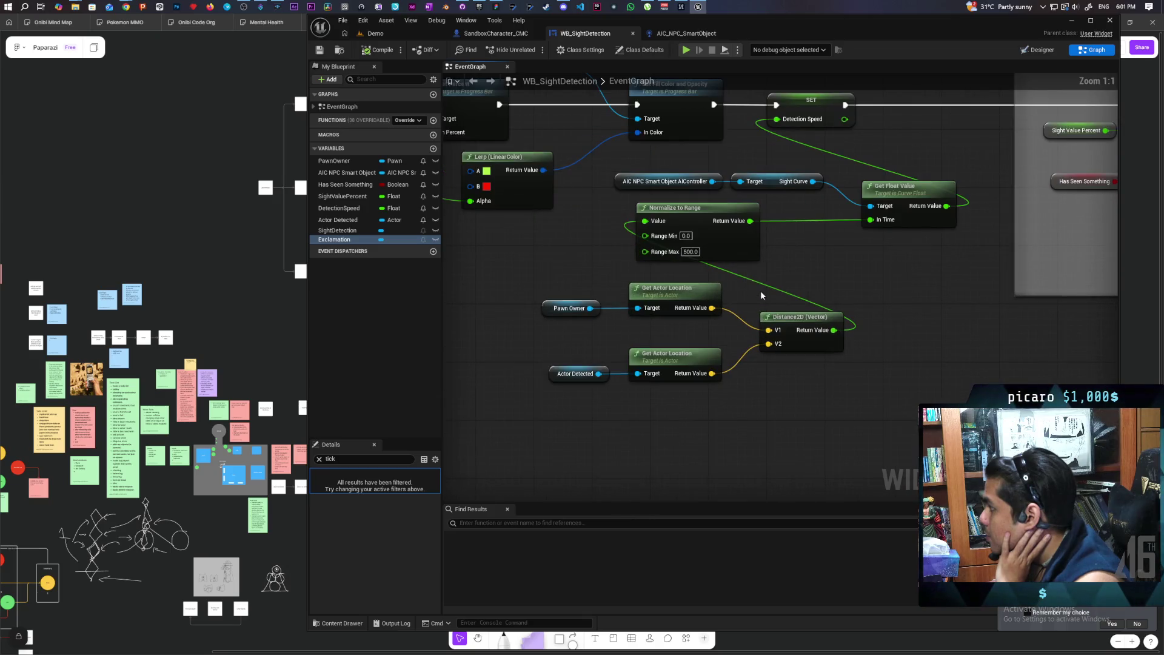
mouse_move(695, 224)
left_mouse_down()
mouse_move(773, 266)
mouse_move(765, 259)
left_mouse_up()
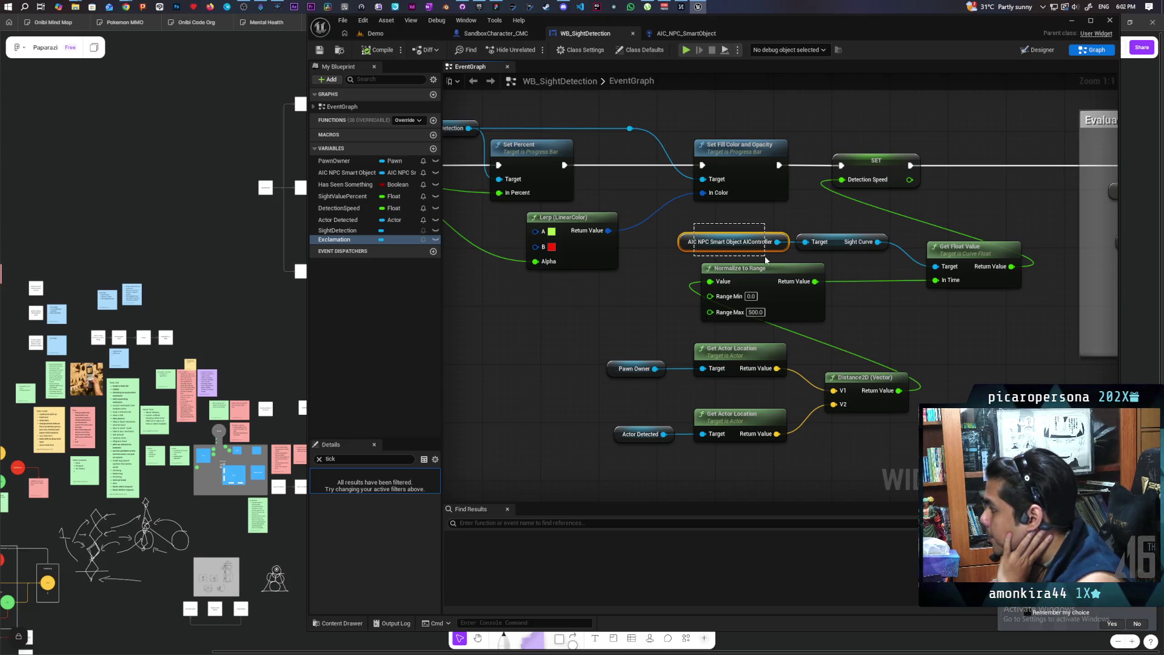
left_click_drag(766, 259, 767, 262)
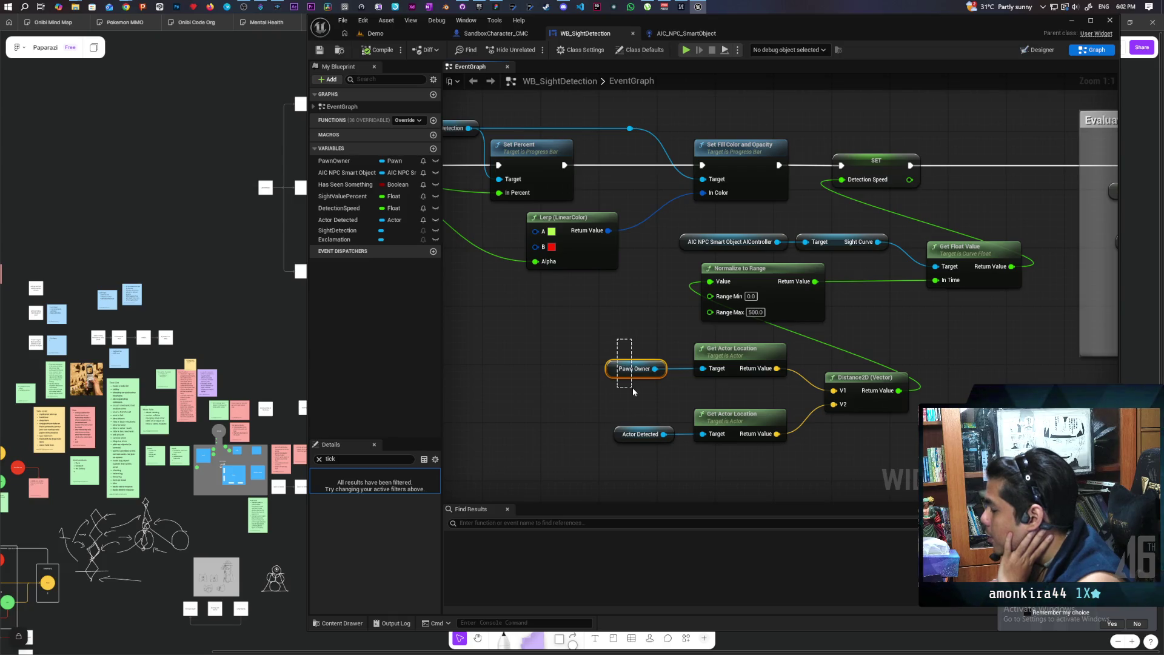
left_click_drag(628, 411, 658, 464)
scroll(657, 455, "down", 4)
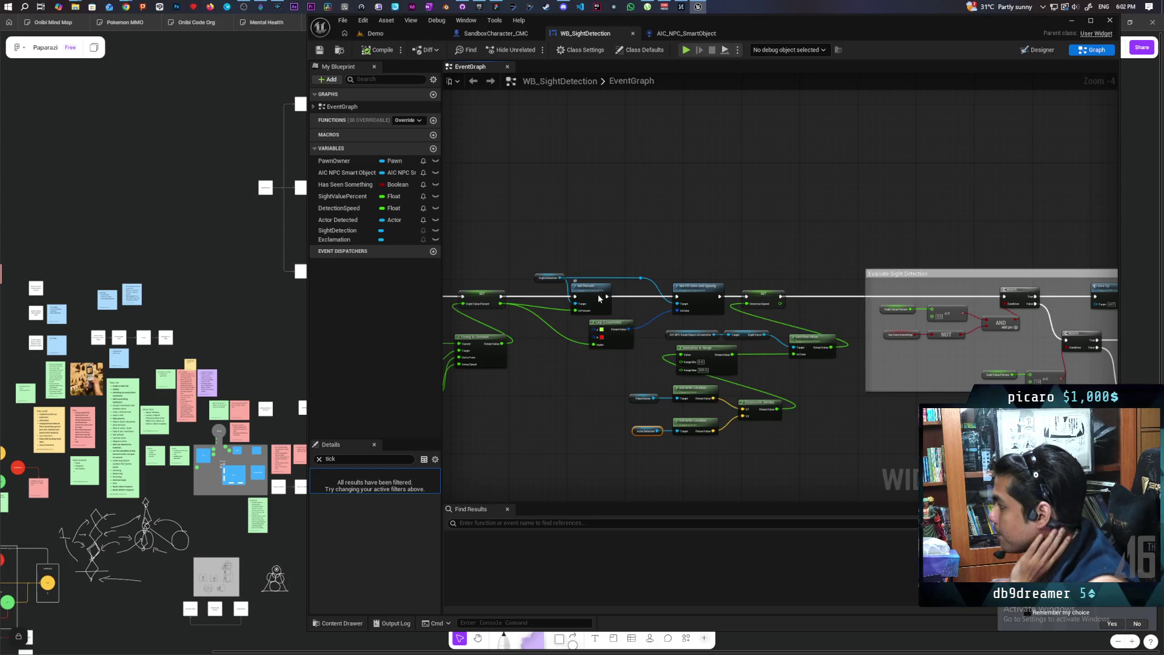
scroll(584, 308, "up", 1)
scroll(722, 363, "down", 1)
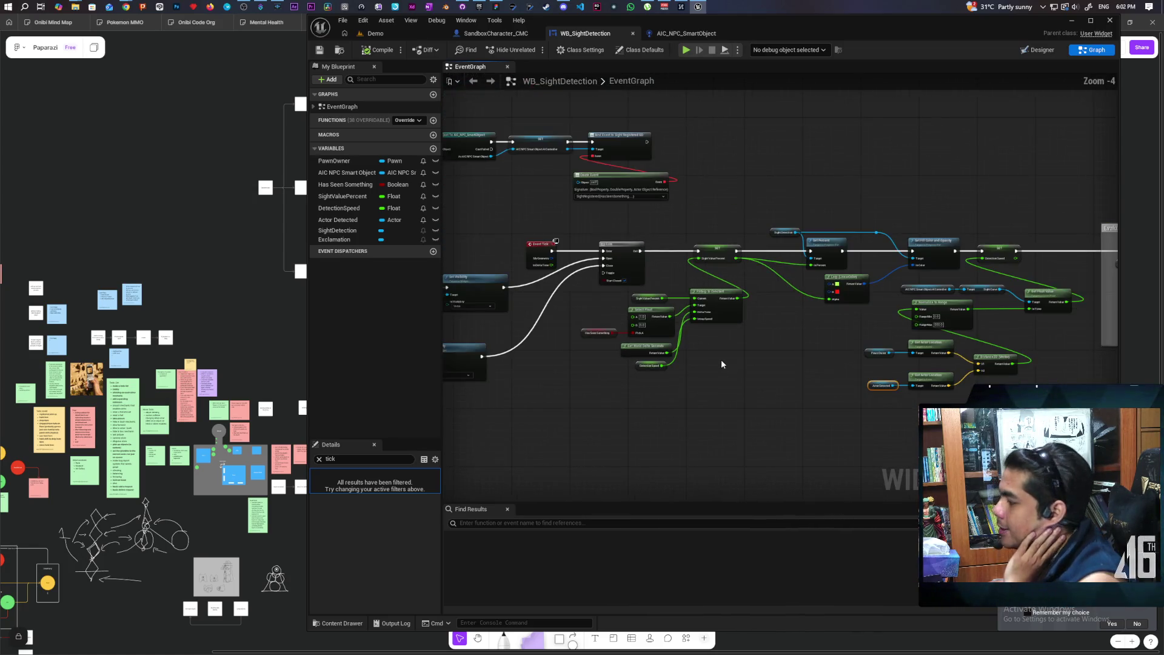
mouse_move(732, 354)
left_mouse_down()
mouse_move(731, 401)
mouse_move(767, 402)
left_mouse_up()
scroll(727, 388, "up", 1)
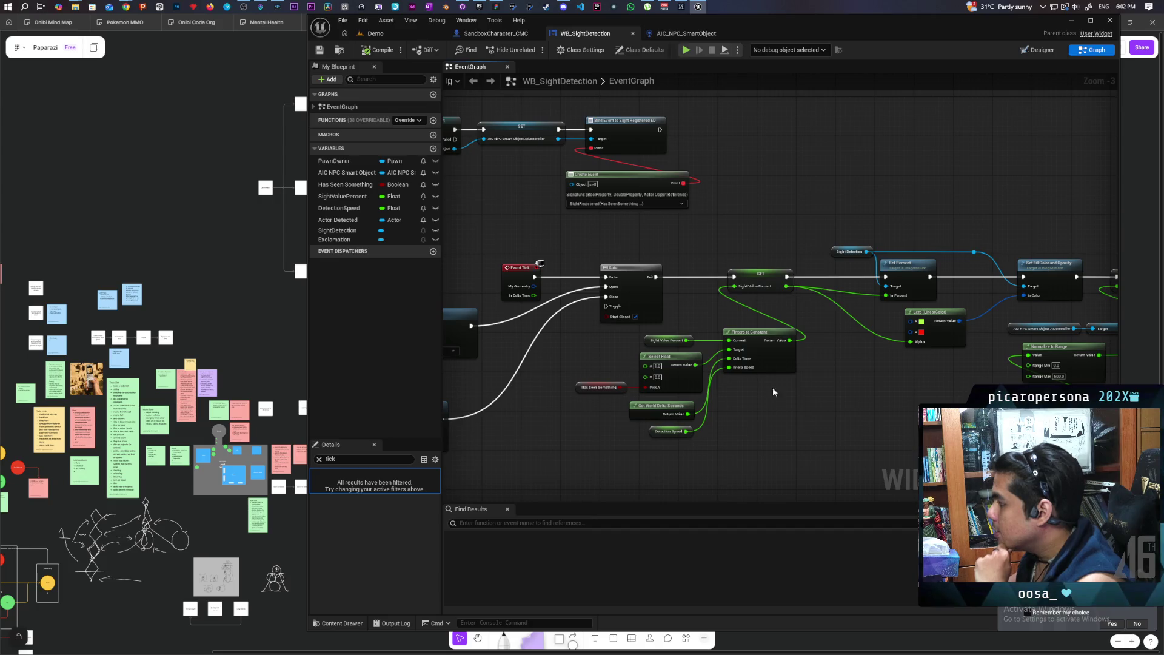
Switch to AIC_NPC_SmartObject and centre its Lost Player event chain.
left_click(689, 35)
scroll(633, 331, "down", 3)
mouse_move(574, 255)
left_mouse_down()
mouse_move(700, 358)
mouse_move(689, 353)
left_mouse_up()
scroll(649, 337, "up", 3)
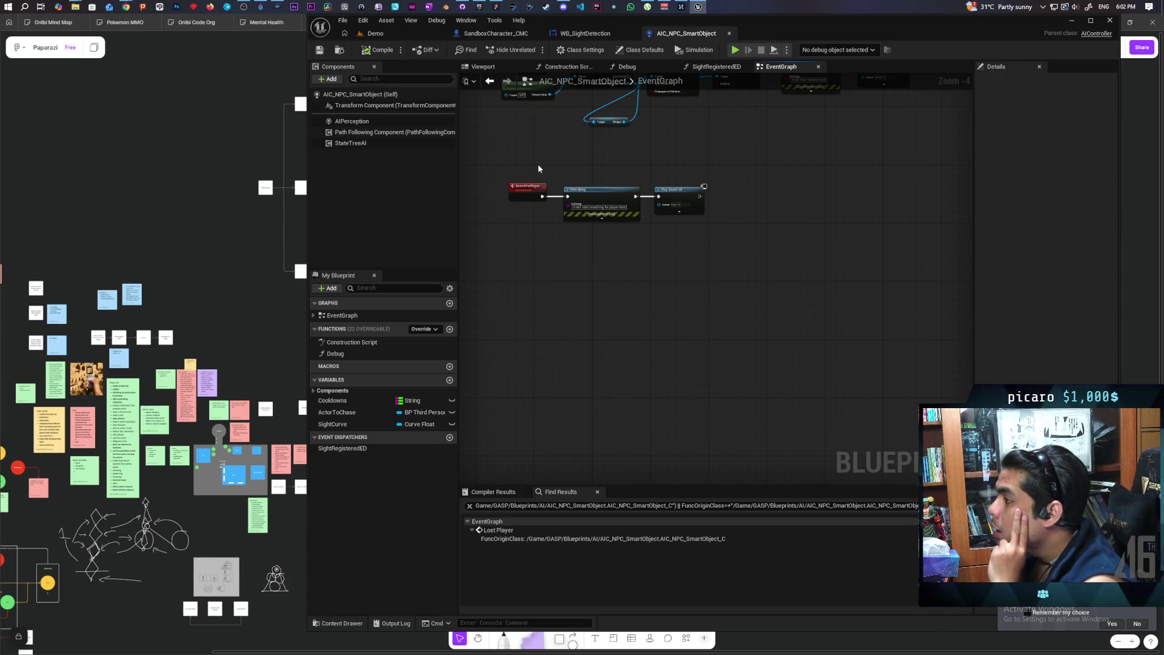
Insert a Print String saying Hello between On Target Perception Updated and the Cast.
mouse_move(565, 278)
left_mouse_down()
mouse_move(668, 322)
mouse_move(697, 314)
mouse_move(681, 346)
mouse_move(771, 293)
mouse_move(761, 226)
mouse_move(724, 368)
left_mouse_up()
scroll(537, 365, "up", 4)
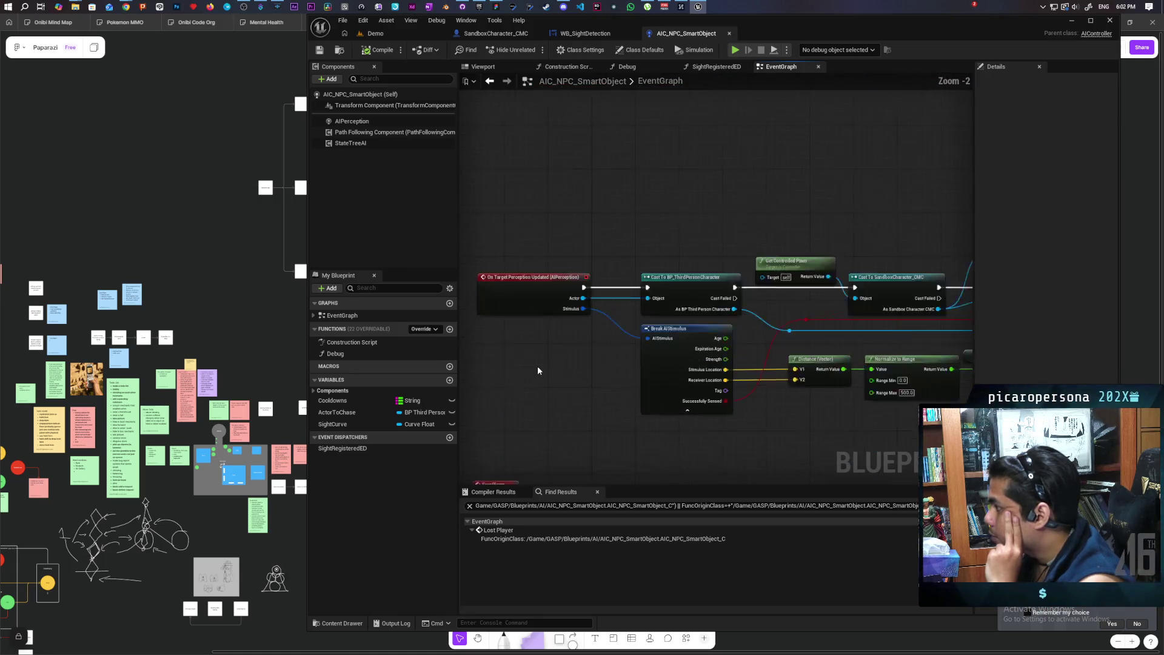
left_click(514, 288)
left_click_drag(629, 383, 631, 411)
scroll(631, 412, "down", 3)
scroll(681, 403, "up", 3)
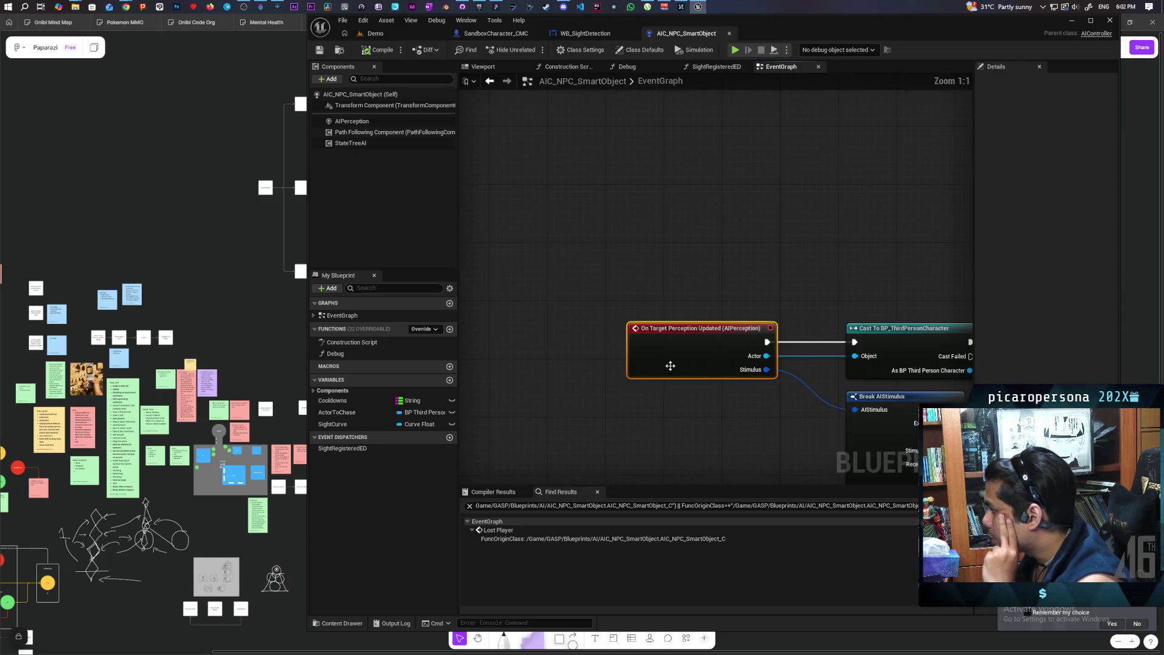
left_click_drag(671, 363, 590, 363)
key("ctrl+z")
left_click_drag(732, 348, 832, 349)
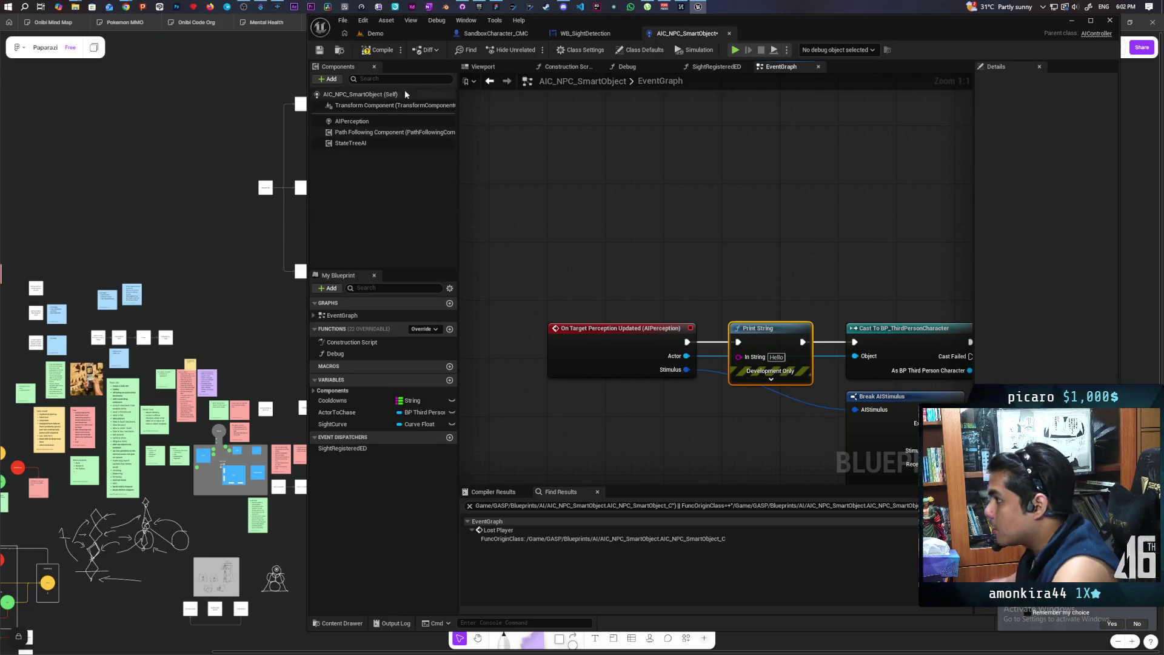
left_click(375, 33)
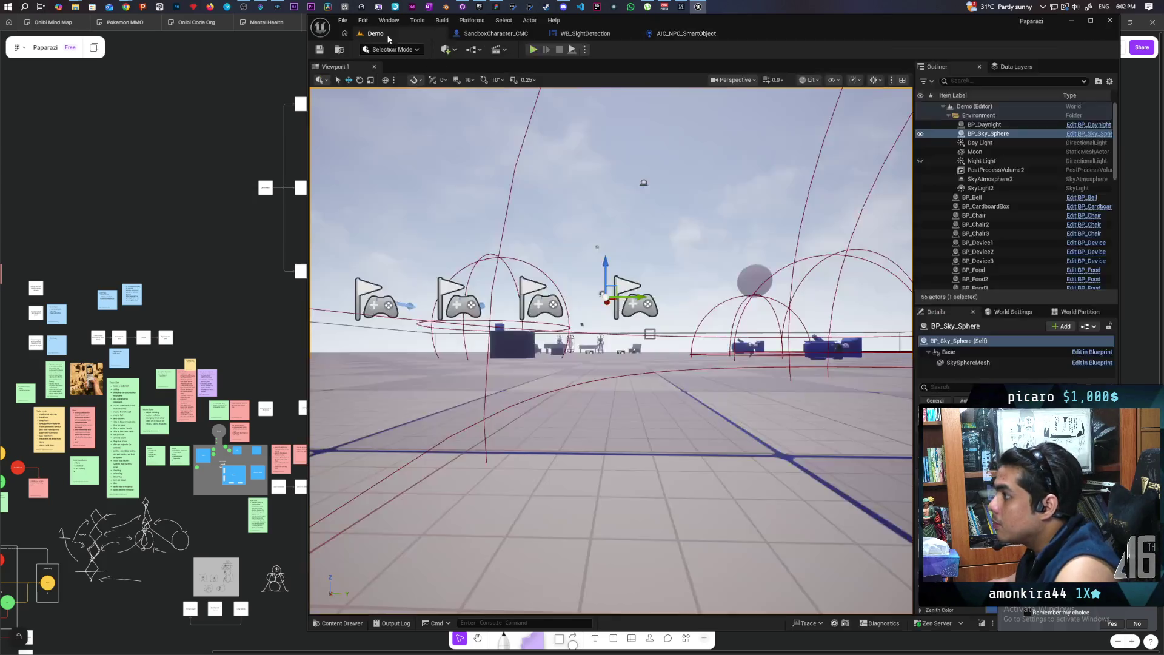
key("alt+p")
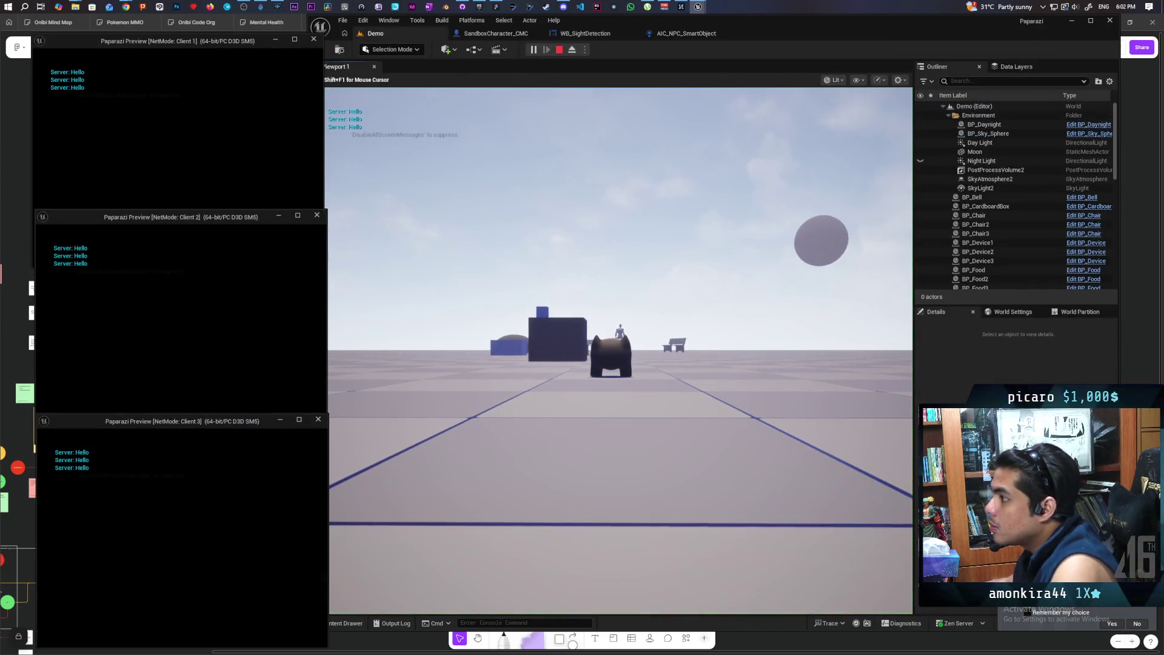
key("alt+Tab")
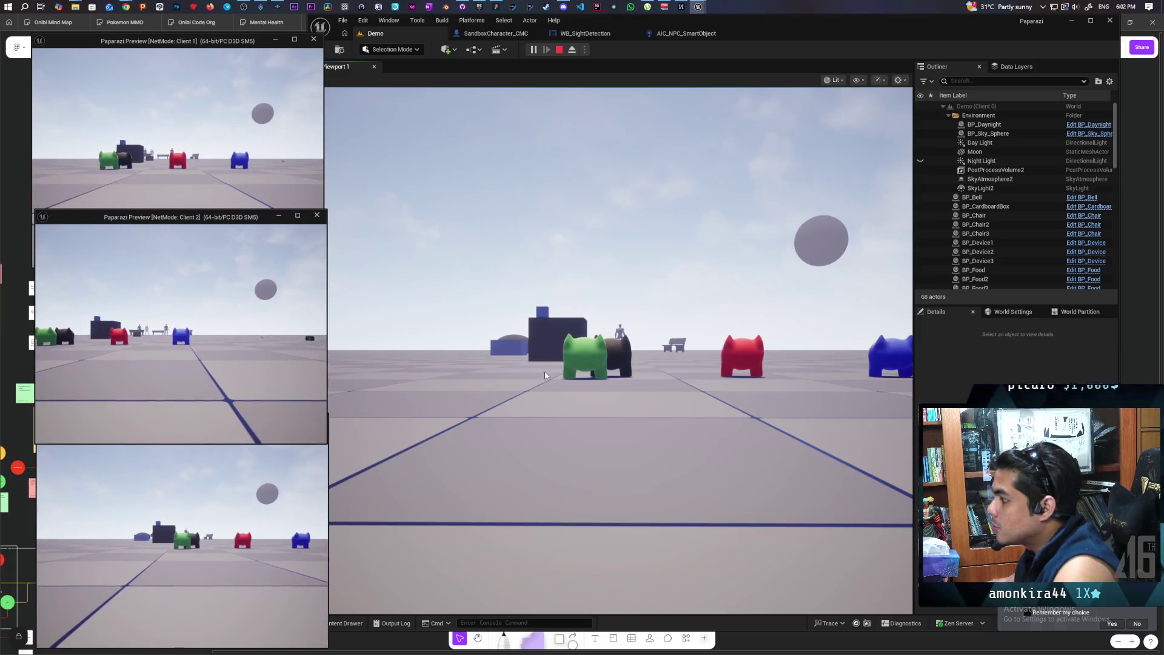
key("w")
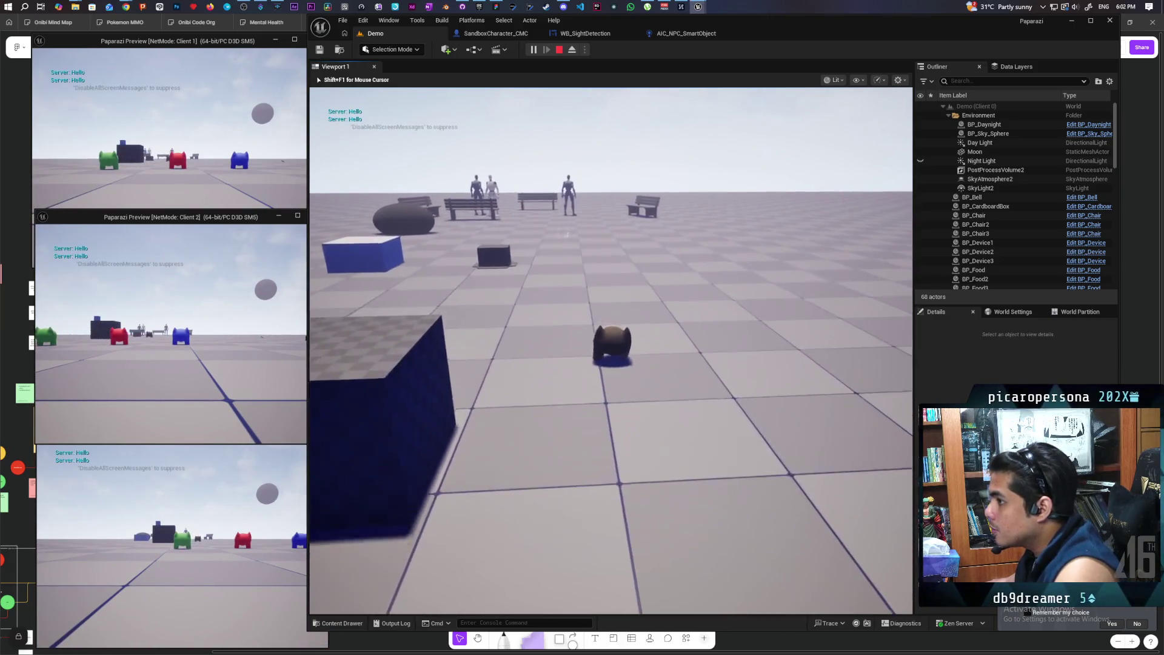
key("w")
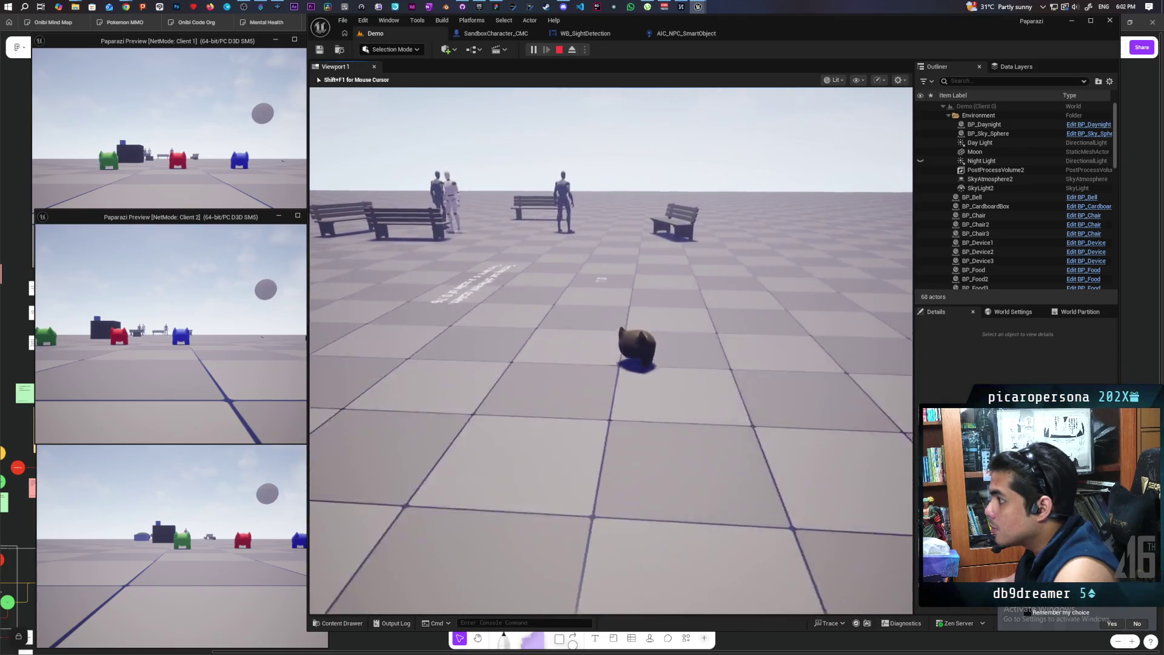
key("w")
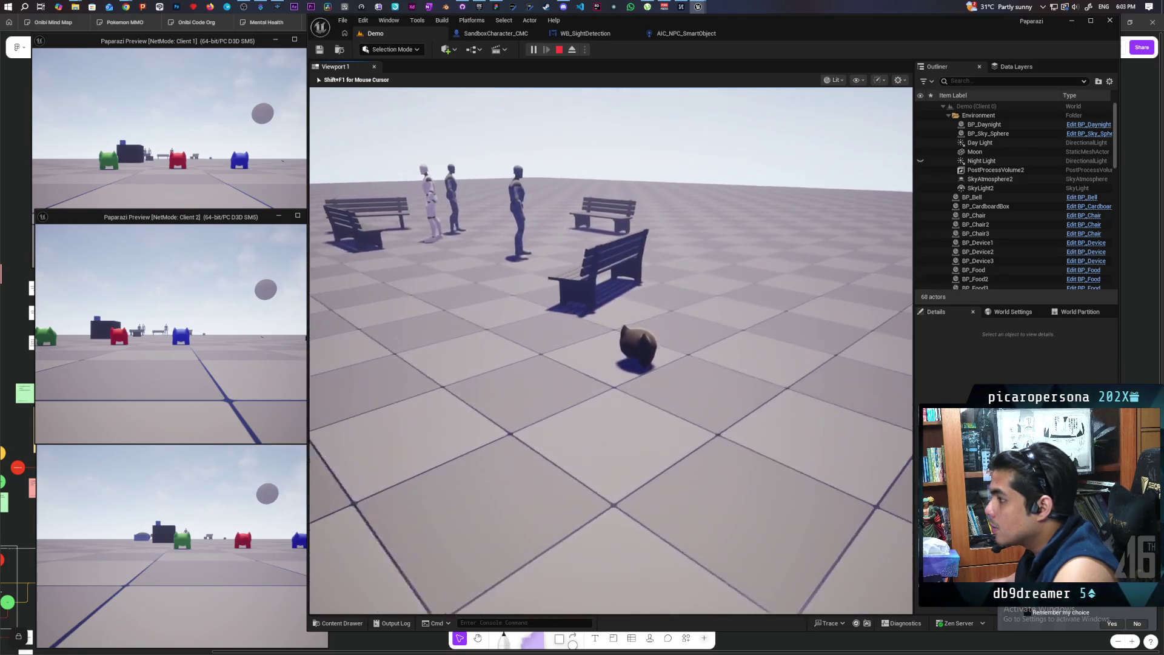
key("w")
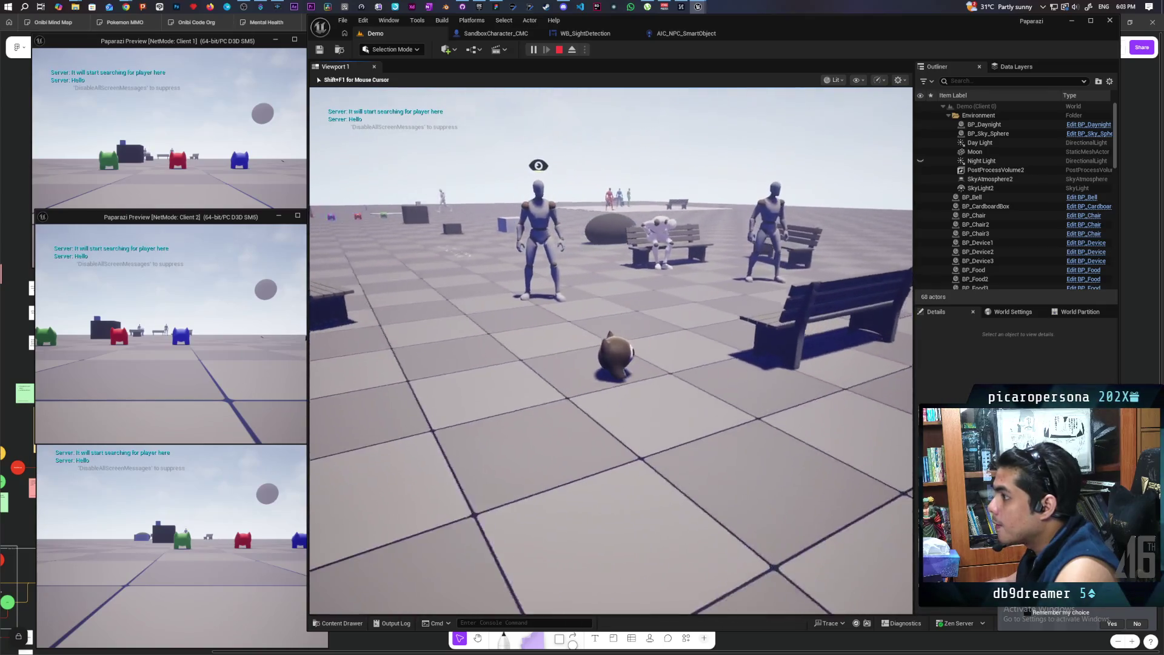
key("w")
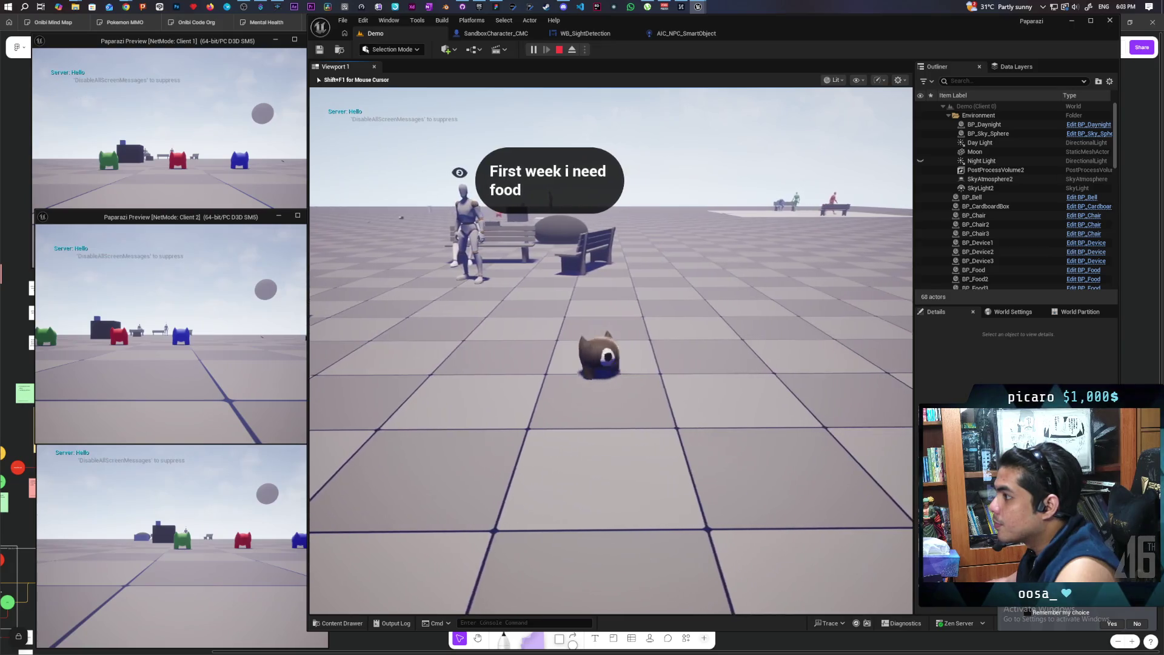
key("w")
key("Escape")
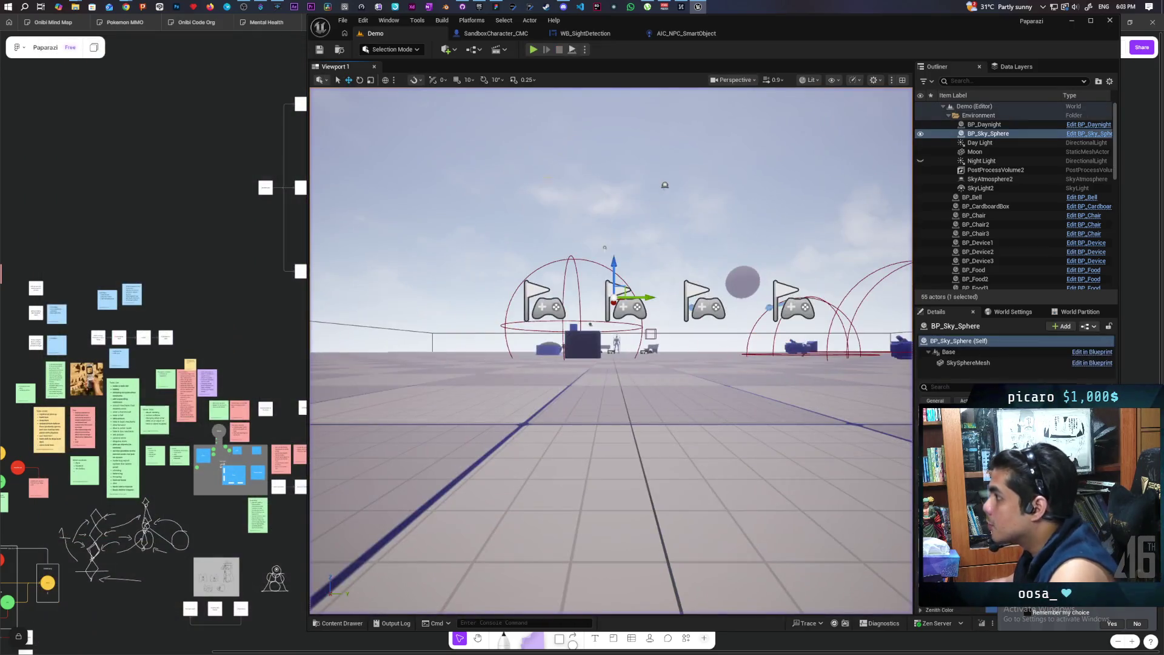
Run a three-client play test in the Demo level, walk the character toward the benches, then stop.
left_click(669, 31)
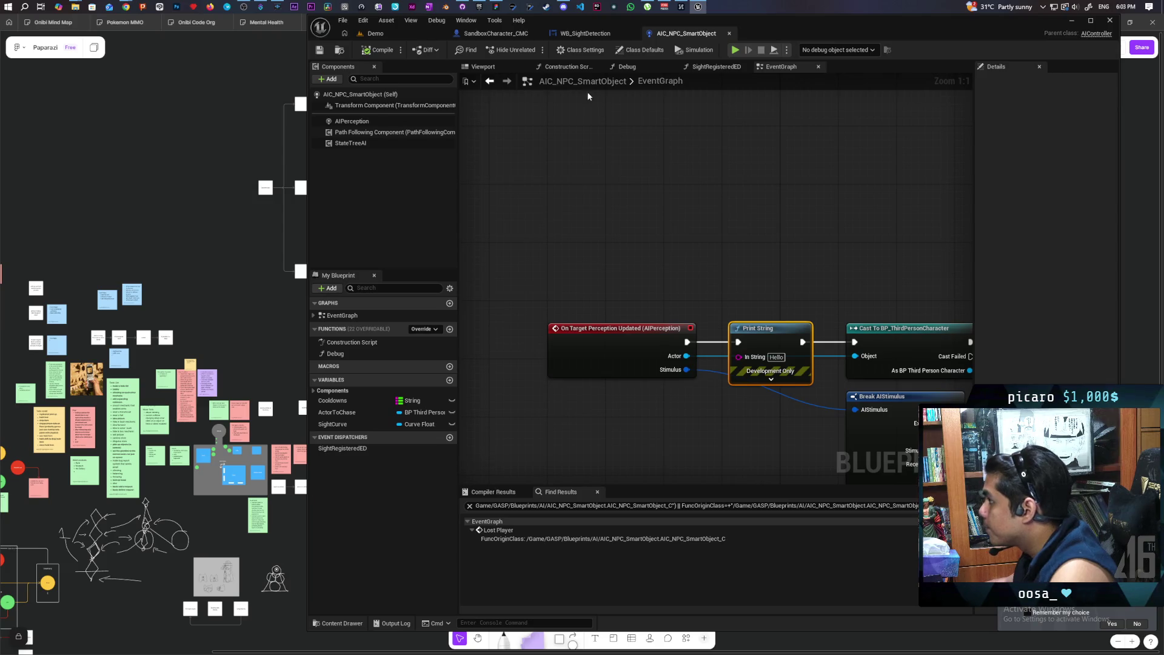
left_click(403, 31)
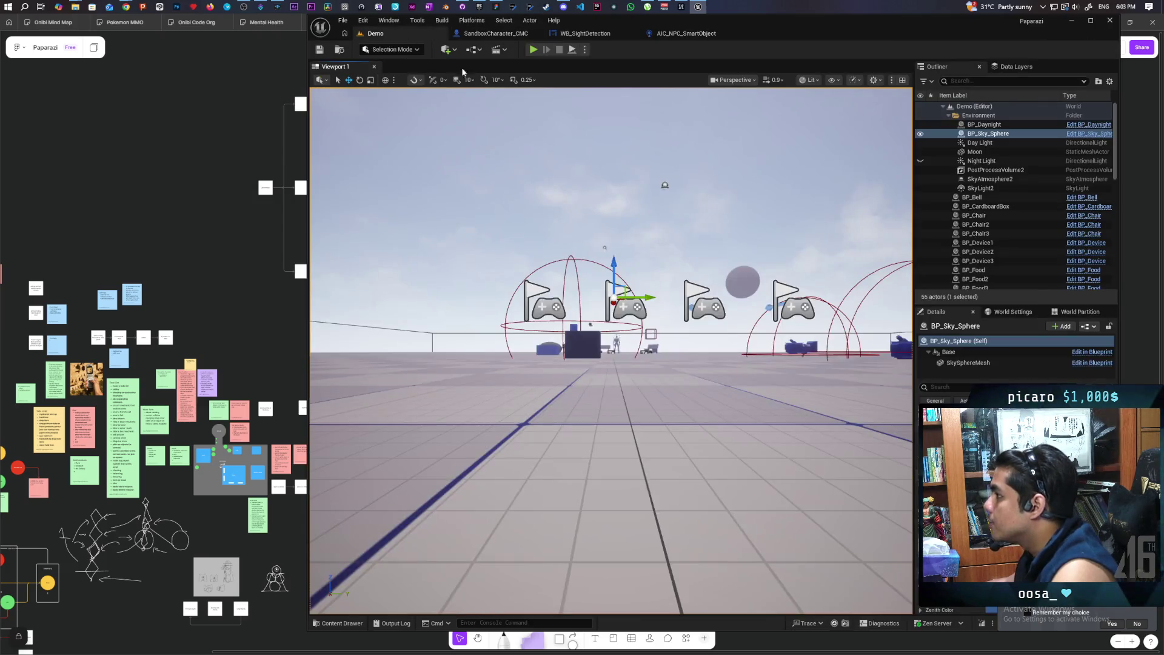
left_click(533, 50)
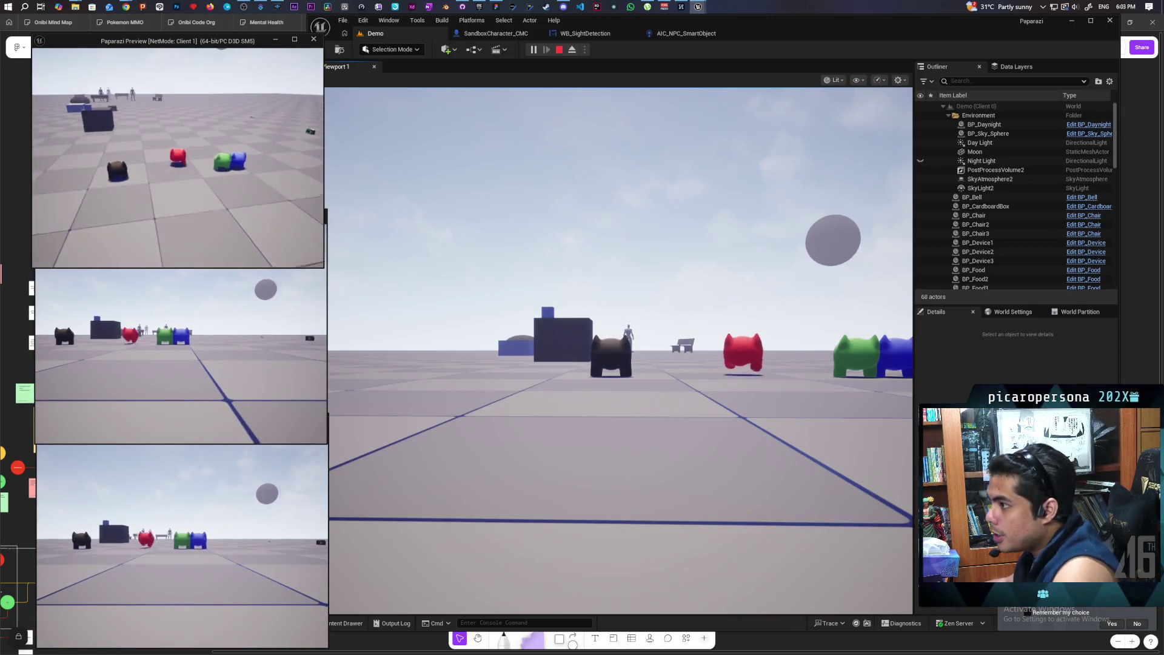
key("w")
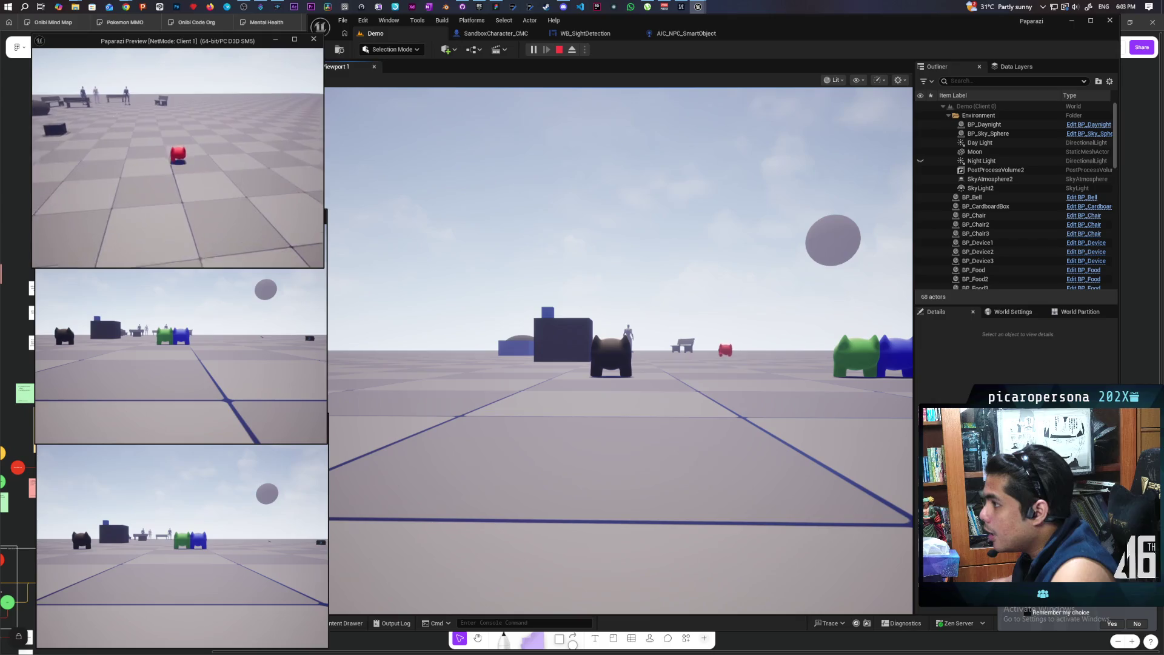
key("w")
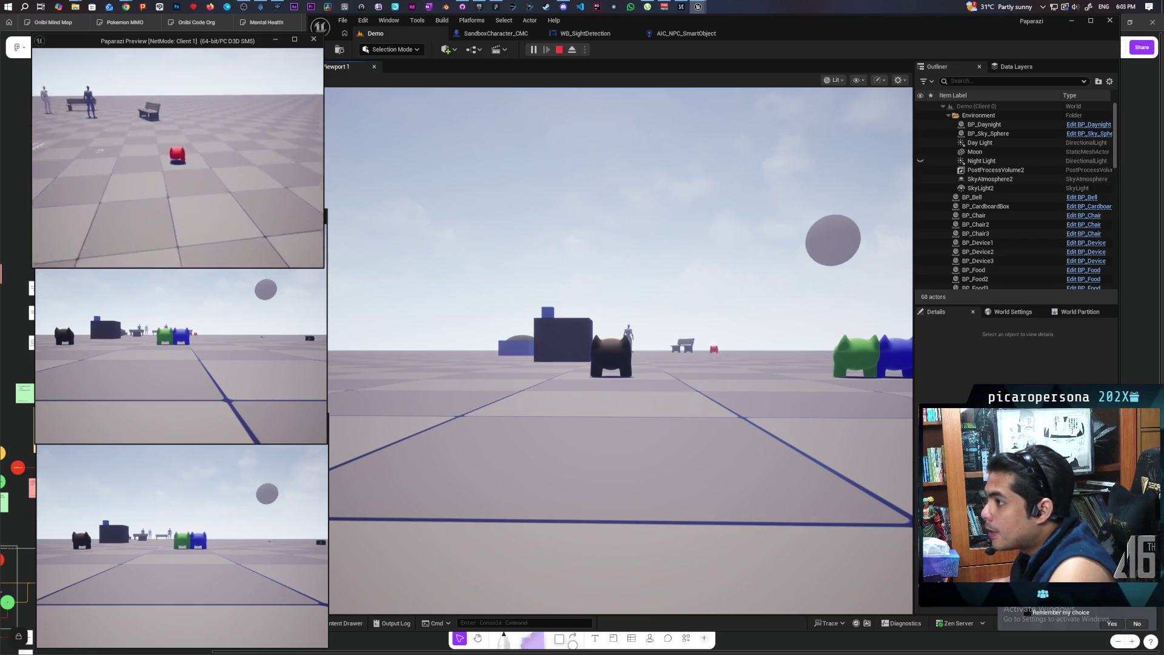
key("w")
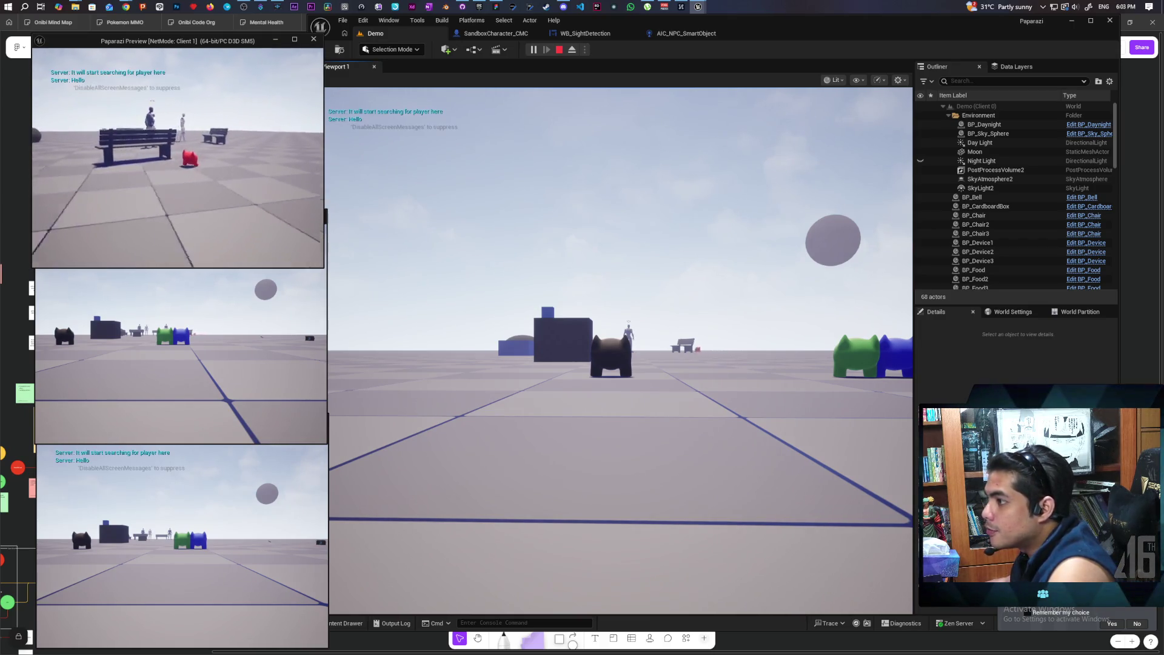
key("w")
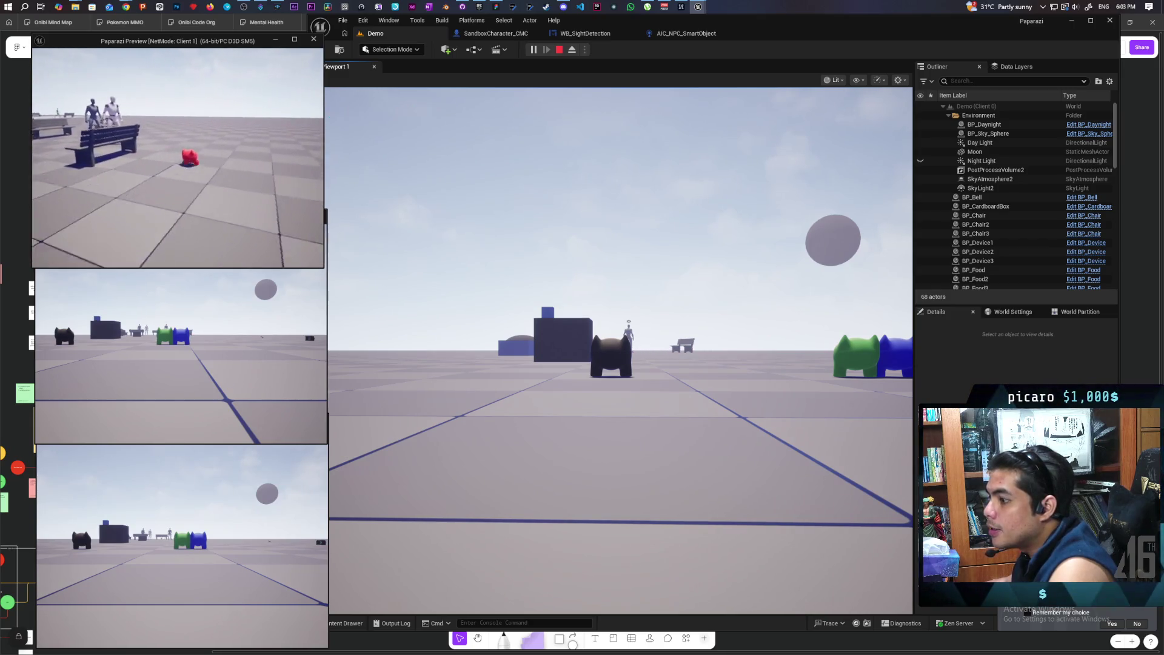
key("w")
key("w")
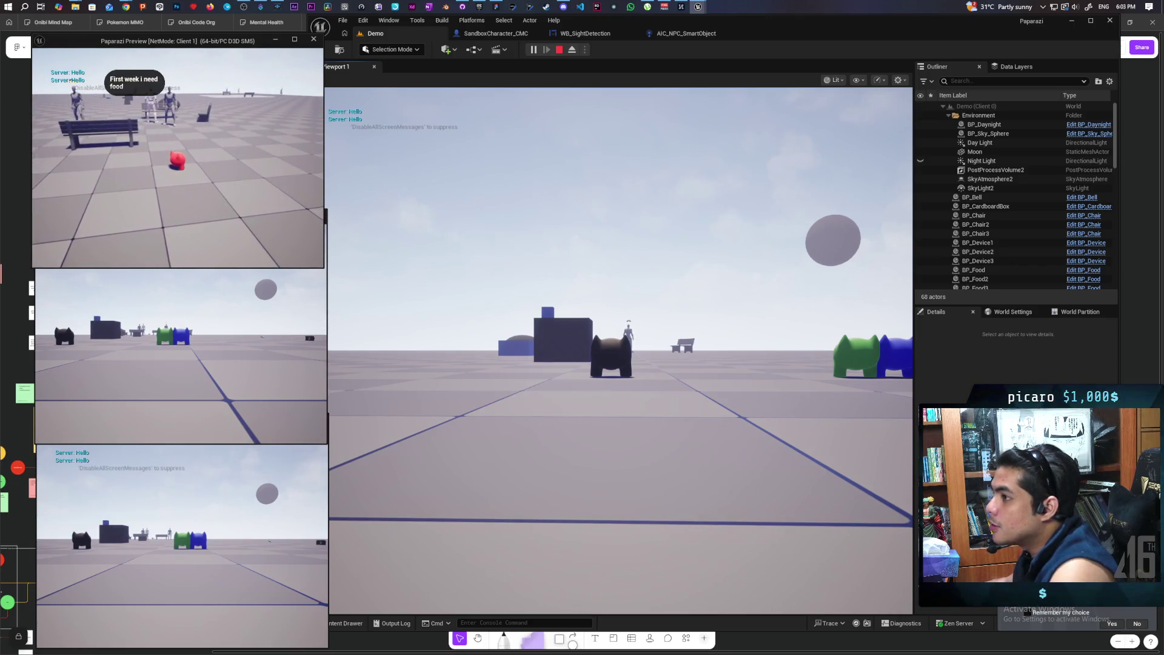
key("Escape")
left_click(687, 33)
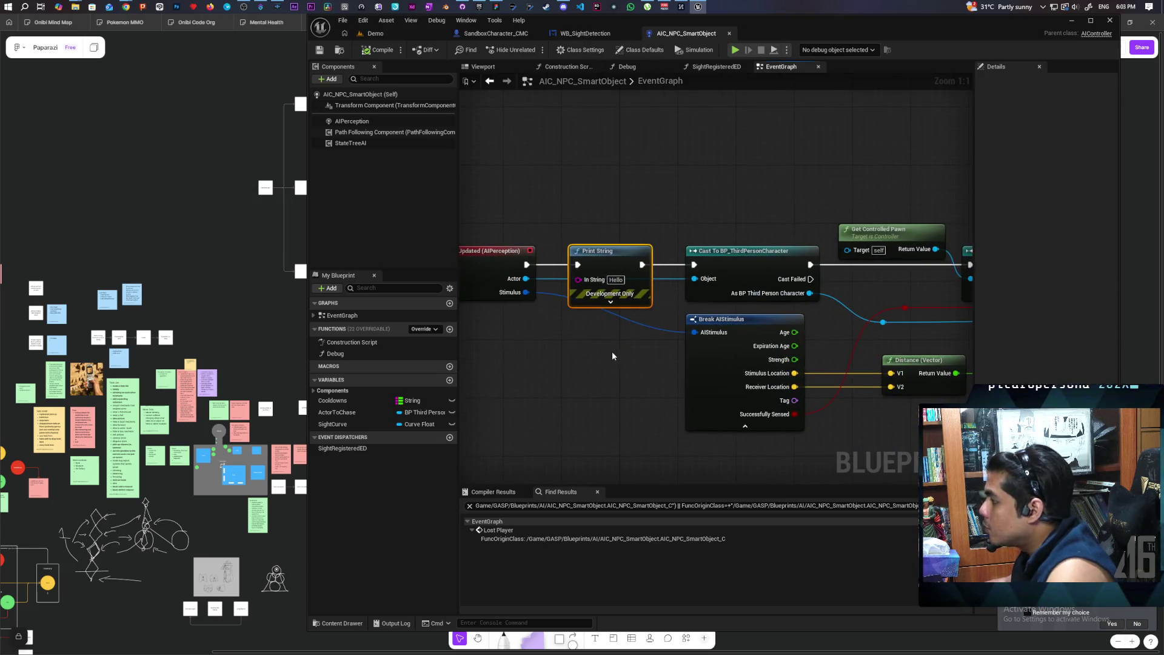
Delete the Print String node and wire the perception event directly to the cast.
key("Delete")
mouse_move(527, 264)
left_mouse_down()
mouse_move(733, 263)
mouse_move(695, 265)
left_mouse_up()
scroll(697, 267, "down", 5)
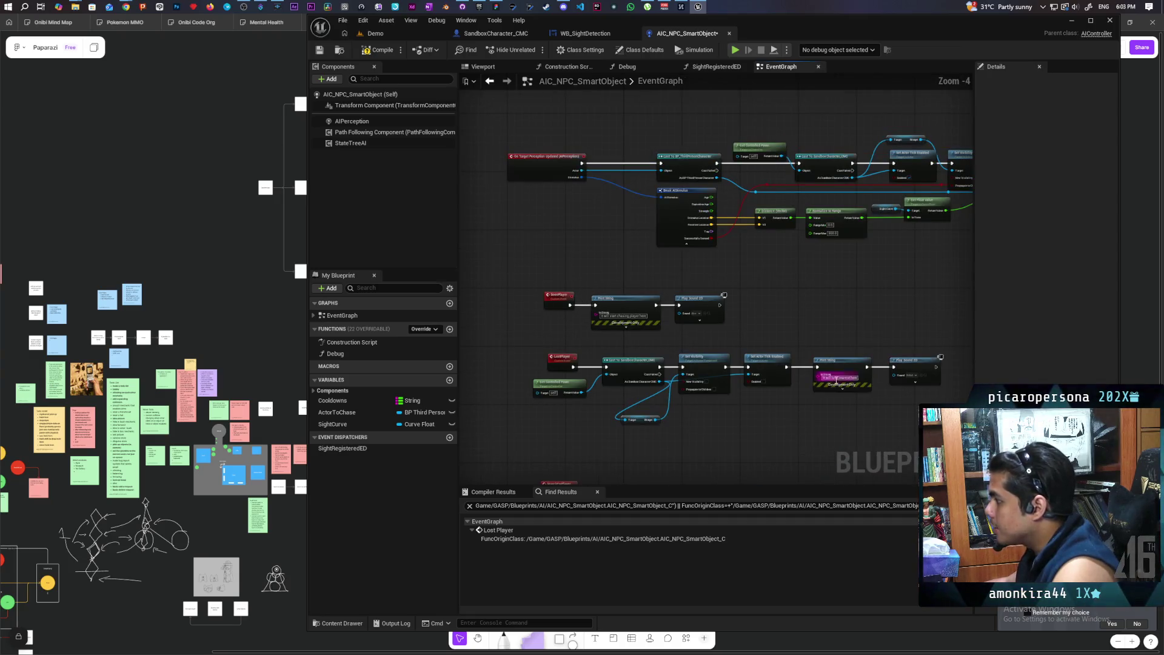
scroll(576, 329, "up", 4)
Comment the On Target Perception Updated event 'Only Runs on server'.
left_click(566, 302)
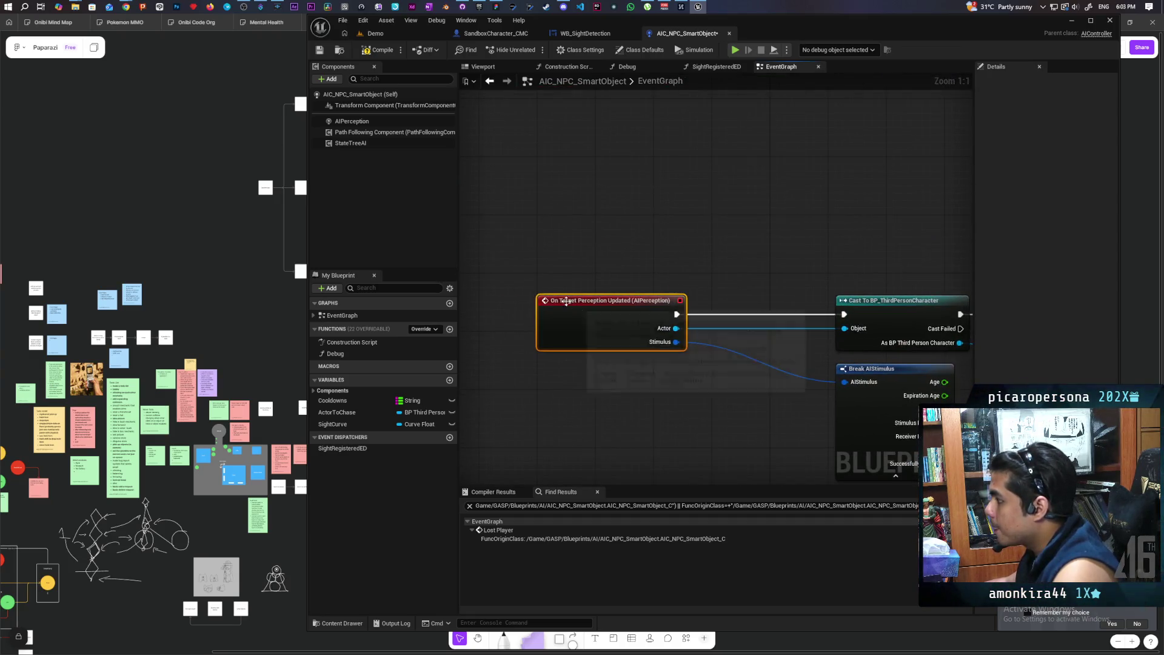
left_click(548, 285)
type("Only Runs on d")
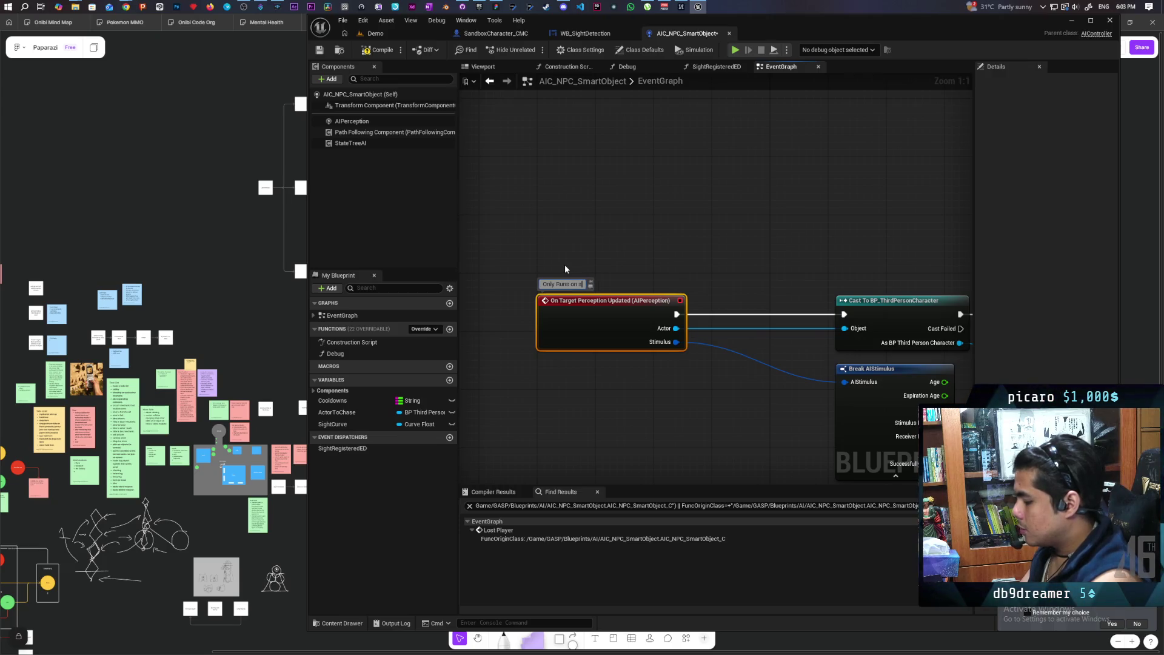
type("erver")
left_click(565, 266)
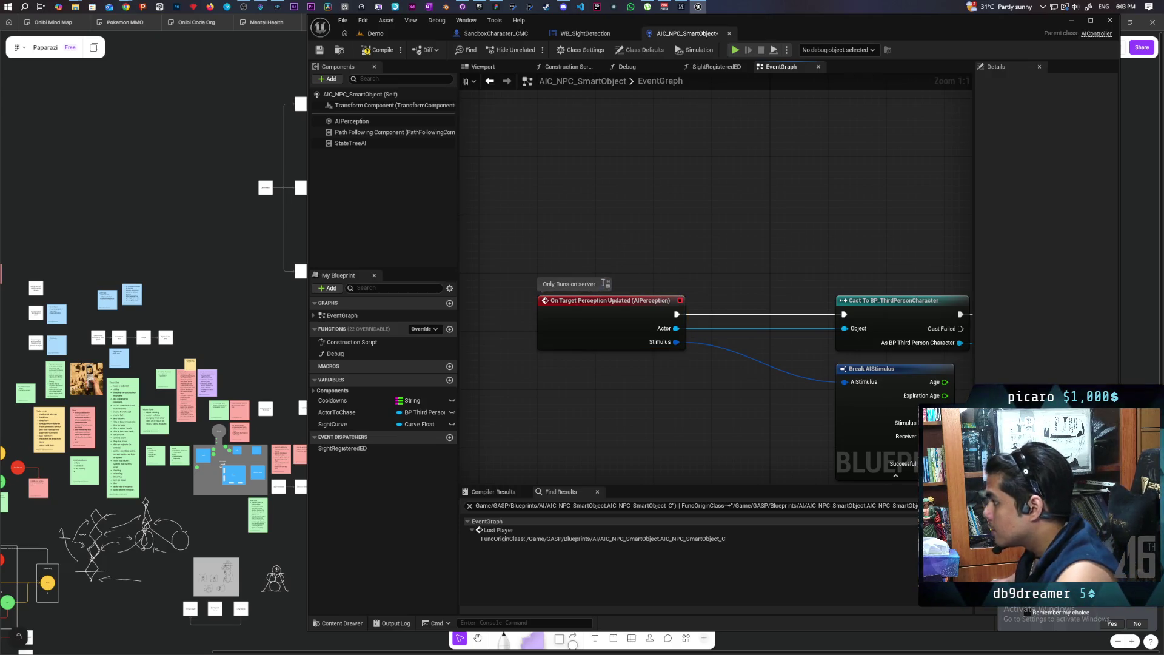
scroll(630, 276, "down", 4)
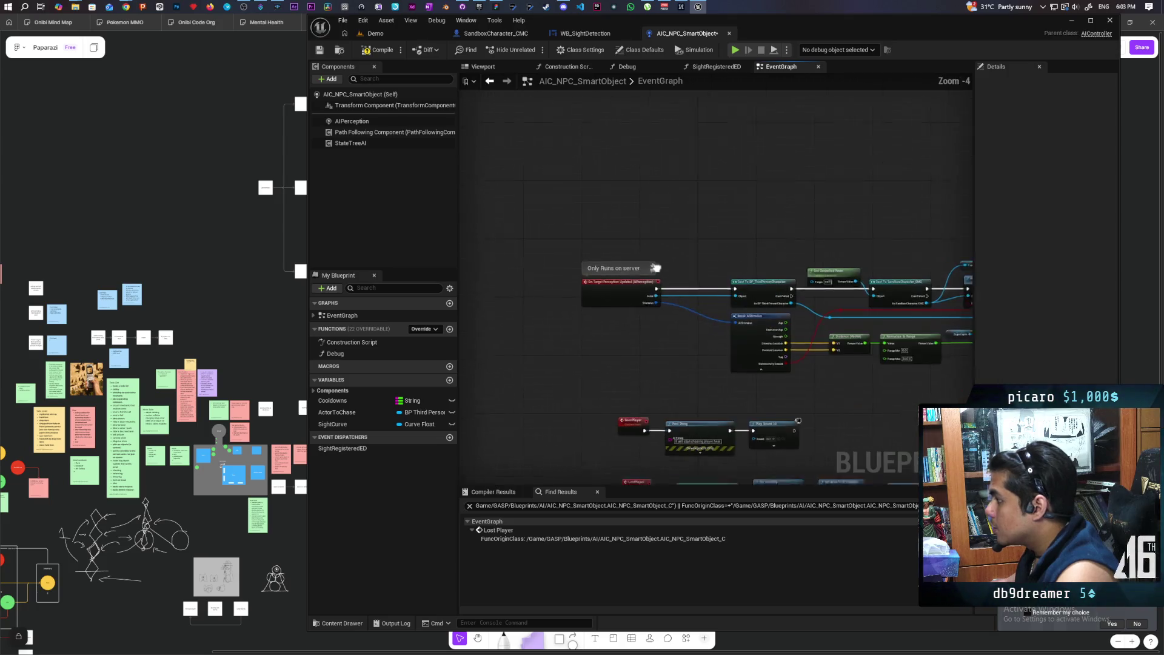
scroll(677, 155, "down", 1)
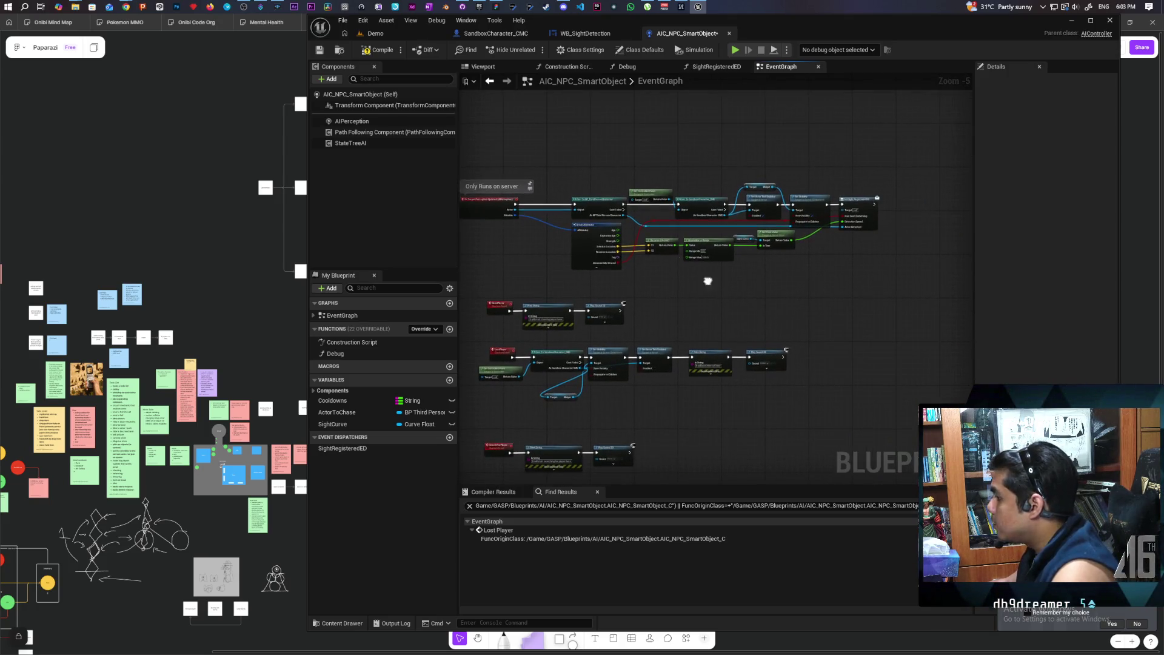
left_click_drag(705, 279, 657, 258)
scroll(695, 367, "up", 3)
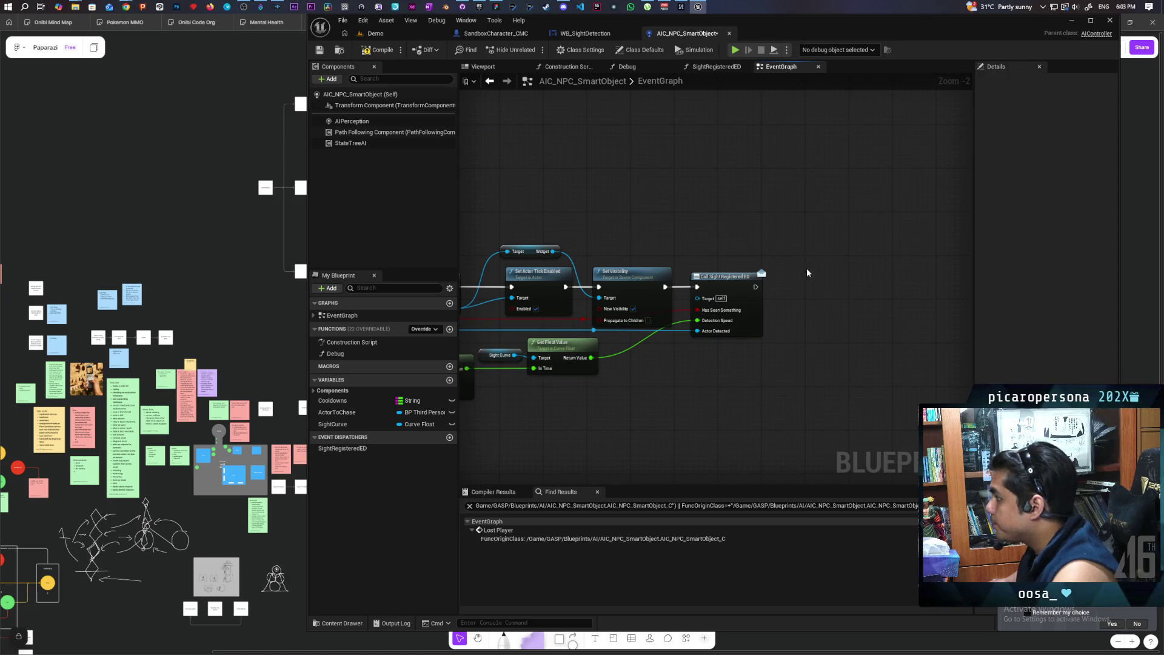
Switch to the WB_SightDetection widget graph, then bring the YouTube browser window forward.
left_click(582, 33)
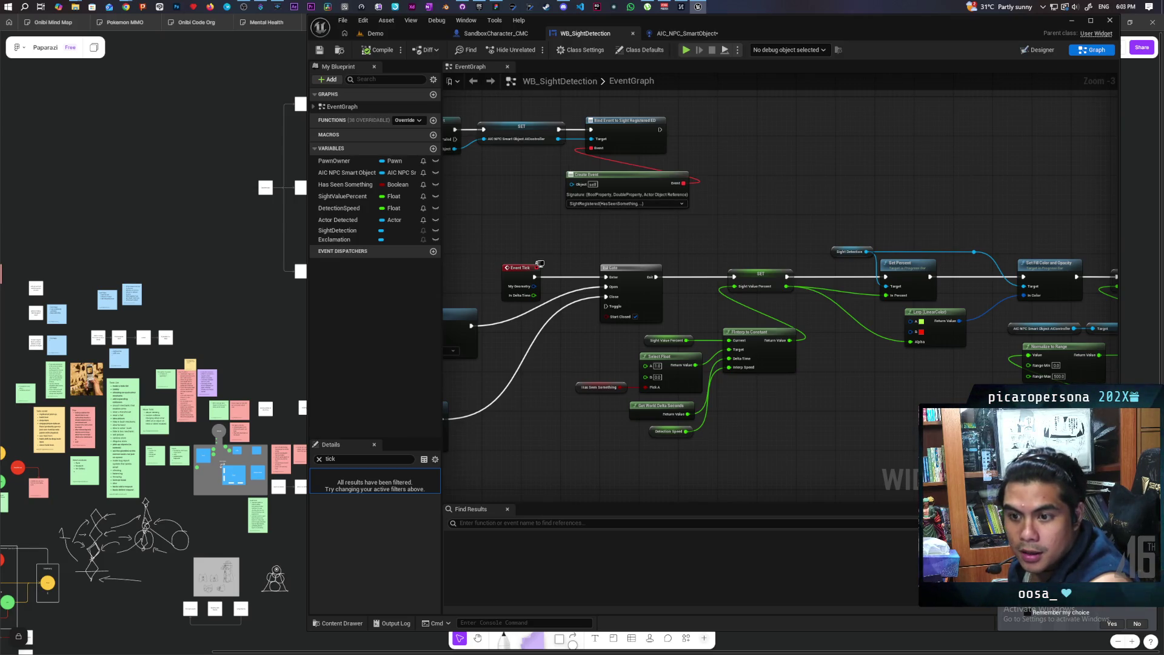
mouse_move(130, 6)
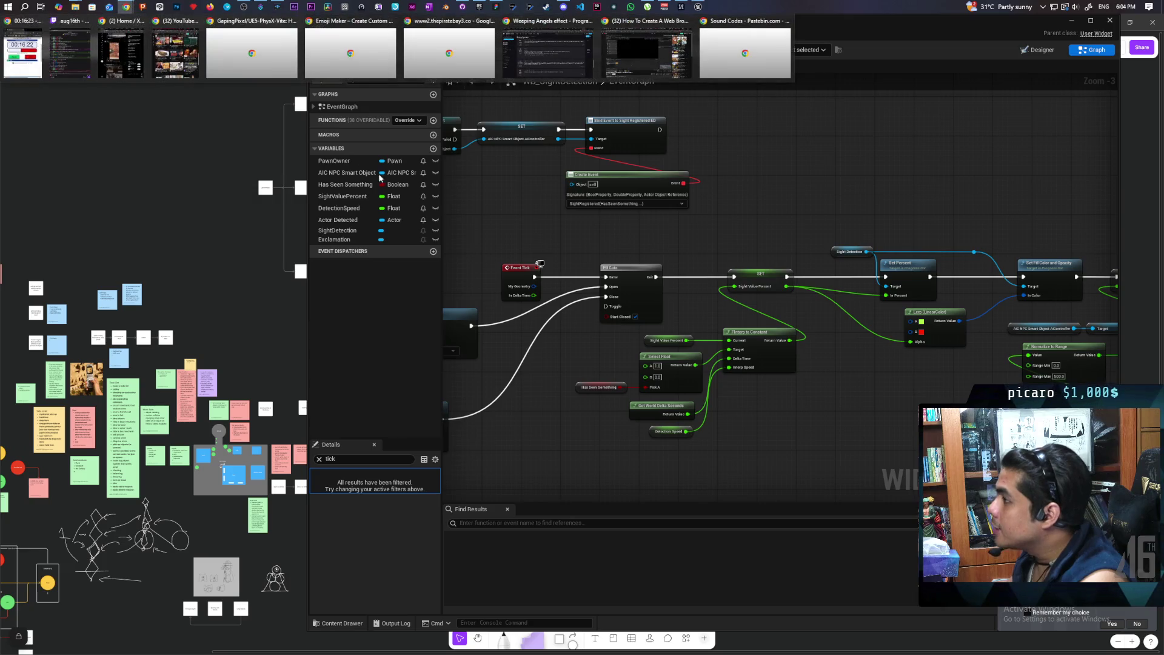
left_click(176, 47)
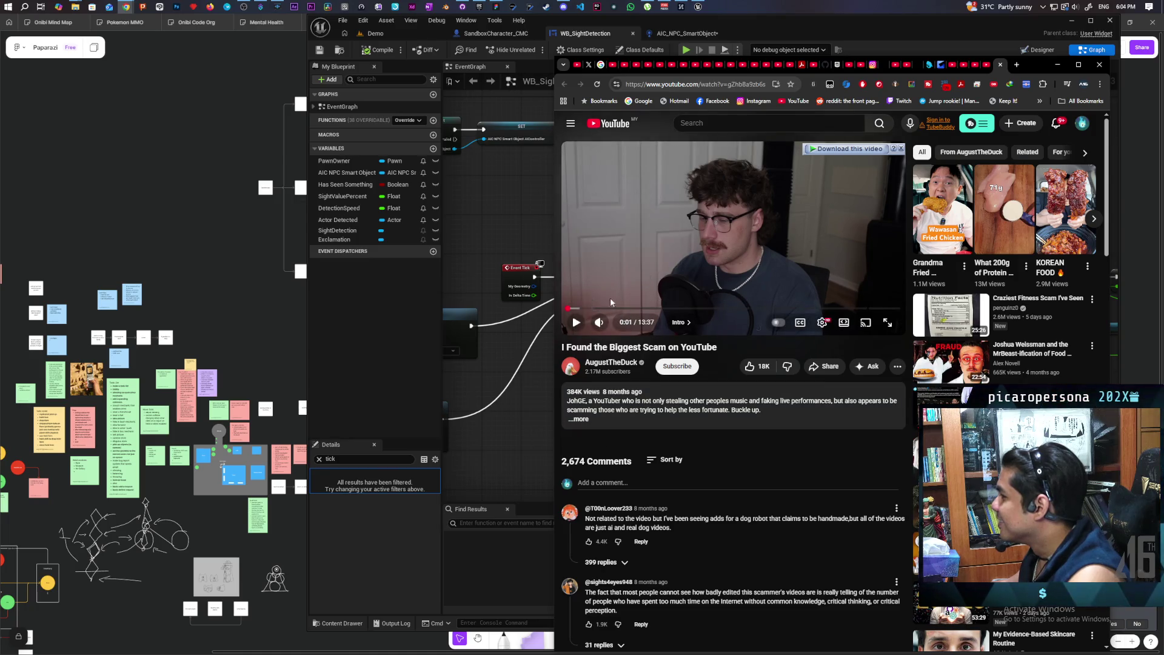
left_click(741, 308)
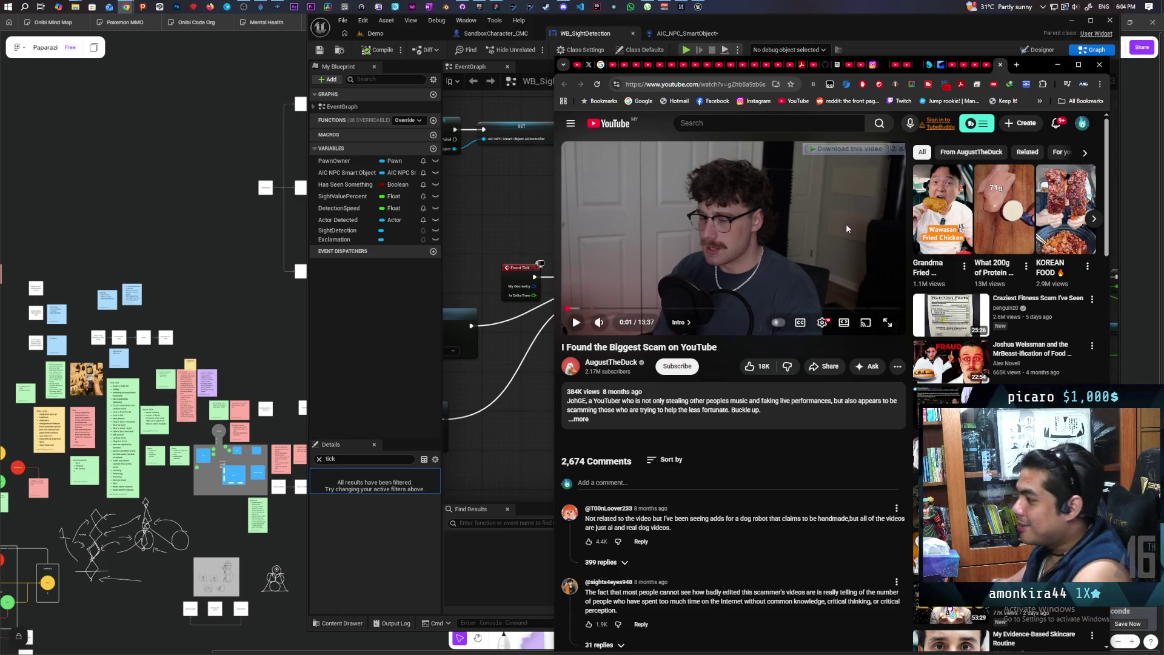
left_click(1057, 65)
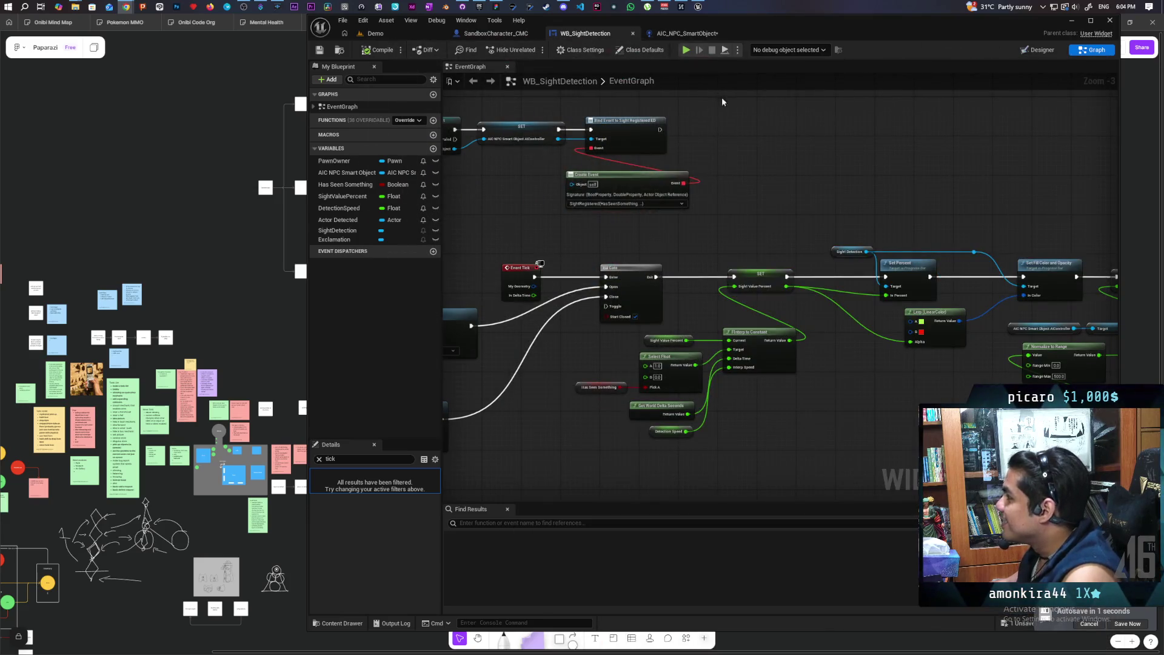
left_click_drag(792, 123, 847, 136)
scroll(848, 136, "down", 2)
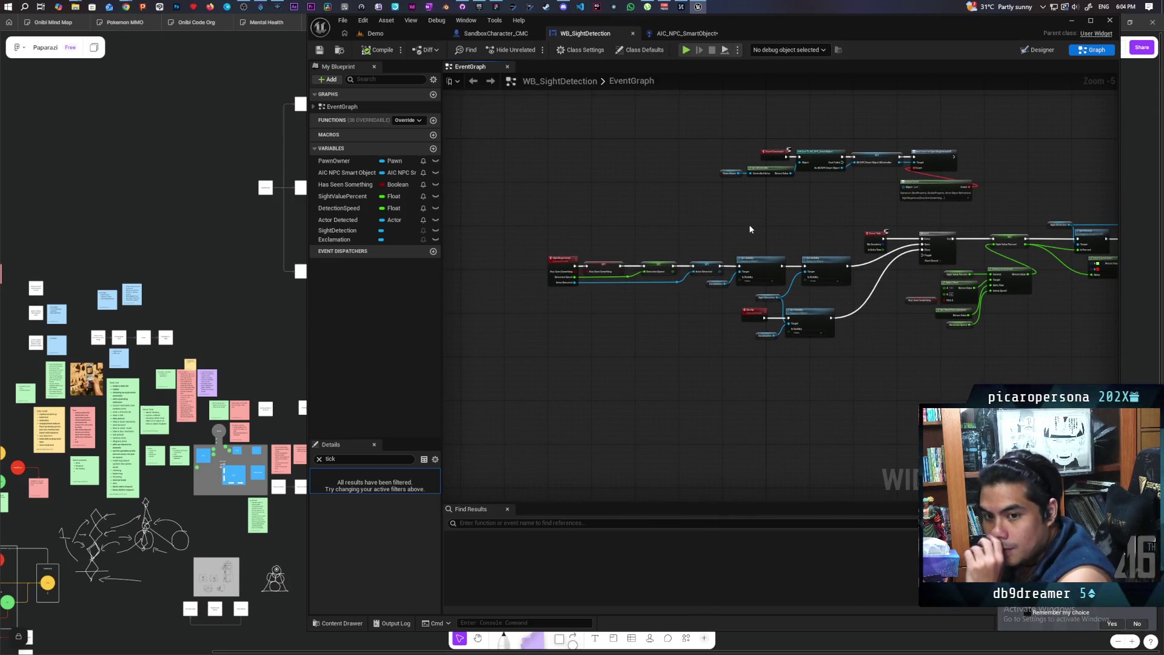
scroll(727, 227, "up", 3)
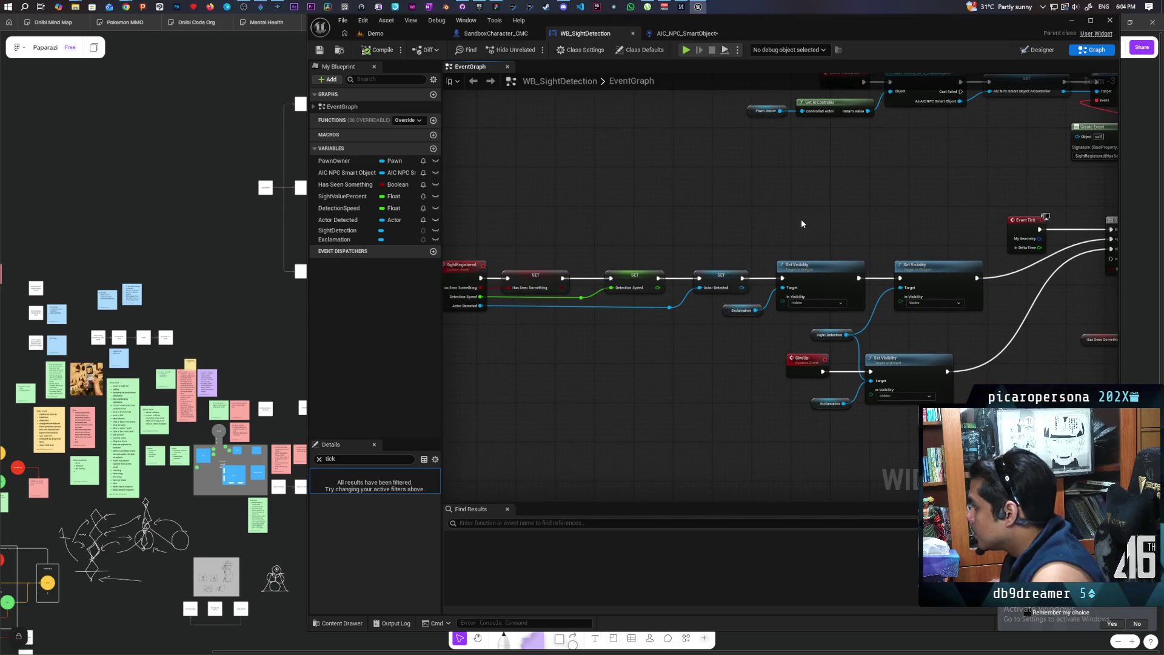
mouse_move(841, 212)
left_mouse_down()
mouse_move(735, 338)
mouse_move(710, 330)
mouse_move(689, 303)
mouse_move(820, 161)
mouse_move(796, 178)
mouse_move(740, 177)
left_mouse_up()
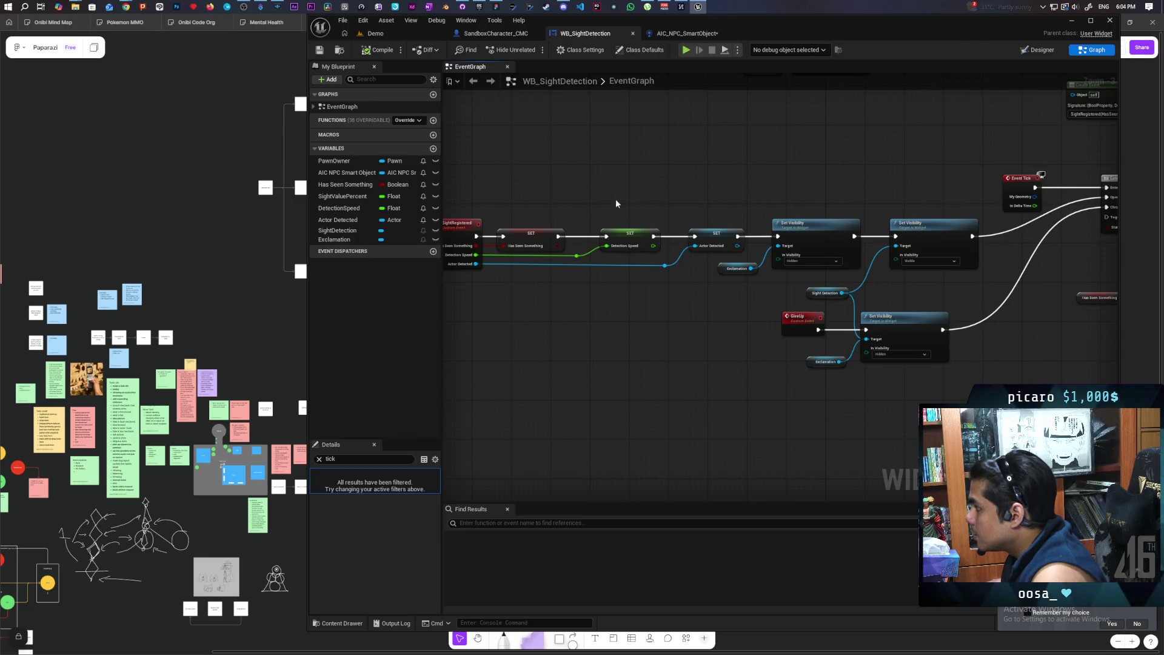
mouse_move(693, 304)
left_mouse_down()
mouse_move(728, 280)
mouse_move(602, 326)
left_mouse_up()
left_click_drag(733, 328, 970, 328)
left_click_drag(673, 249, 499, 333)
left_click_drag(856, 349, 716, 358)
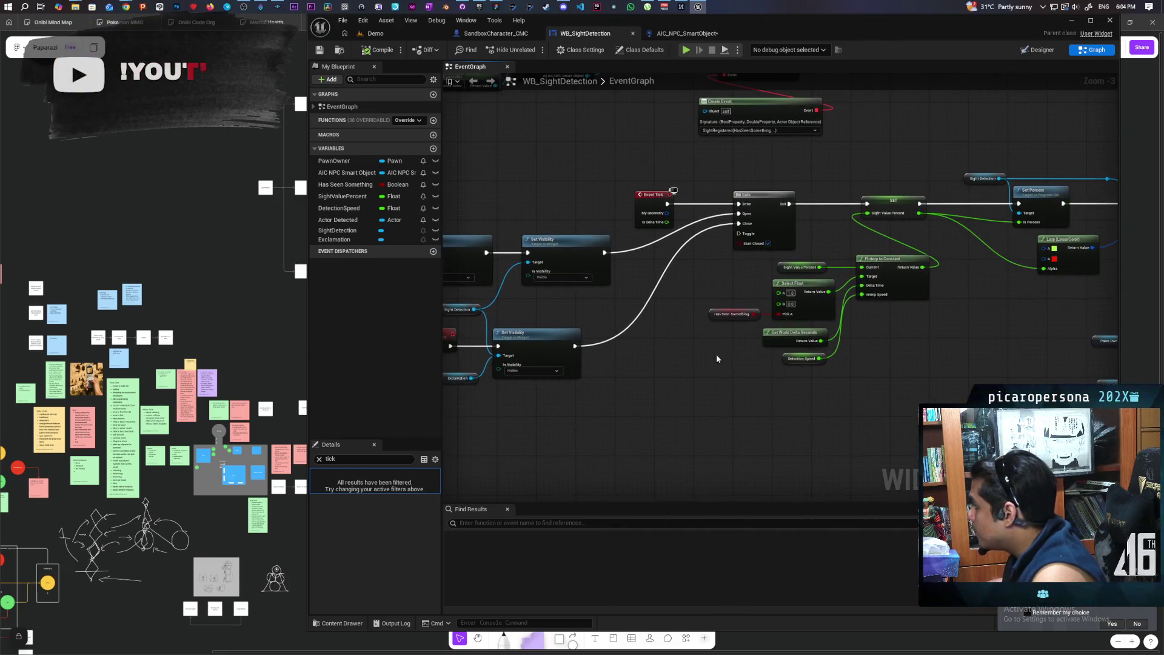
scroll(768, 341, "up", 1)
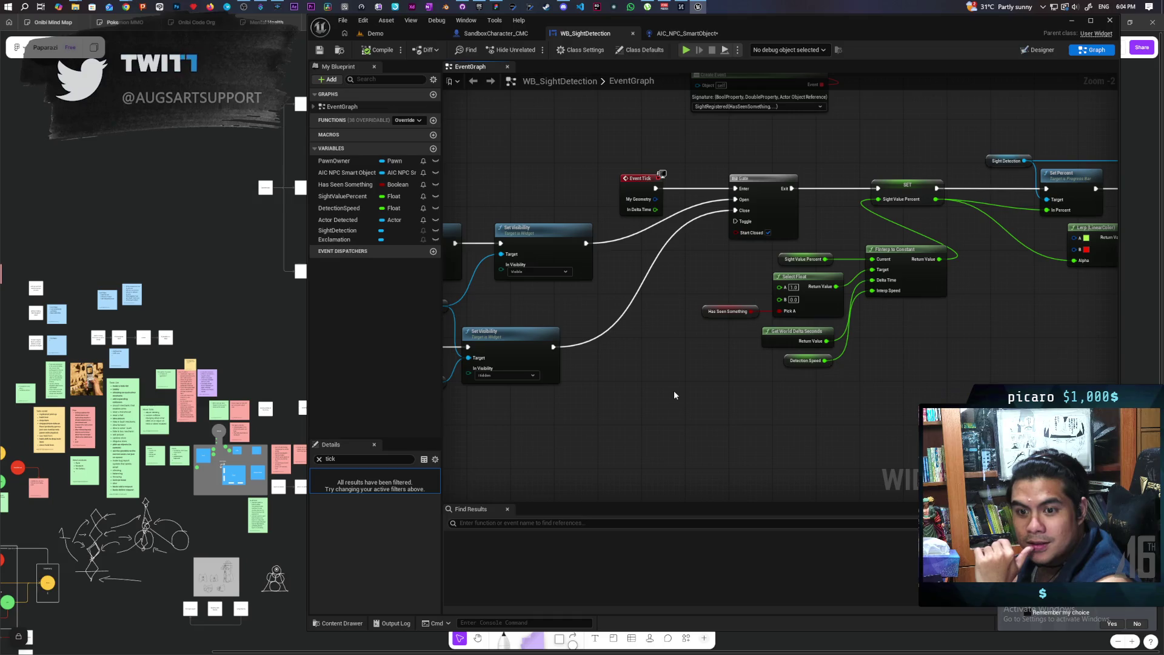
mouse_move(717, 407)
left_mouse_down()
mouse_move(744, 387)
mouse_move(733, 352)
mouse_move(712, 378)
mouse_move(775, 377)
left_mouse_up()
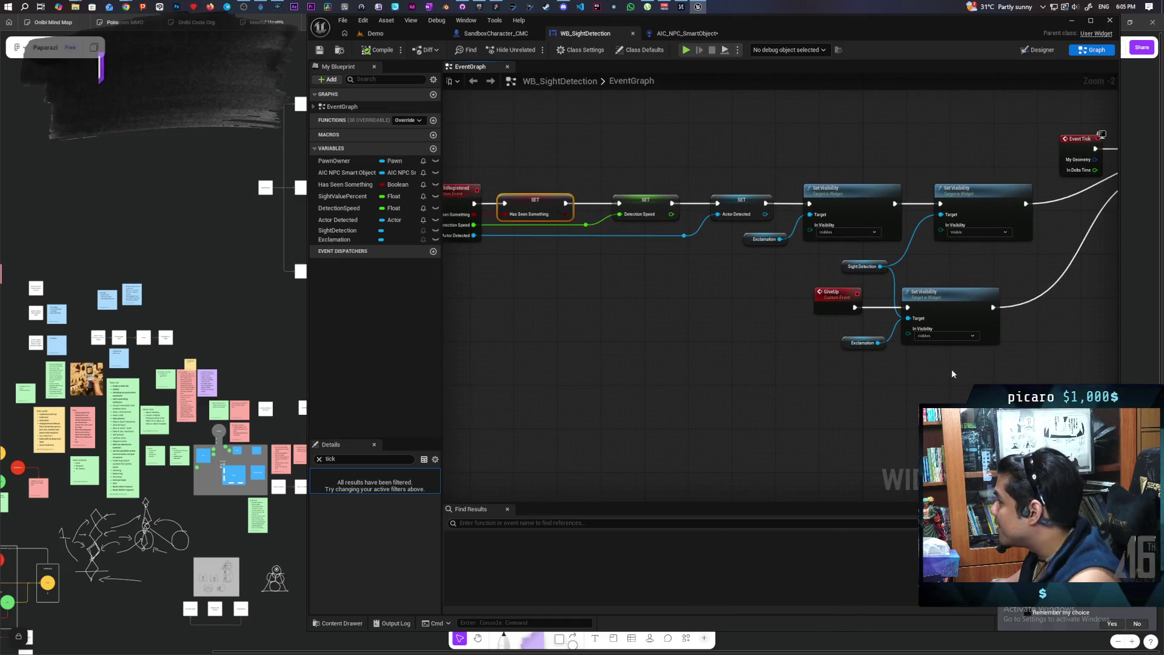
scroll(909, 358, "down", 1)
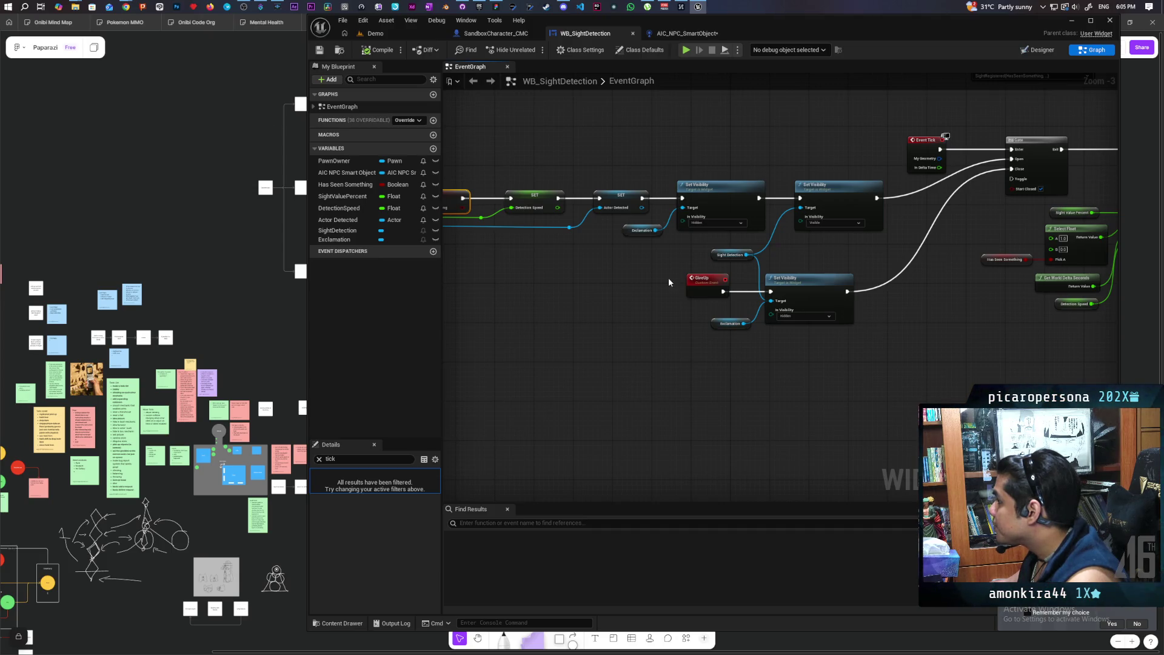
mouse_move(823, 258)
left_mouse_down()
mouse_move(761, 322)
mouse_move(940, 307)
mouse_move(950, 287)
left_mouse_up()
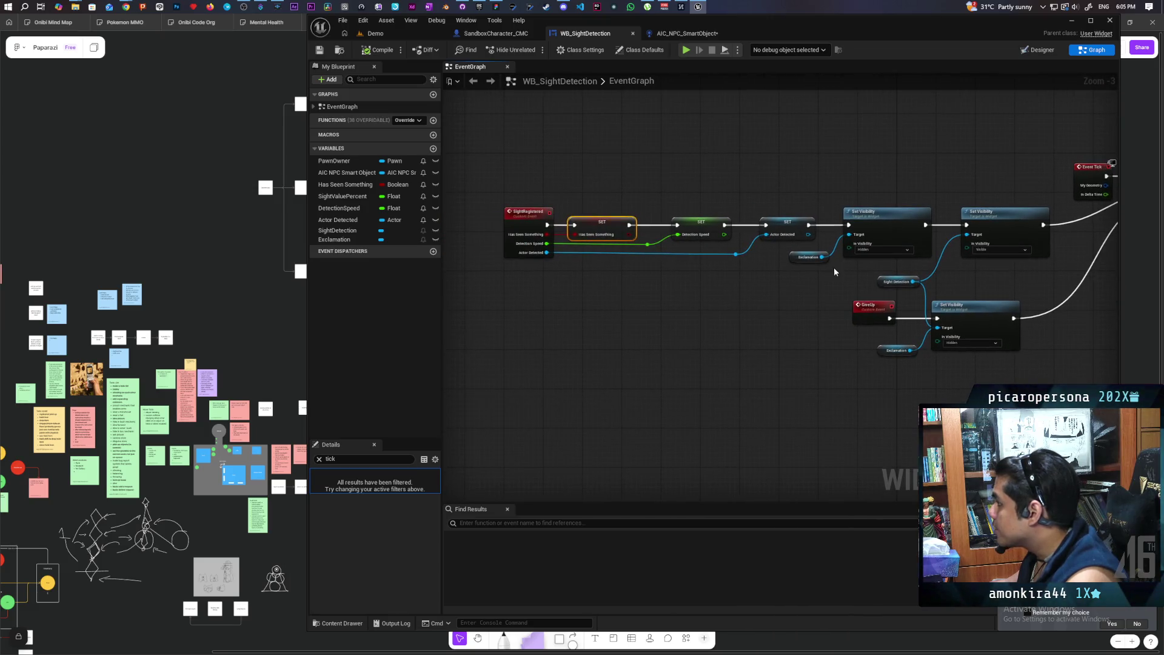